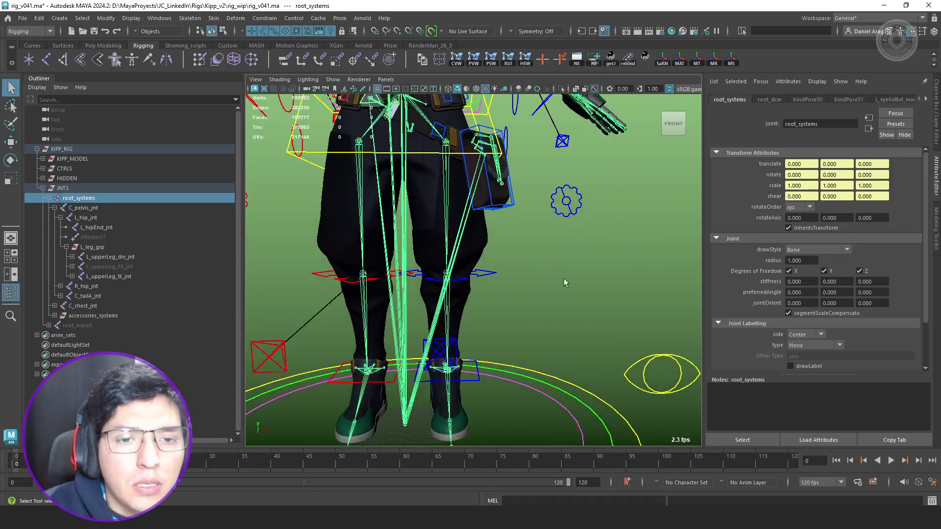
Expand L_upperLeg_IK_jnt down to its toe joint in the Outliner and open an empty Node Editor.
{"action": "left_click", "coordinate": [109, 276]}
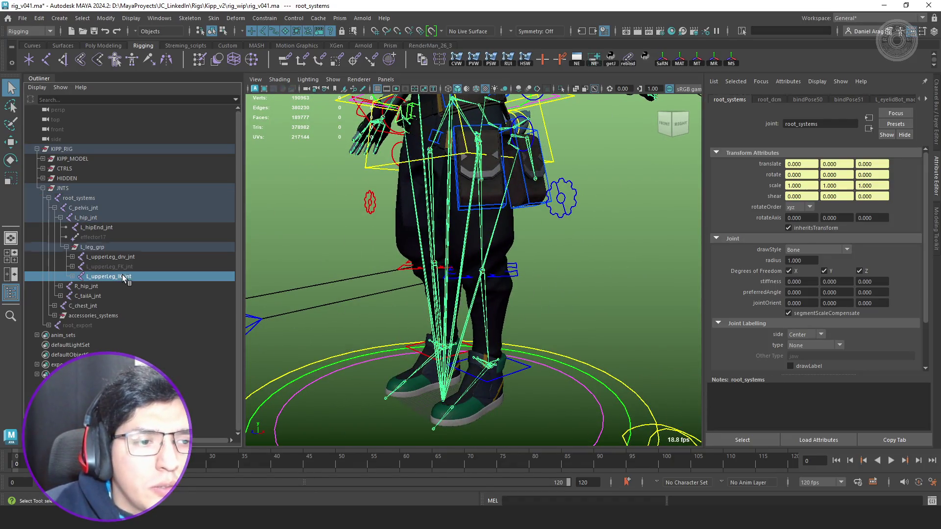
{"action": "left_click", "coordinate": [72, 276], "text": "shift"}
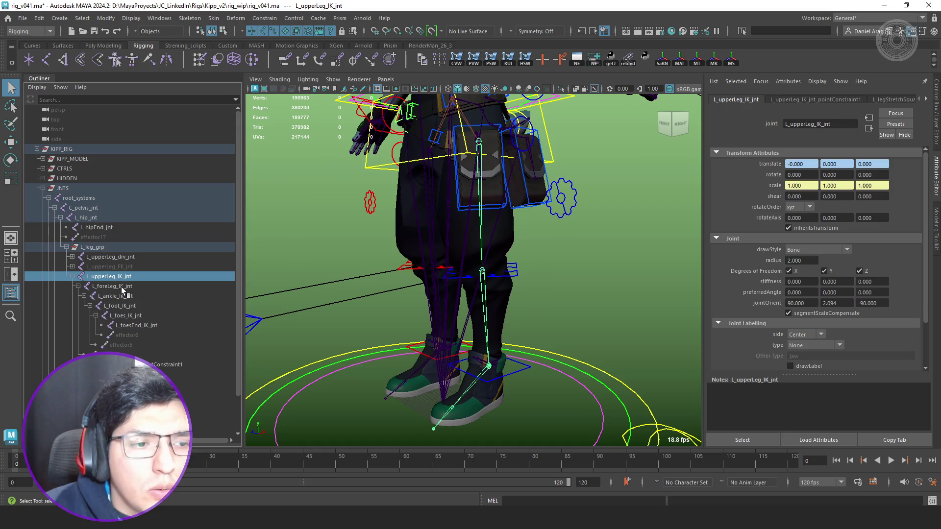
{"action": "left_click", "coordinate": [596, 64]}
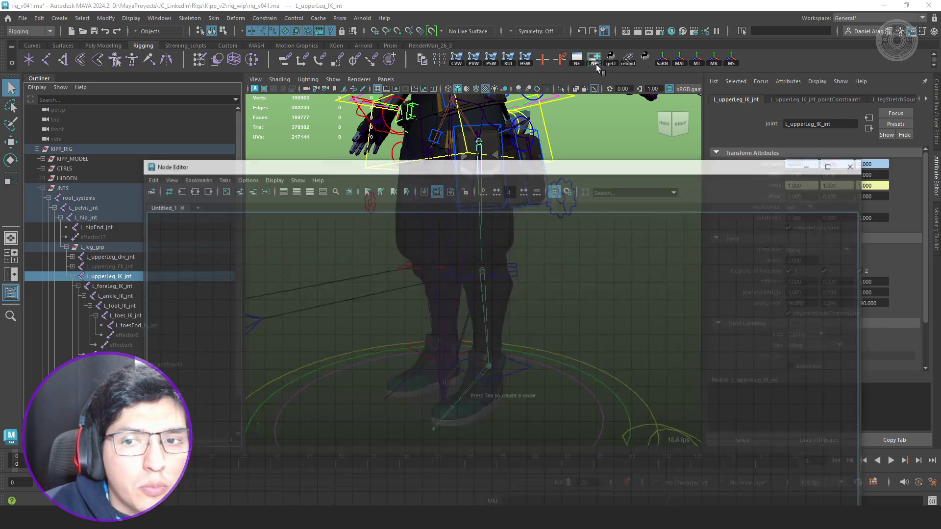
Graph L_upperLeg_IK_jnt's input and output connections and centre its network in the Node Editor.
{"action": "left_click", "coordinate": [191, 189]}
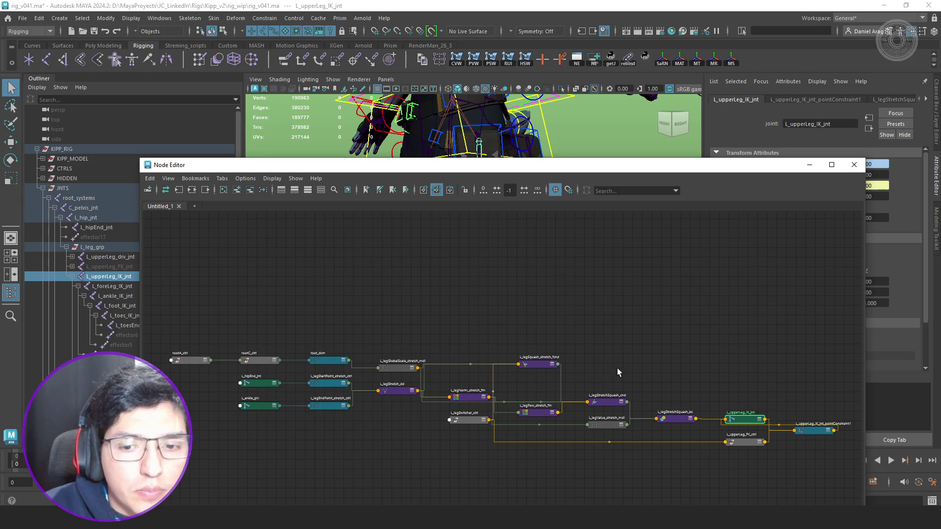
{"action": "left_click", "coordinate": [832, 165]}
{"action": "scroll", "coordinate": [578, 223], "scroll_direction": "up", "scroll_amount": 5}
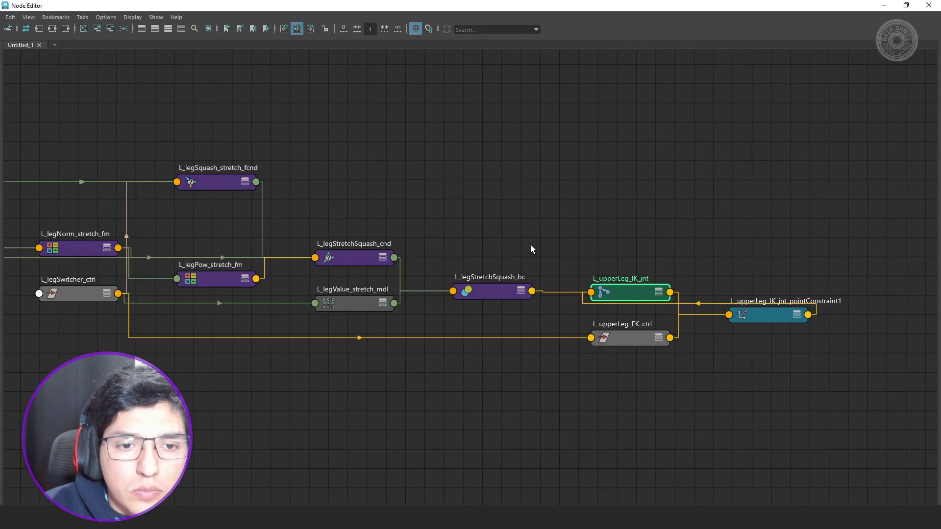
{"action": "middle_click_drag", "start_coordinate": [531, 245], "coordinate": [596, 232], "text": "alt"}
{"action": "double_click", "coordinate": [763, 6]}
{"action": "left_click_drag", "start_coordinate": [763, 13], "coordinate": [476, 33]}
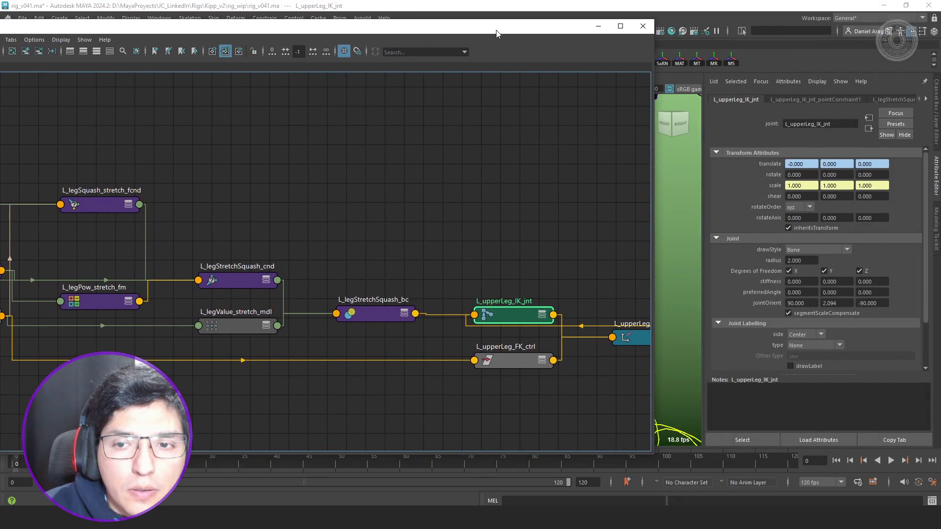
{"action": "middle_click_drag", "start_coordinate": [522, 236], "coordinate": [396, 245], "text": "alt"}
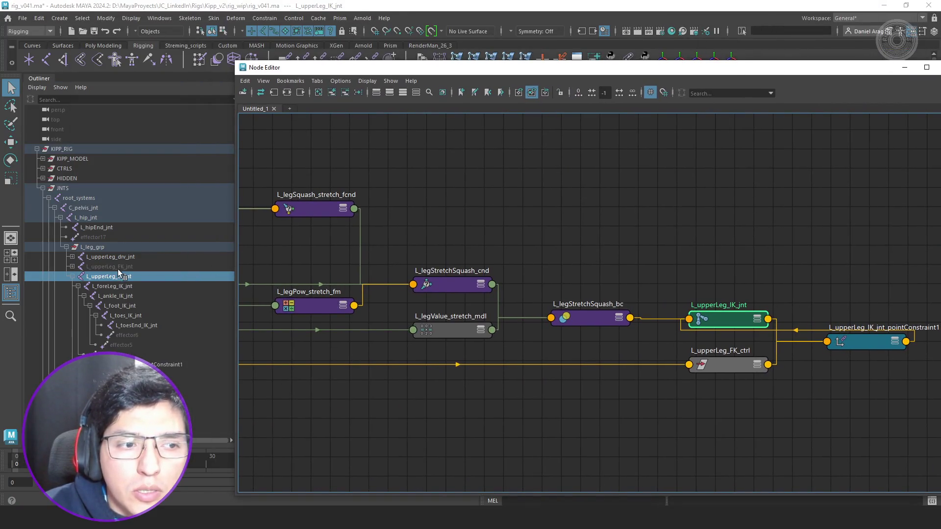
Graph L_upperLeg_drv_jnt's full connection network.
{"action": "left_click", "coordinate": [118, 257]}
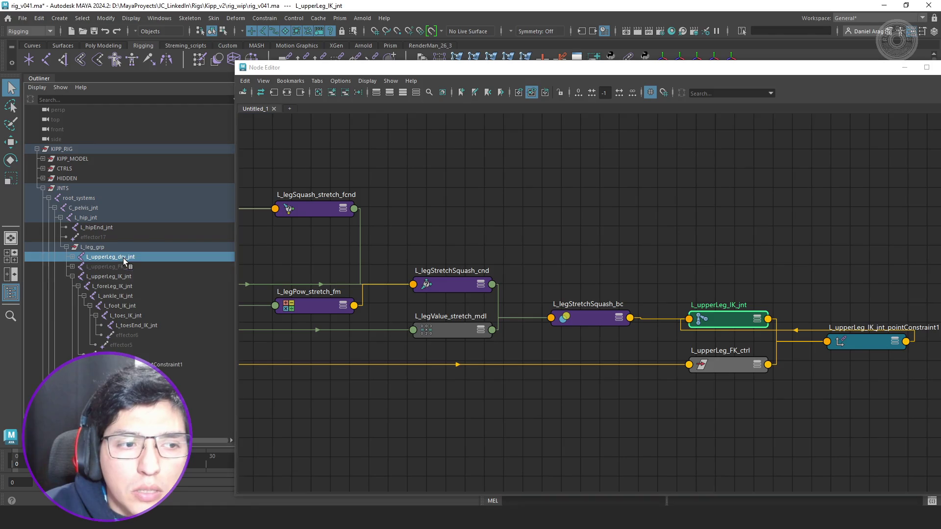
{"action": "left_click", "coordinate": [274, 93]}
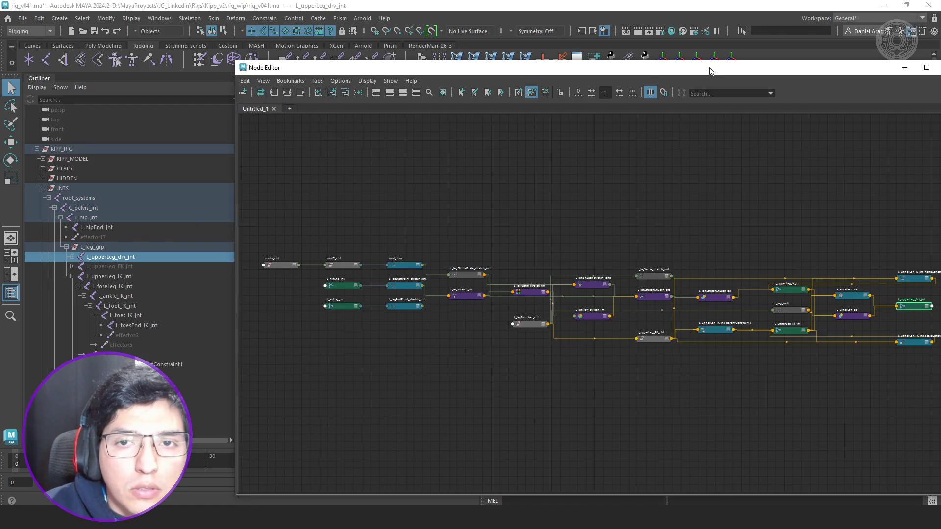
{"action": "scroll", "coordinate": [415, 238], "scroll_direction": "up", "scroll_amount": 3}
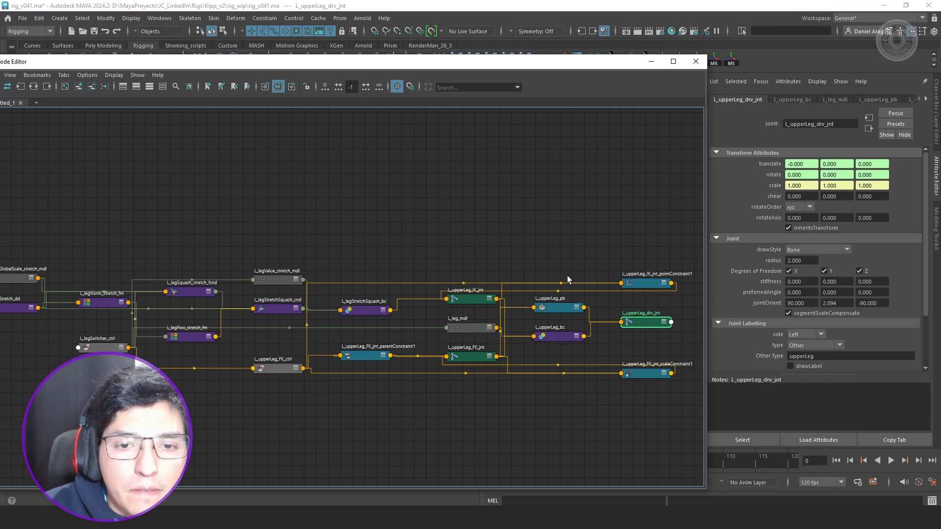
Remove the point and scale constraint nodes from the graph.
{"action": "left_click", "coordinate": [585, 246]}
{"action": "left_click", "coordinate": [647, 375]}
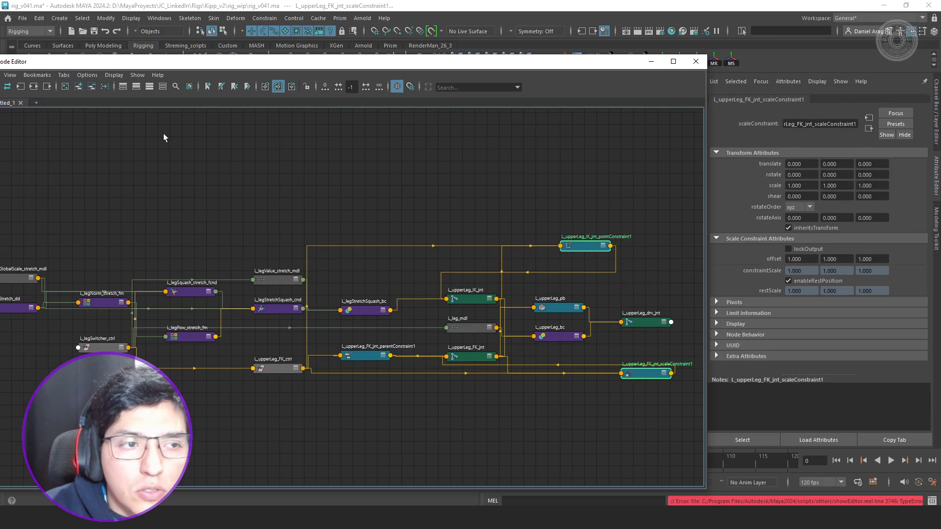
{"action": "left_click", "coordinate": [105, 86]}
{"action": "scroll", "coordinate": [625, 312], "scroll_direction": "up", "scroll_amount": 2}
{"action": "scroll", "coordinate": [625, 312], "scroll_direction": "up", "scroll_amount": 1}
Fully expand L_upperLeg_drv_jnt and move it and L_upperLeg_pb higher in the graph.
{"action": "middle_click_drag", "start_coordinate": [624, 312], "coordinate": [493, 275]}
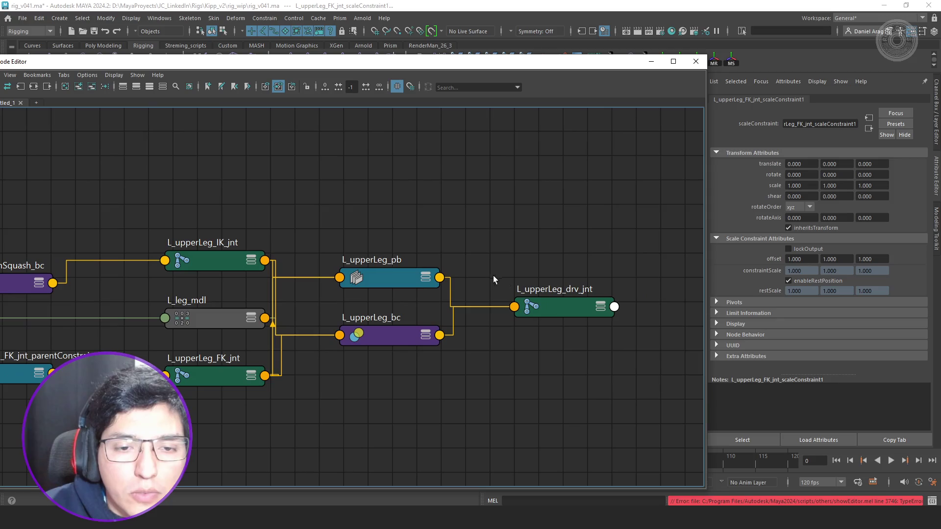
{"action": "left_click", "coordinate": [565, 295]}
{"action": "key", "text": "3"}
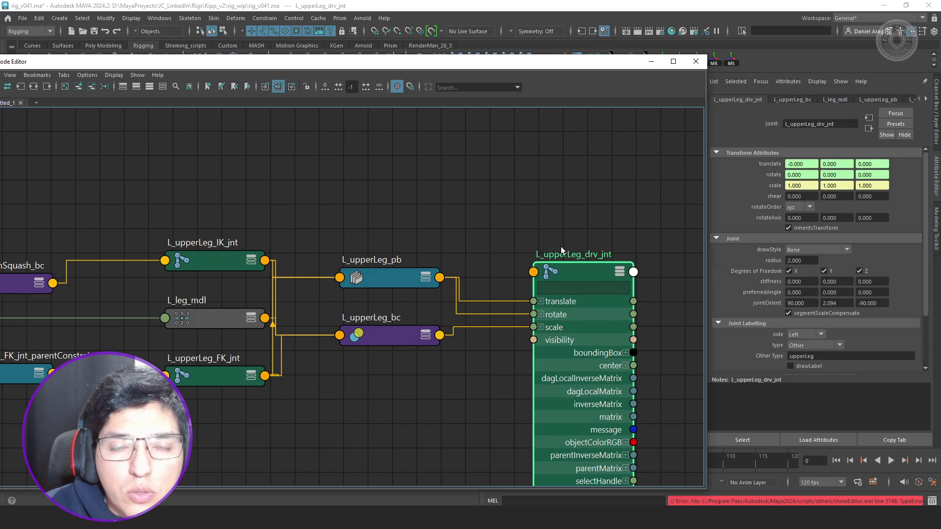
{"action": "left_click_drag", "start_coordinate": [584, 328], "coordinate": [621, 290]}
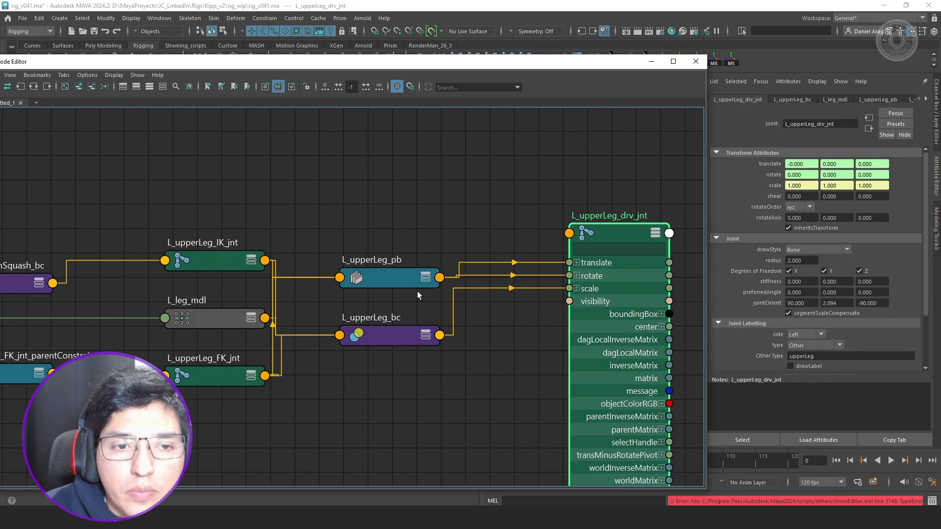
{"action": "left_click_drag", "start_coordinate": [390, 281], "coordinate": [392, 170]}
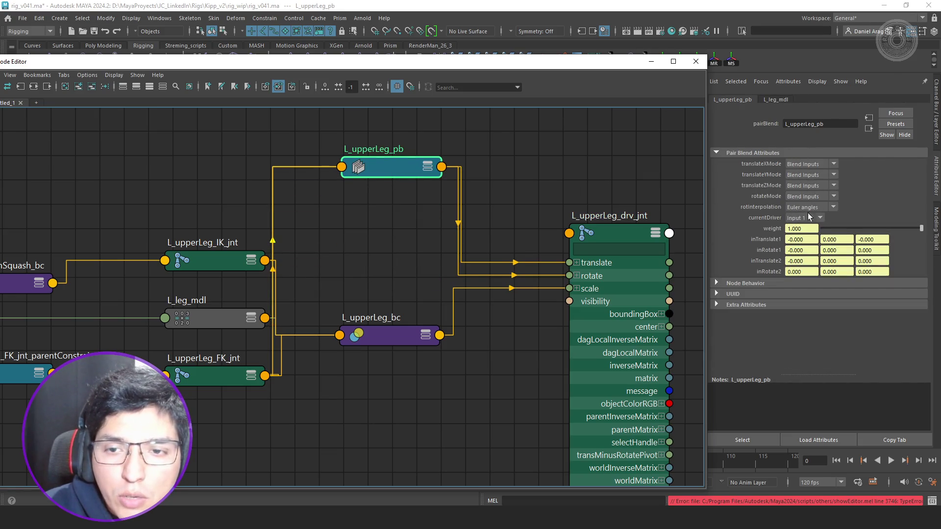
Inspect L_upperLeg_bc's color1, then bring the untitled test scene window forward.
{"action": "left_click", "coordinate": [387, 336]}
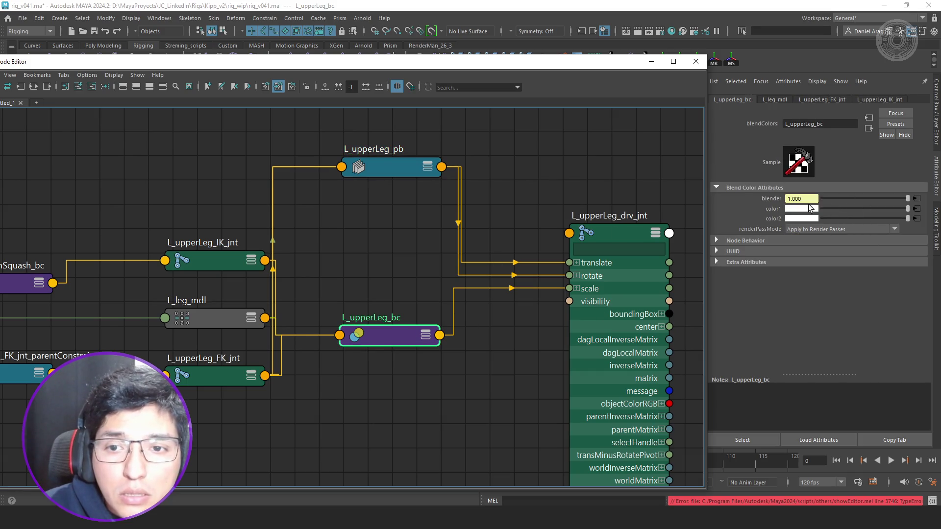
{"action": "left_click", "coordinate": [810, 210]}
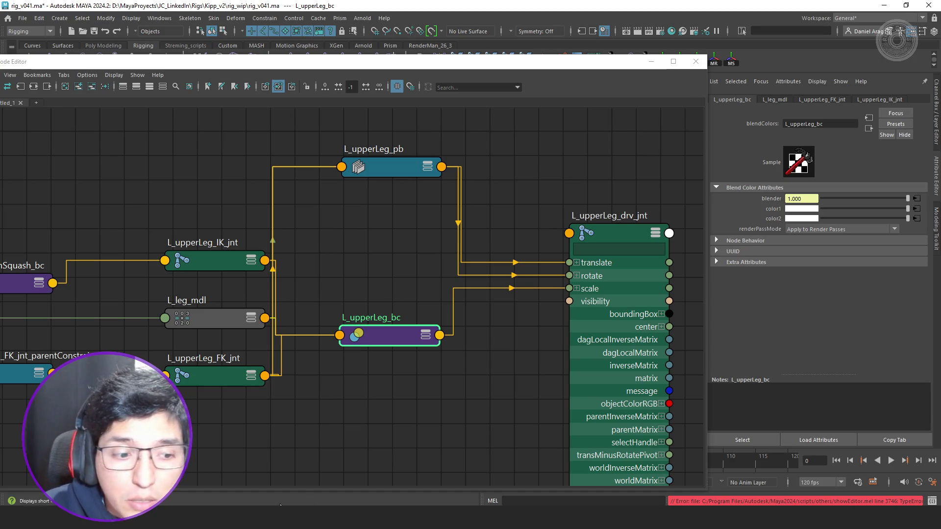
{"action": "mouse_move", "coordinate": [294, 521]}
{"action": "left_click", "coordinate": [269, 488]}
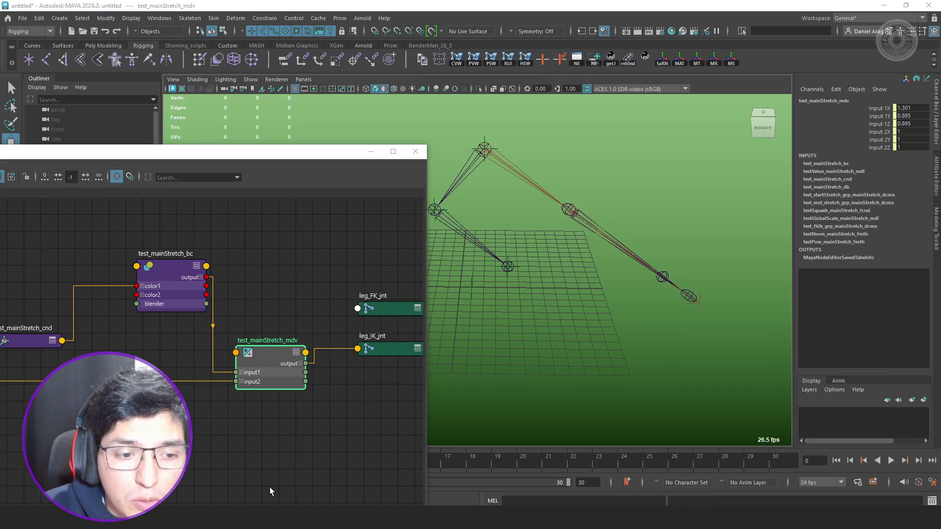
Show test_mainStretch_bc's blend attributes and uncover the test leg in the viewport.
{"action": "middle_click_drag", "start_coordinate": [599, 243], "coordinate": [540, 268], "text": "alt"}
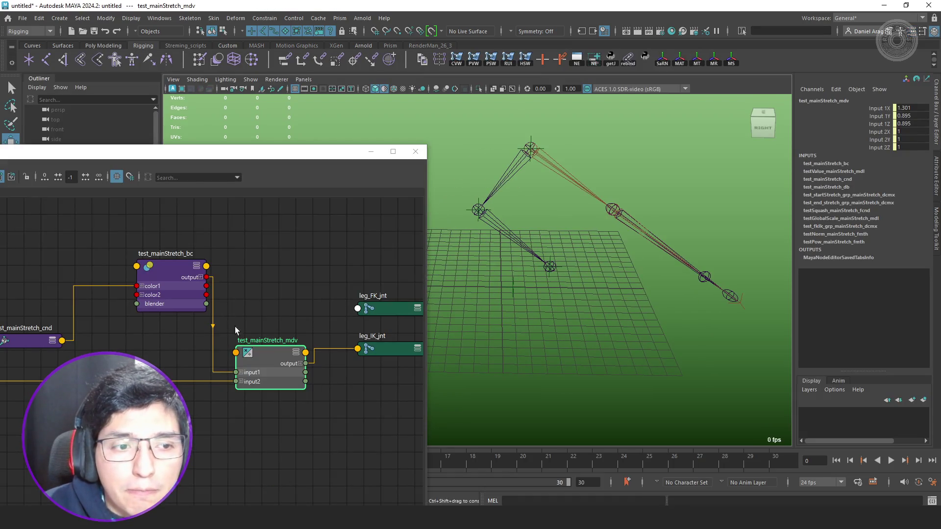
{"action": "left_click", "coordinate": [158, 287]}
{"action": "double_click", "coordinate": [169, 287]}
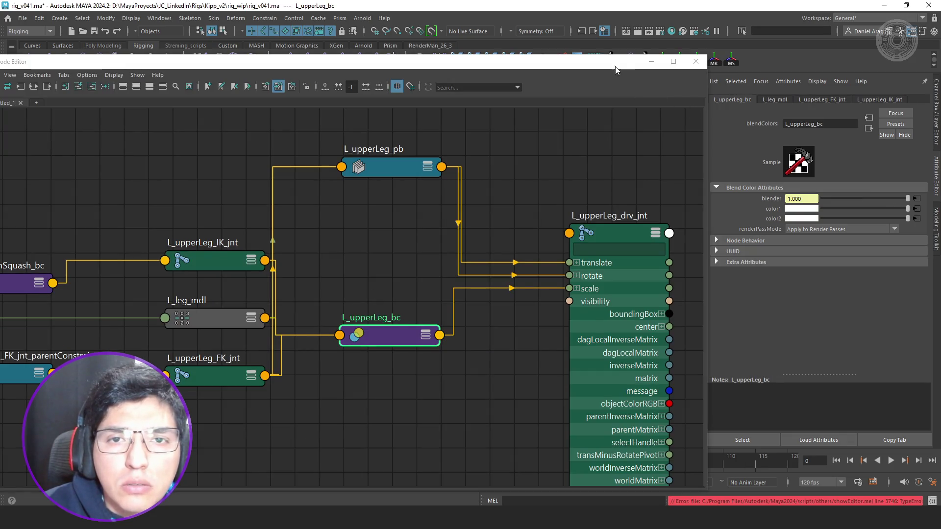
{"action": "left_click_drag", "start_coordinate": [616, 66], "coordinate": [613, 149]}
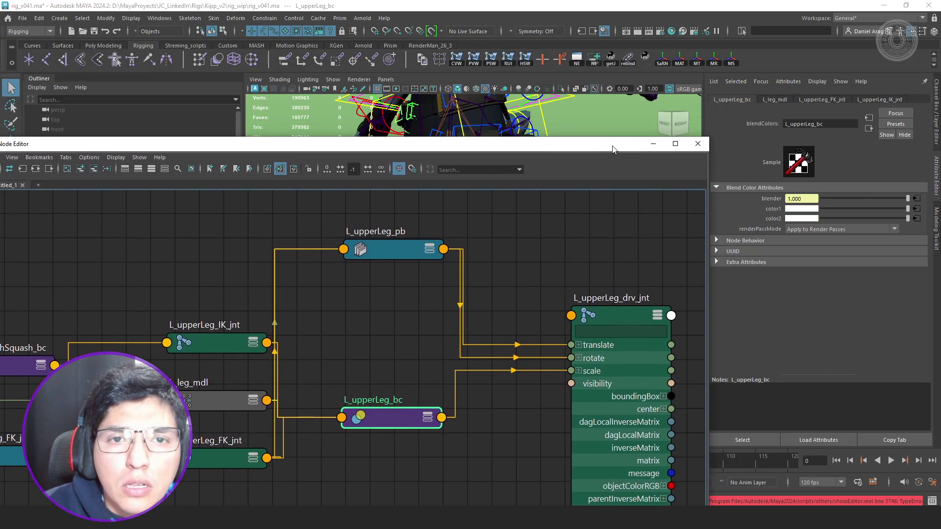
{"action": "left_click_drag", "start_coordinate": [631, 113], "coordinate": [690, 84], "text": "alt"}
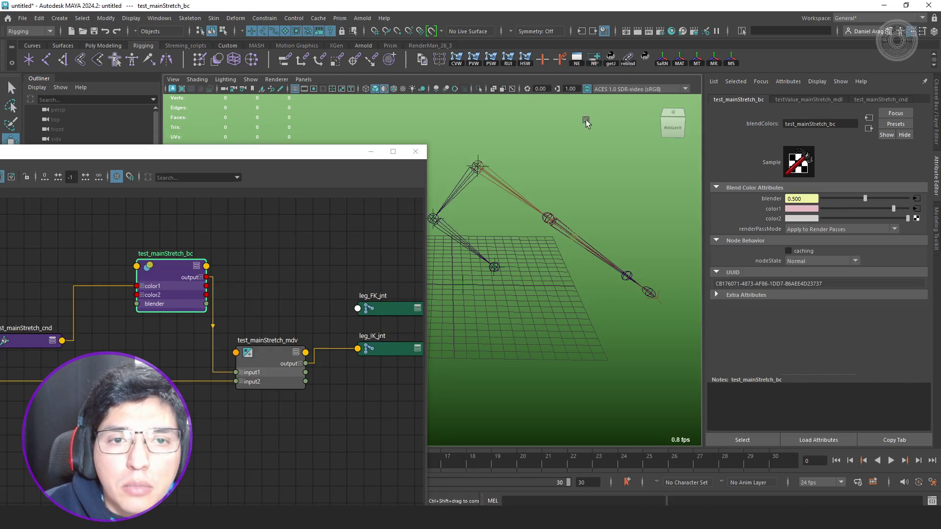
Try the Rec 709 gamma and ACES 1.0 SDR-video view transforms.
{"action": "left_click", "coordinate": [625, 87]}
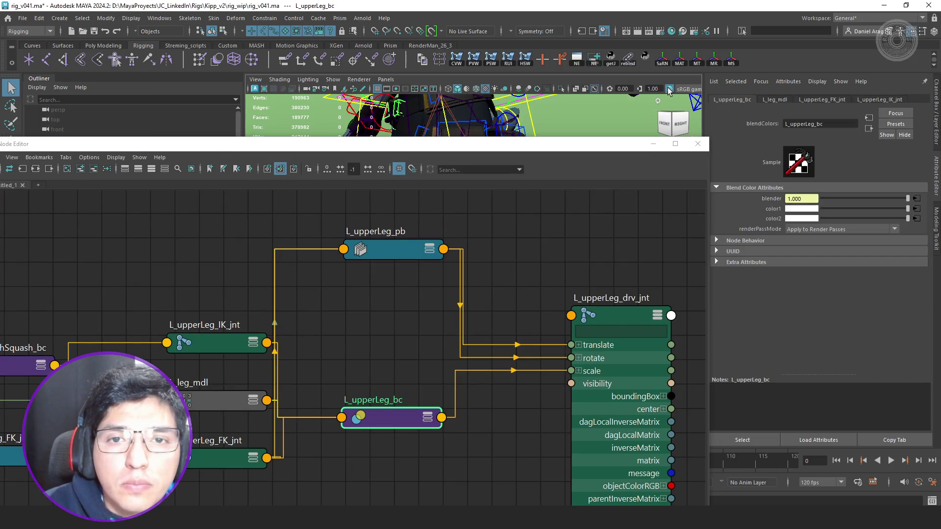
{"action": "left_click", "coordinate": [685, 89]}
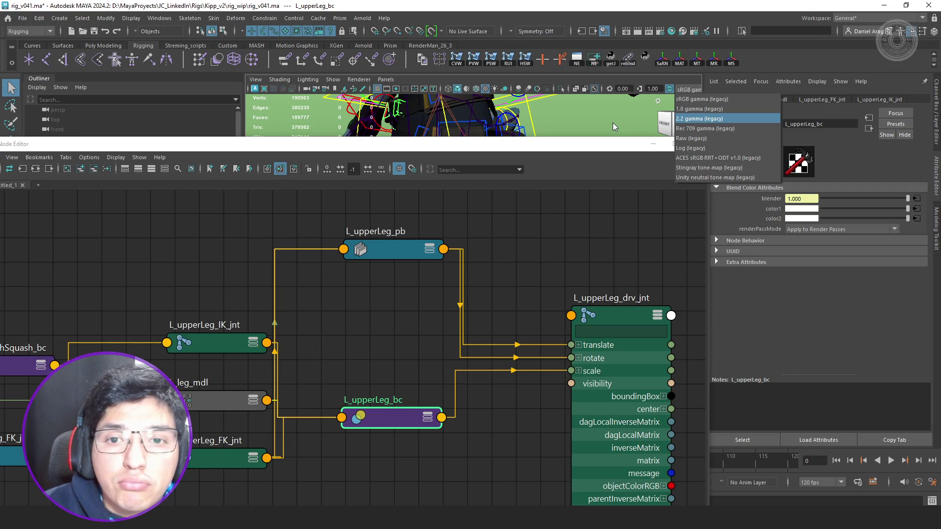
{"action": "left_click", "coordinate": [720, 128]}
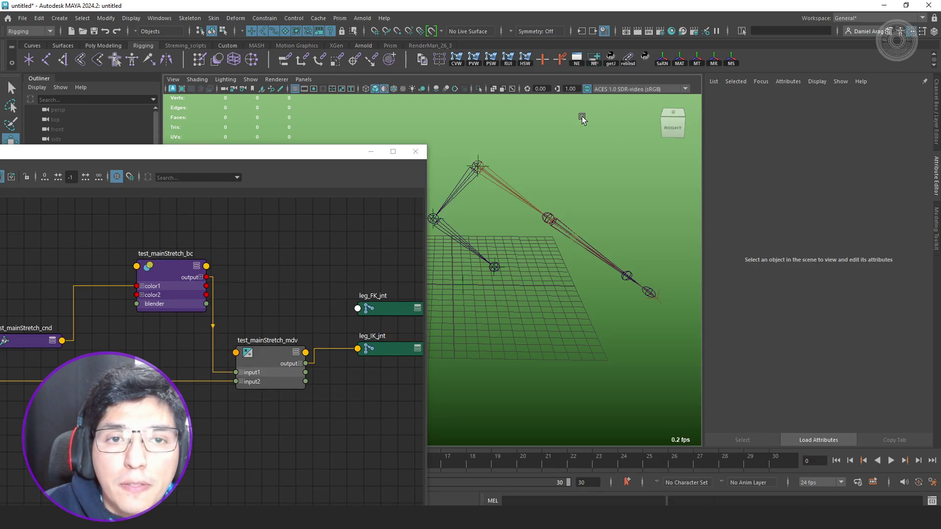
{"action": "left_click", "coordinate": [634, 89]}
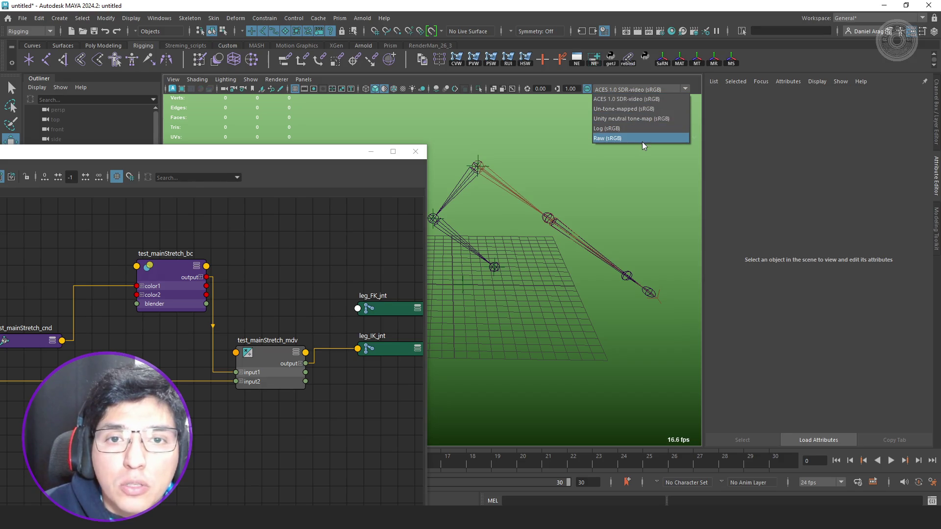
{"action": "left_click", "coordinate": [641, 99]}
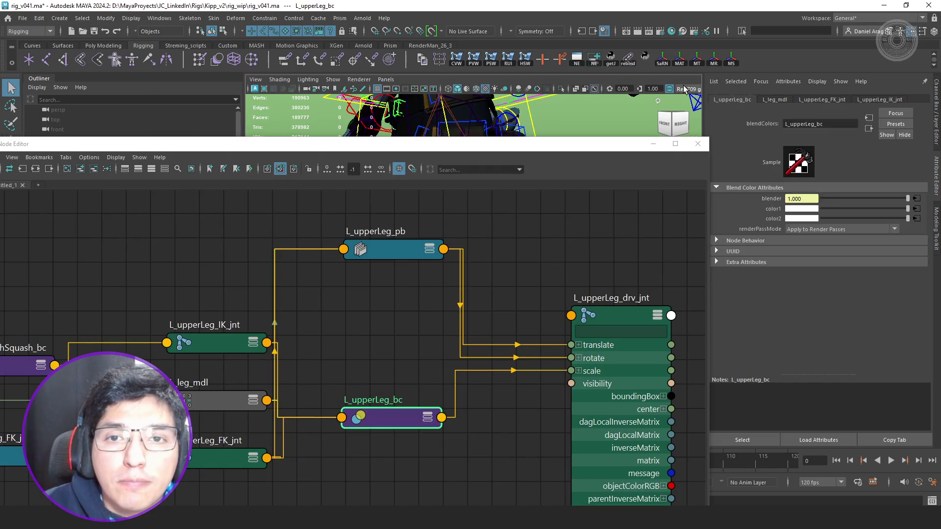
Try sRGB gamma (legacy) and ACES sRGB RRT+ODT v1.0, then settle on sRGB gamma.
{"action": "left_click", "coordinate": [684, 88]}
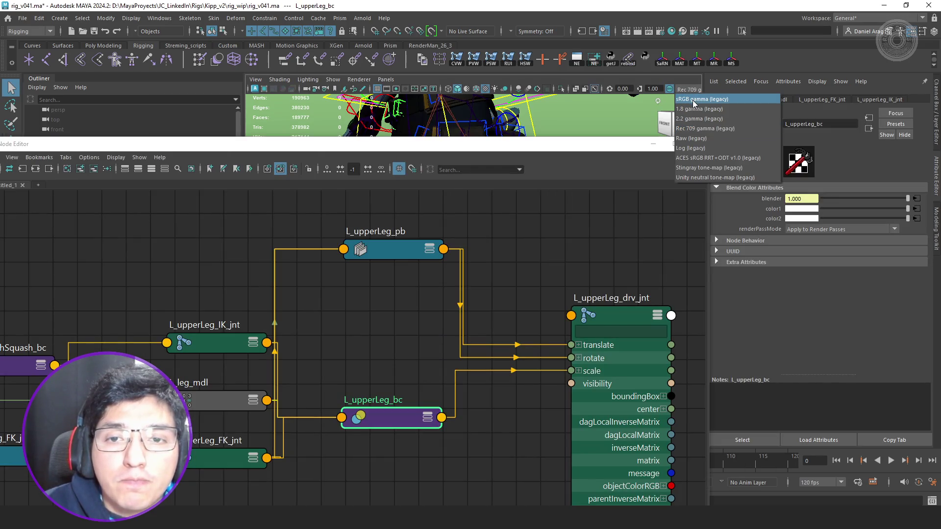
{"action": "left_click", "coordinate": [693, 101]}
{"action": "left_click", "coordinate": [689, 91]}
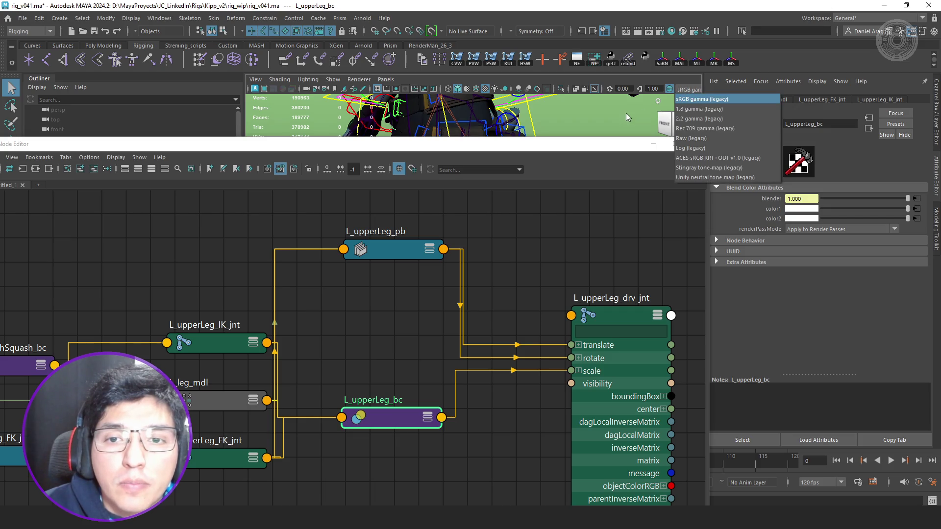
{"action": "left_click", "coordinate": [699, 159]}
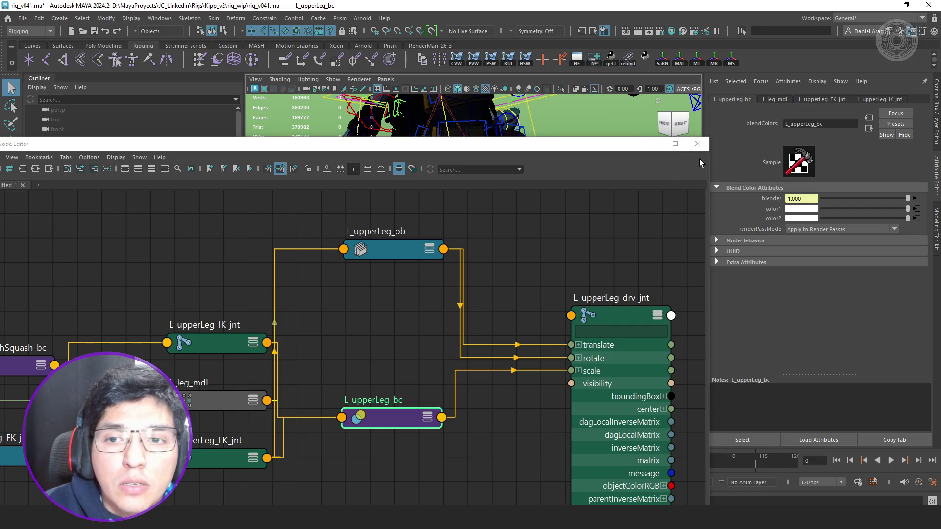
{"action": "left_click", "coordinate": [686, 89]}
{"action": "left_click", "coordinate": [702, 100]}
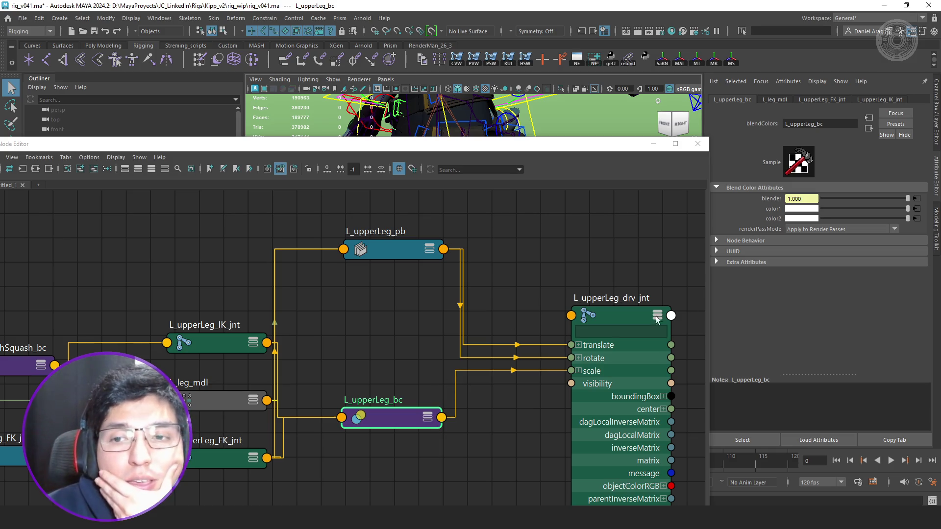
{"action": "left_click", "coordinate": [802, 220]}
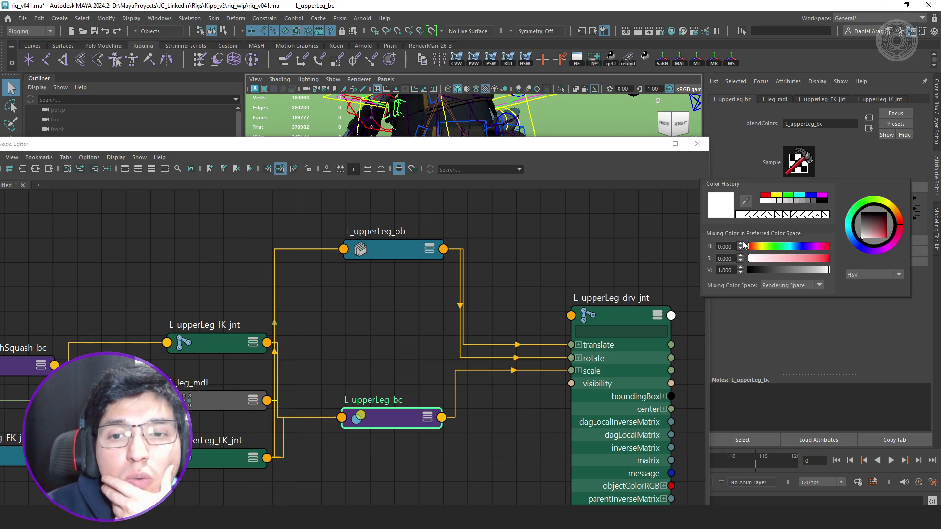
Display color2 as RGB 0 to 1.0 values and show the blend node's channels.
{"action": "left_click", "coordinate": [887, 277]}
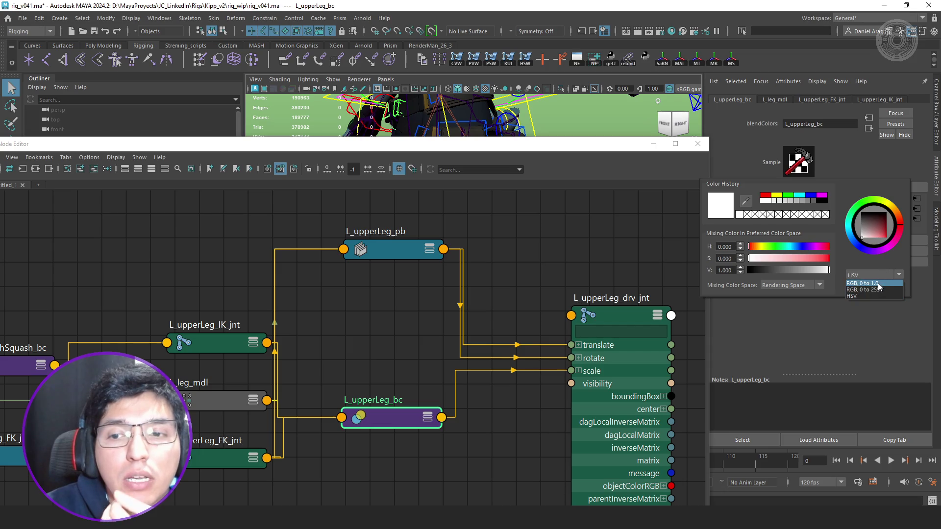
{"action": "left_click", "coordinate": [881, 288]}
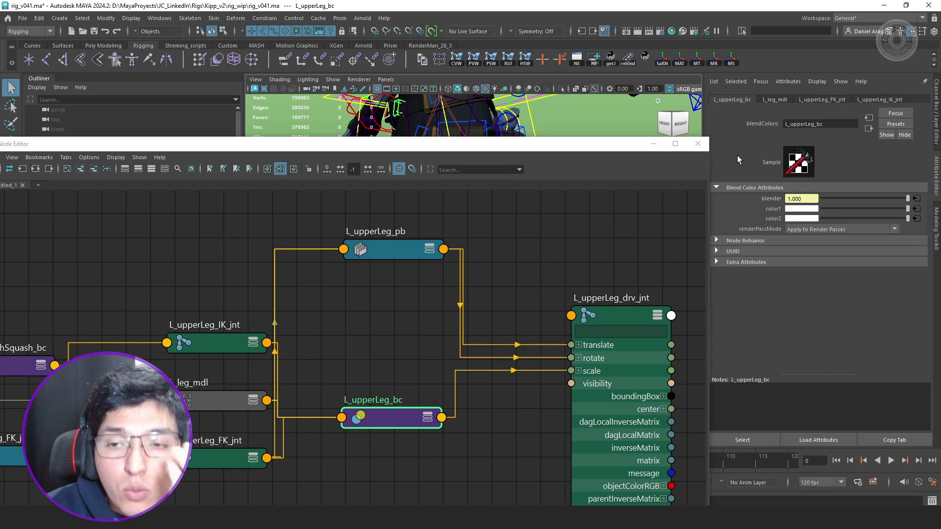
{"action": "key", "text": "ctrl+a"}
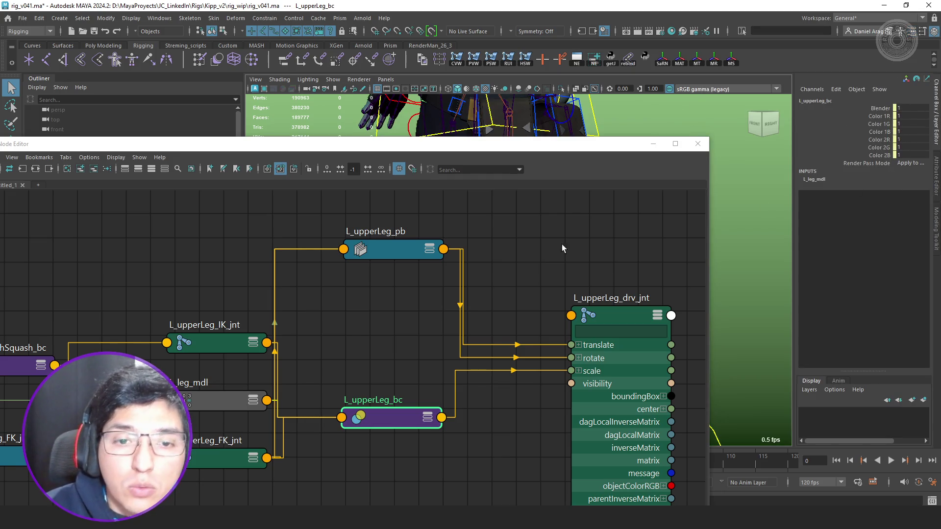
Inspect L_upperLeg_drv_jnt, then display L_upperLeg_pb's full Pair Blend attributes.
{"action": "left_click", "coordinate": [621, 357]}
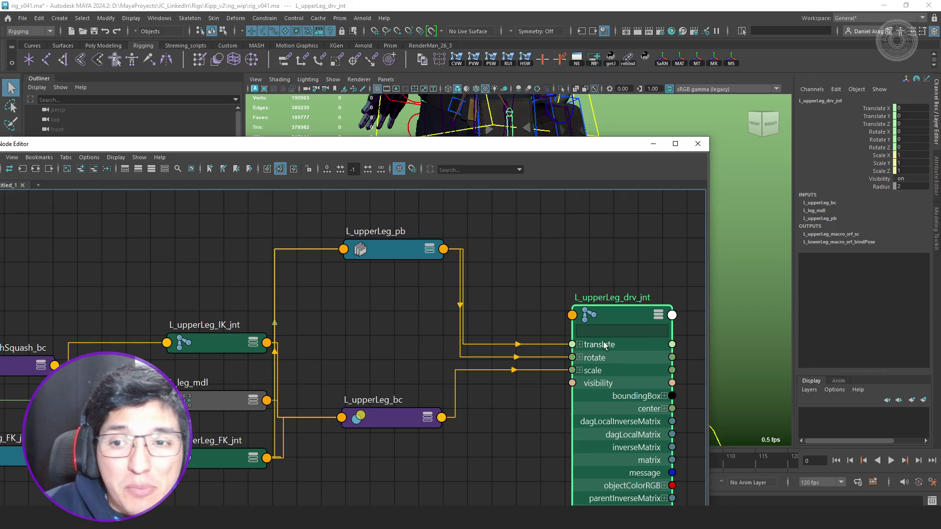
{"action": "left_click", "coordinate": [420, 255]}
{"action": "key", "text": "ctrl+a"}
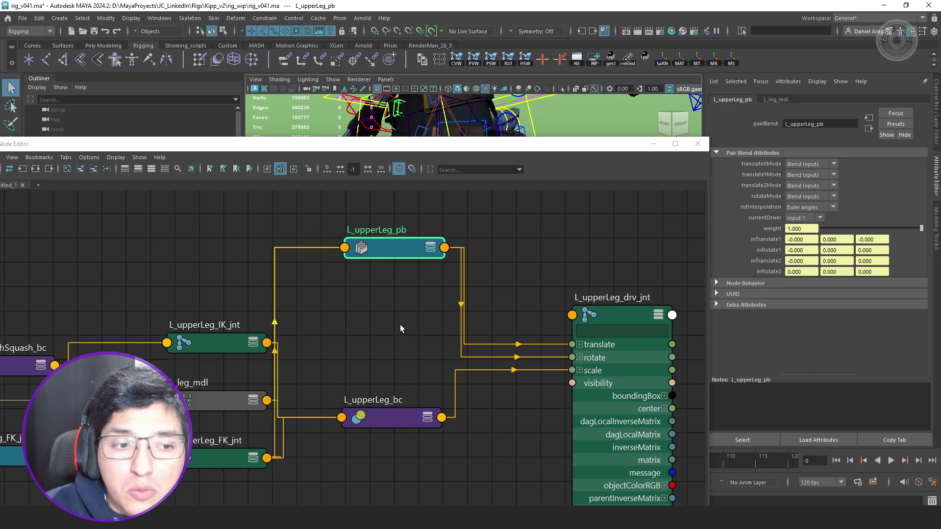
Lower L_upperLeg_FK_jnt, raise L_upperLeg_IK_jnt and L_leg_mdl, and move L_legSwitcher_ctrl down-left.
{"action": "middle_click_drag", "start_coordinate": [401, 328], "coordinate": [465, 304], "text": "alt"}
{"action": "left_click", "coordinate": [402, 388]}
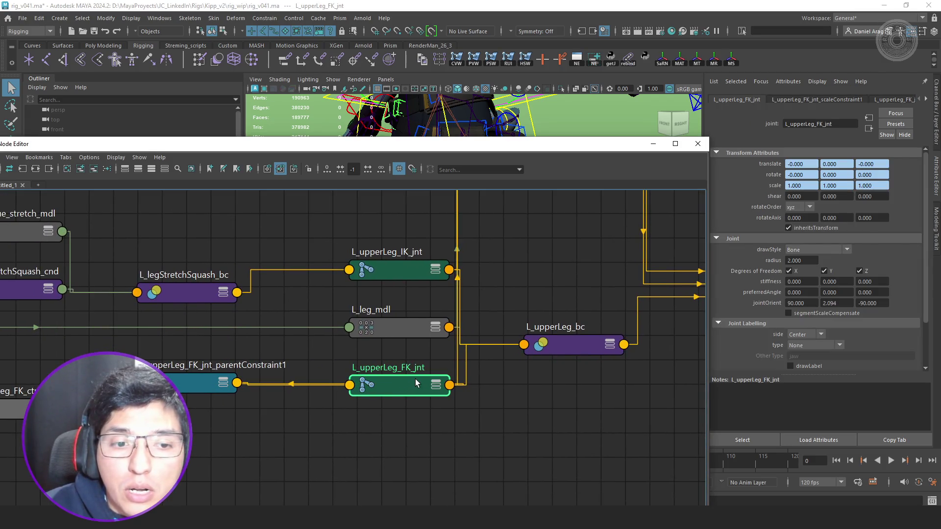
{"action": "mouse_move", "coordinate": [416, 384]}
{"action": "left_mouse_down"}
{"action": "mouse_move", "coordinate": [413, 432]}
{"action": "mouse_move", "coordinate": [442, 427]}
{"action": "left_mouse_up"}
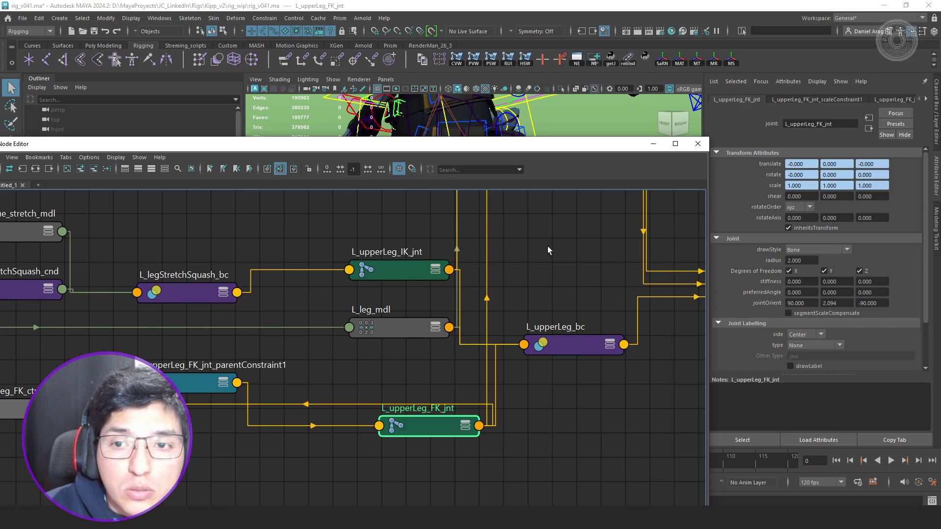
{"action": "middle_click_drag", "start_coordinate": [549, 251], "coordinate": [648, 262], "text": "alt"}
{"action": "left_click_drag", "start_coordinate": [507, 282], "coordinate": [497, 243]}
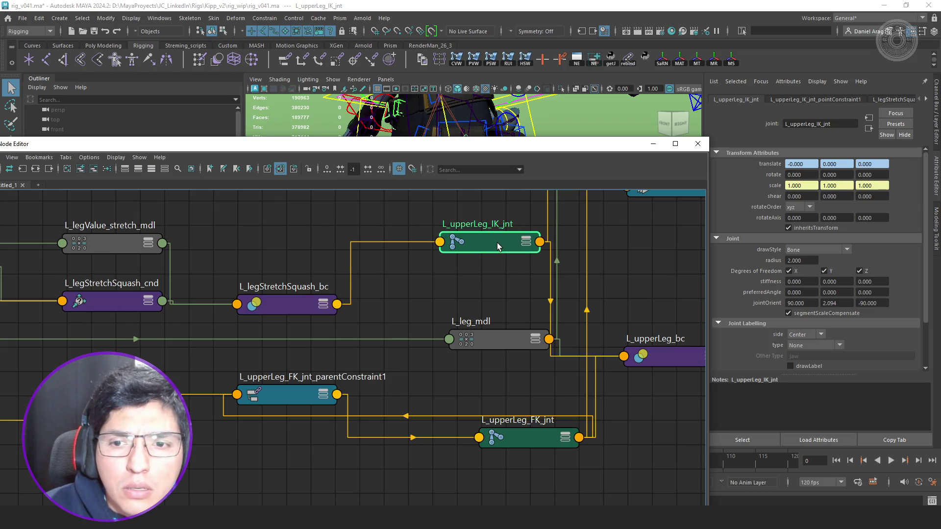
{"action": "scroll", "coordinate": [492, 273], "scroll_direction": "down", "scroll_amount": 6}
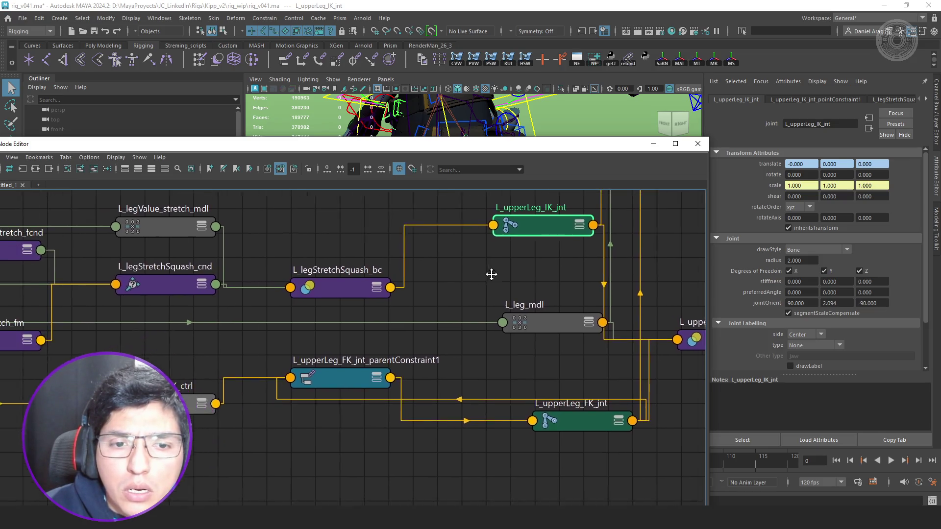
{"action": "mouse_move", "coordinate": [634, 297]}
{"action": "left_mouse_down"}
{"action": "mouse_move", "coordinate": [609, 207]}
{"action": "mouse_move", "coordinate": [652, 202]}
{"action": "mouse_move", "coordinate": [656, 190]}
{"action": "left_mouse_up"}
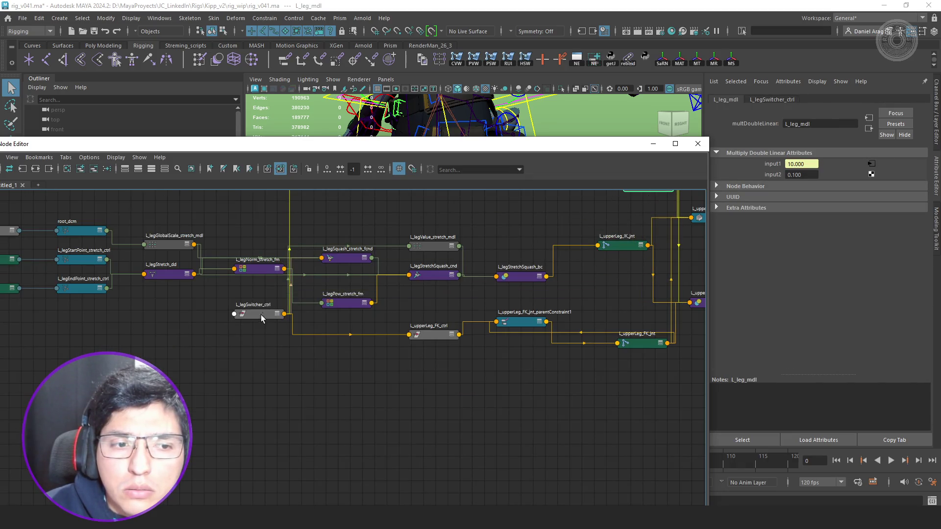
{"action": "mouse_move", "coordinate": [261, 319]}
{"action": "left_mouse_down"}
{"action": "mouse_move", "coordinate": [265, 372]}
{"action": "mouse_move", "coordinate": [244, 362]}
{"action": "left_mouse_up"}
{"action": "scroll", "coordinate": [524, 273], "scroll_direction": "up", "scroll_amount": 4}
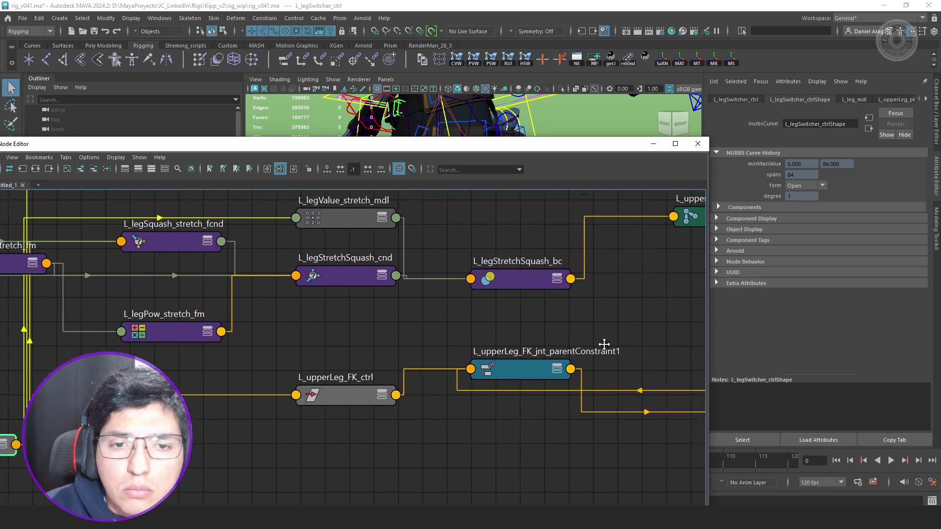
Select L_legStretchSquash_bc and expand it to show its input ports.
{"action": "middle_click_drag", "start_coordinate": [604, 344], "coordinate": [592, 360]}
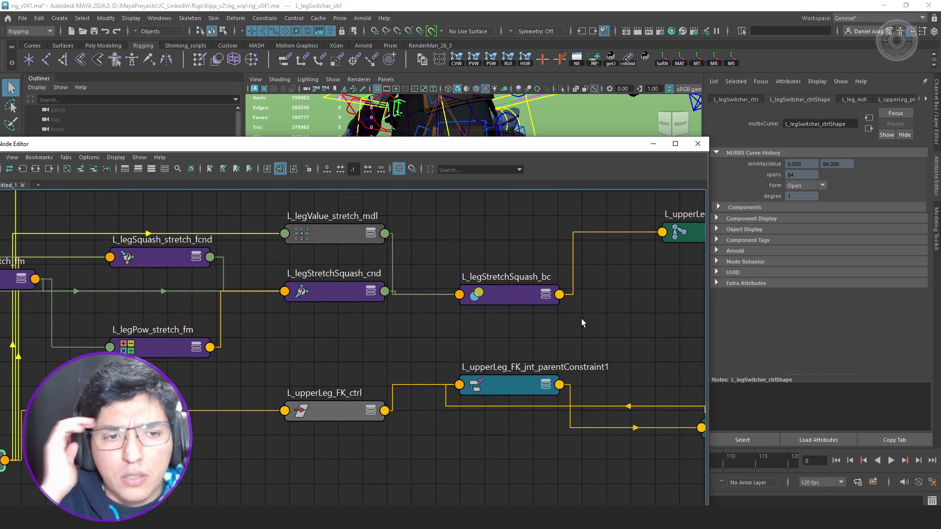
{"action": "left_click", "coordinate": [500, 295]}
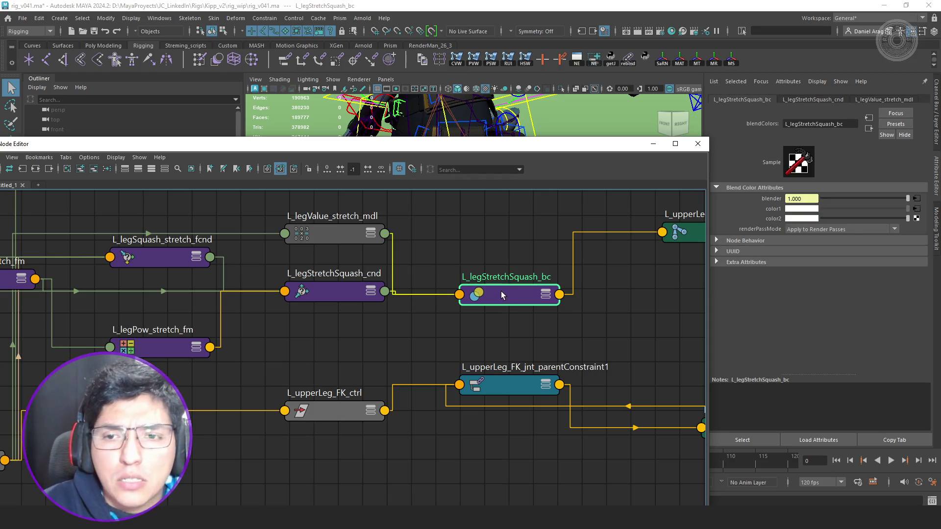
{"action": "key", "text": "ctrl+a"}
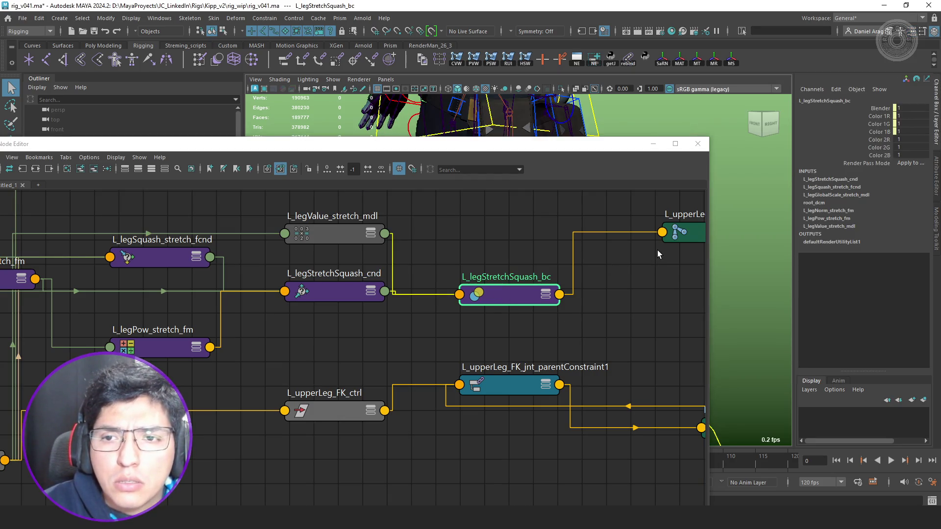
{"action": "key", "text": "ctrl+a"}
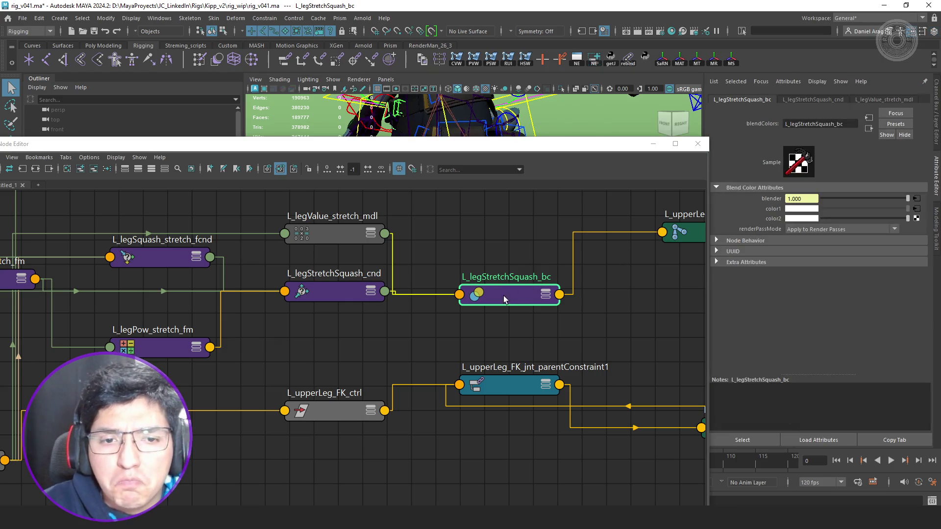
{"action": "key", "text": "2"}
Place L_legStretchSquash_cnd above and L_legValue_stretch_mdl below, clearing their wires into the blend node.
{"action": "middle_click_drag", "start_coordinate": [336, 291], "coordinate": [407, 310], "text": "alt"}
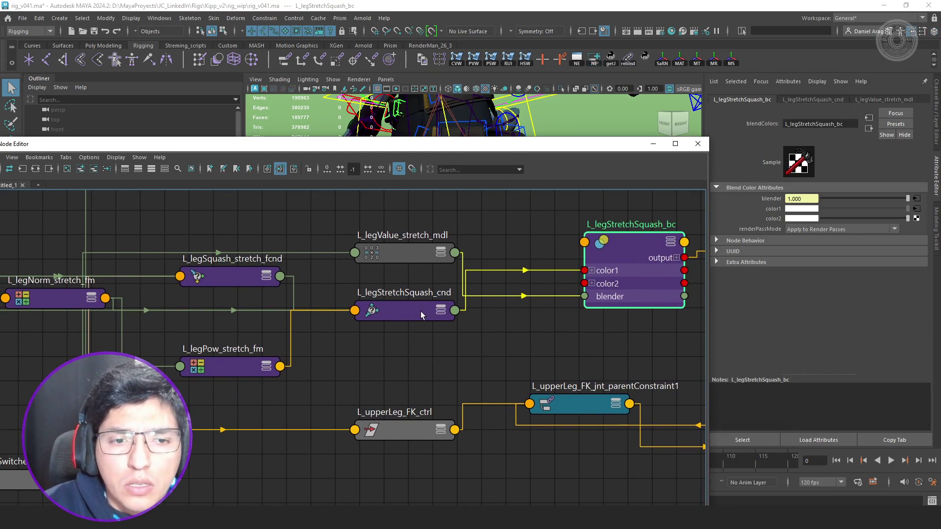
{"action": "left_click_drag", "start_coordinate": [407, 310], "coordinate": [411, 213]}
{"action": "middle_click_drag", "start_coordinate": [415, 246], "coordinate": [436, 281], "text": "alt"}
{"action": "left_click_drag", "start_coordinate": [437, 281], "coordinate": [439, 339]}
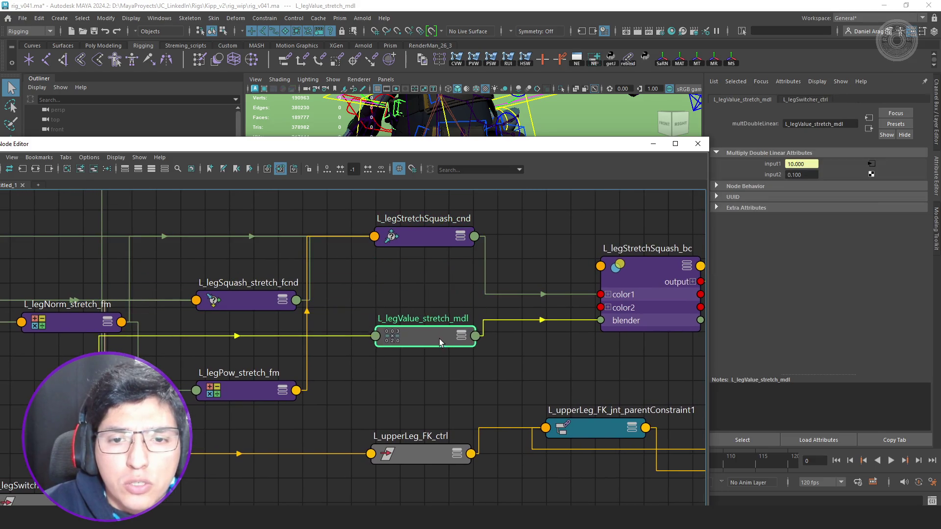
{"action": "left_click", "coordinate": [651, 292]}
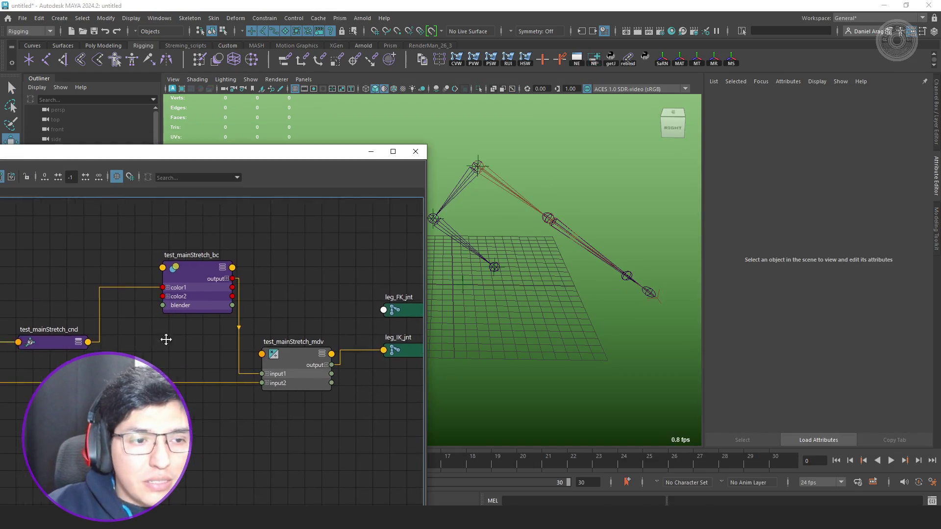
{"action": "scroll", "coordinate": [171, 336], "scroll_direction": "up", "scroll_amount": 2}
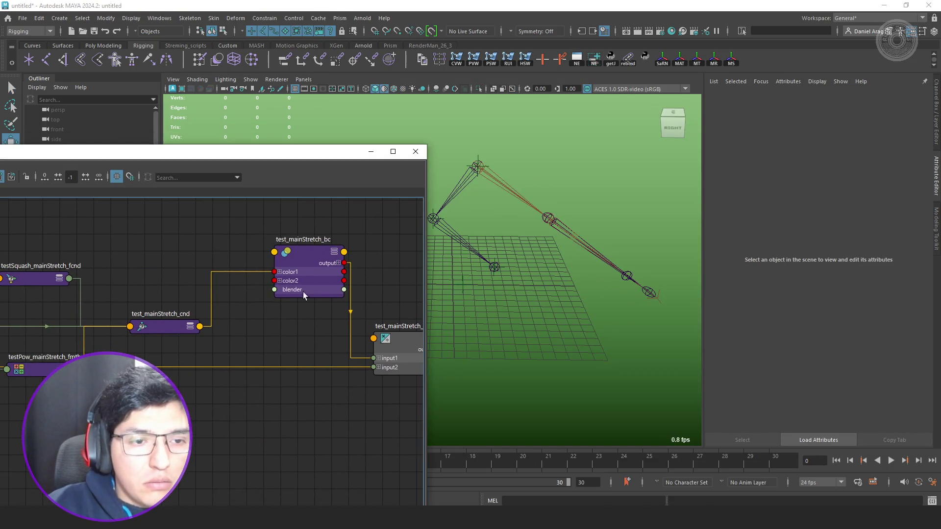
Rewire test_mainStretch_cnd's outColor from test_mainStretch_bc color1 to color2.
{"action": "left_click", "coordinate": [302, 293]}
{"action": "left_click_drag", "start_coordinate": [129, 339], "coordinate": [140, 286]}
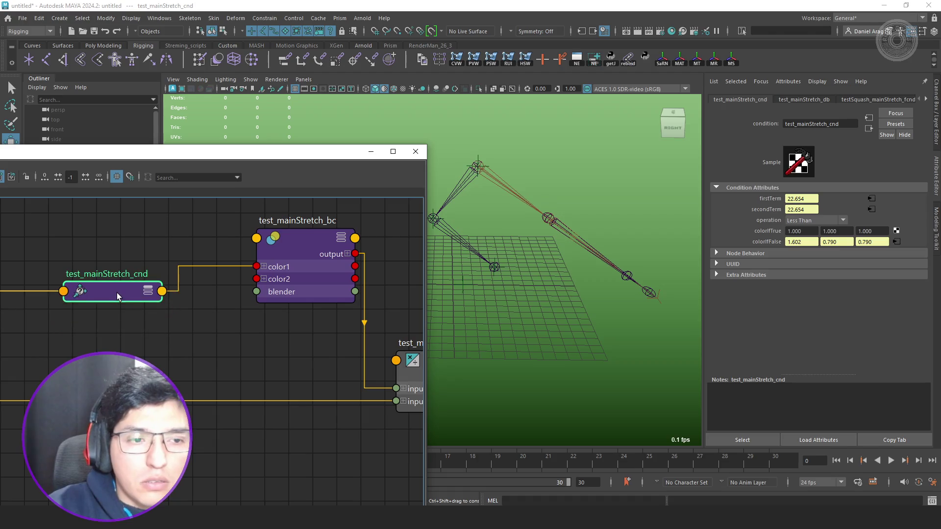
{"action": "left_click", "coordinate": [148, 291]}
{"action": "left_click_drag", "start_coordinate": [294, 277], "coordinate": [300, 297]}
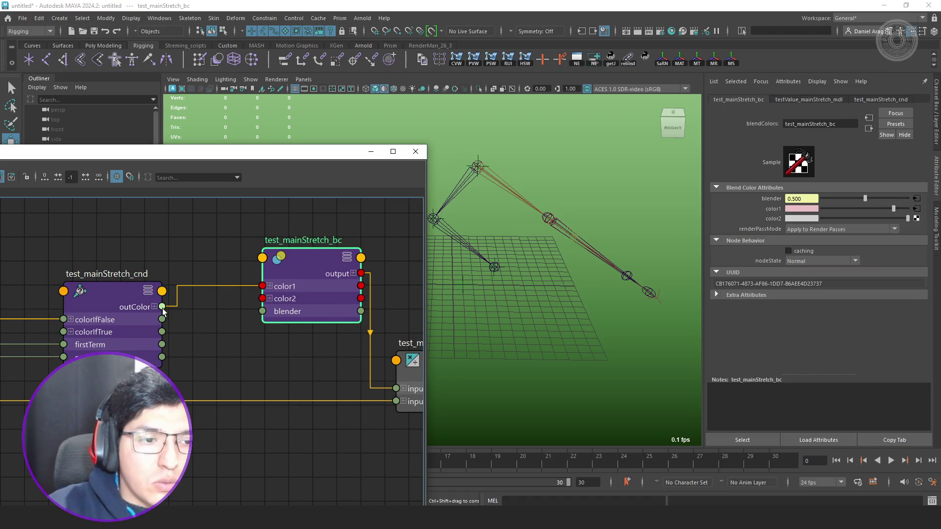
{"action": "left_click_drag", "start_coordinate": [161, 307], "coordinate": [264, 299]}
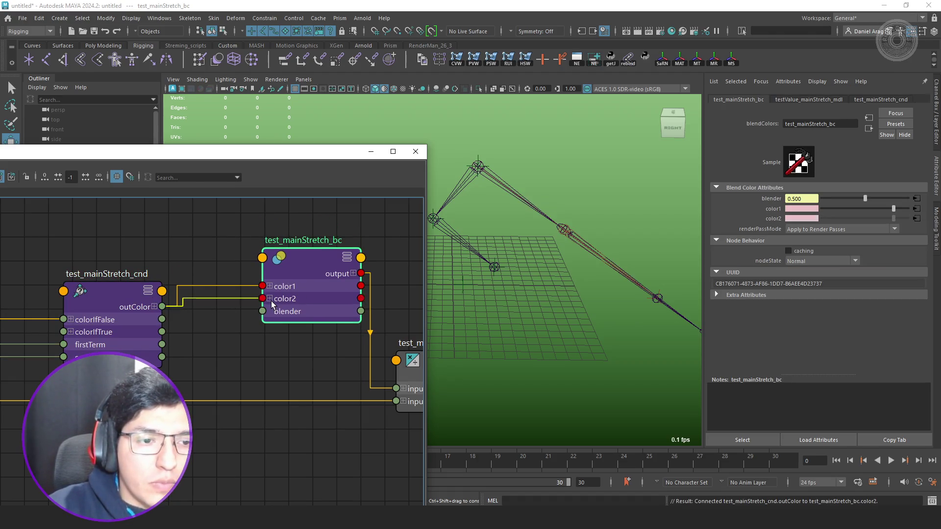
{"action": "left_click", "coordinate": [238, 286]}
{"action": "key", "text": "Delete"}
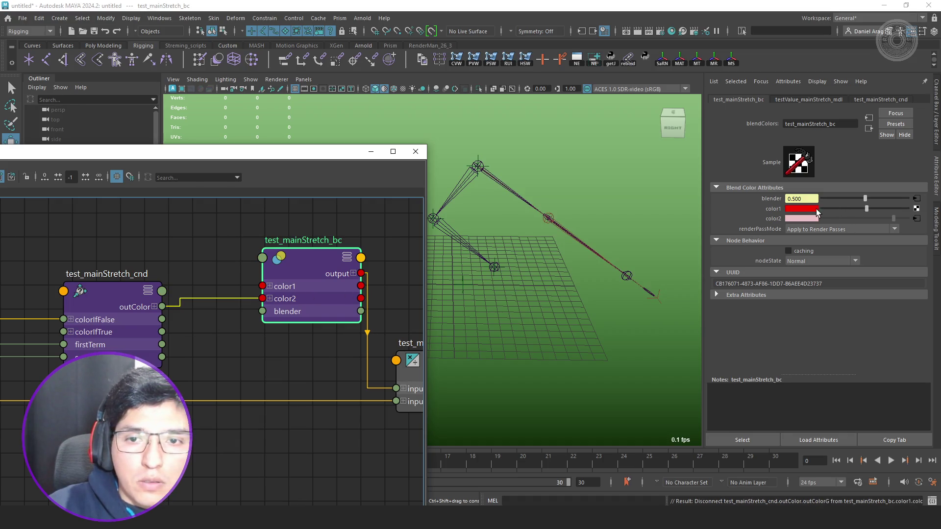
Set test_mainStretch_bc color1 to white (1, 1, 1) in RGB 0 to 1.0 mode.
{"action": "left_click", "coordinate": [802, 208]}
{"action": "left_click", "coordinate": [776, 189]}
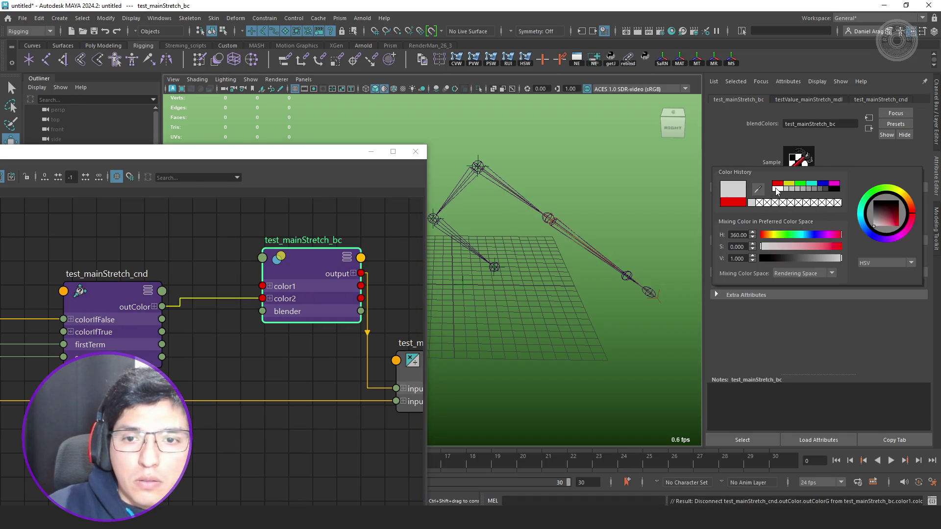
{"action": "left_click", "coordinate": [885, 263]}
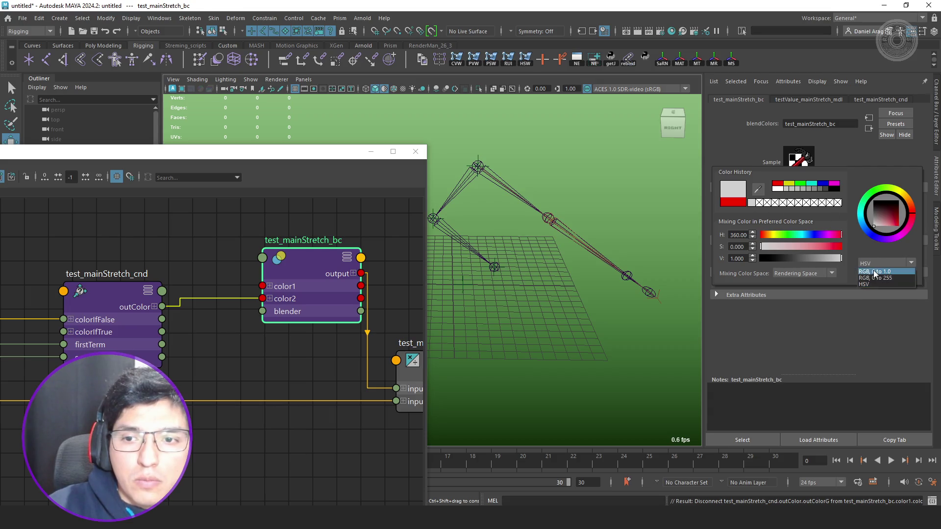
{"action": "left_click", "coordinate": [877, 270]}
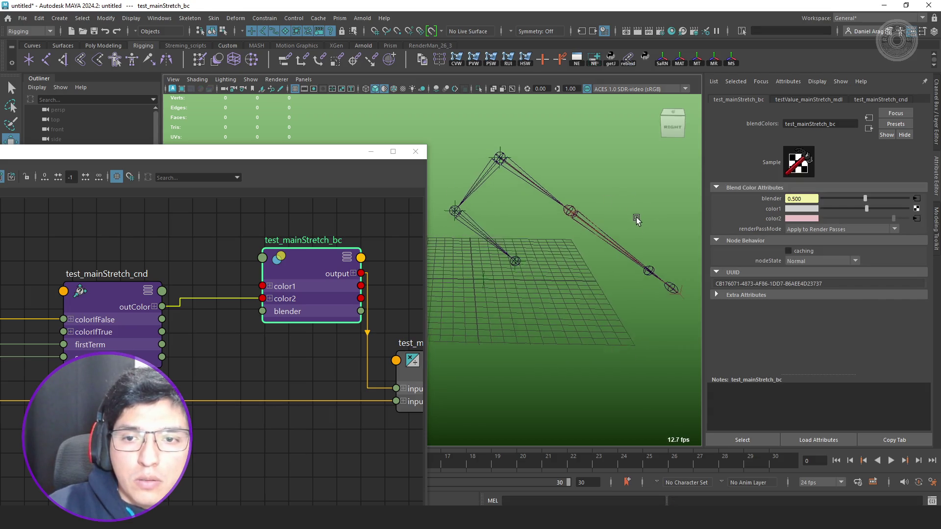
{"action": "key", "text": "ctrl+a"}
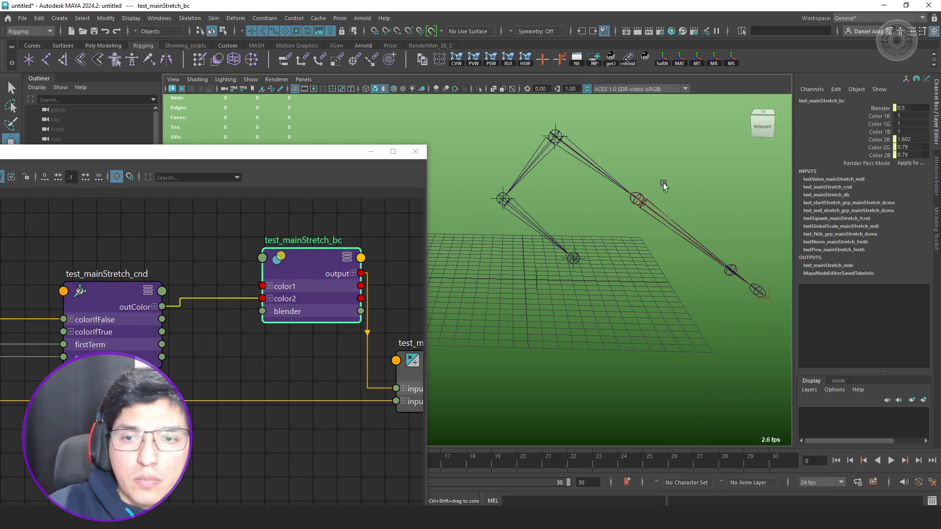
{"action": "scroll", "coordinate": [289, 270], "scroll_direction": "down", "scroll_amount": 3}
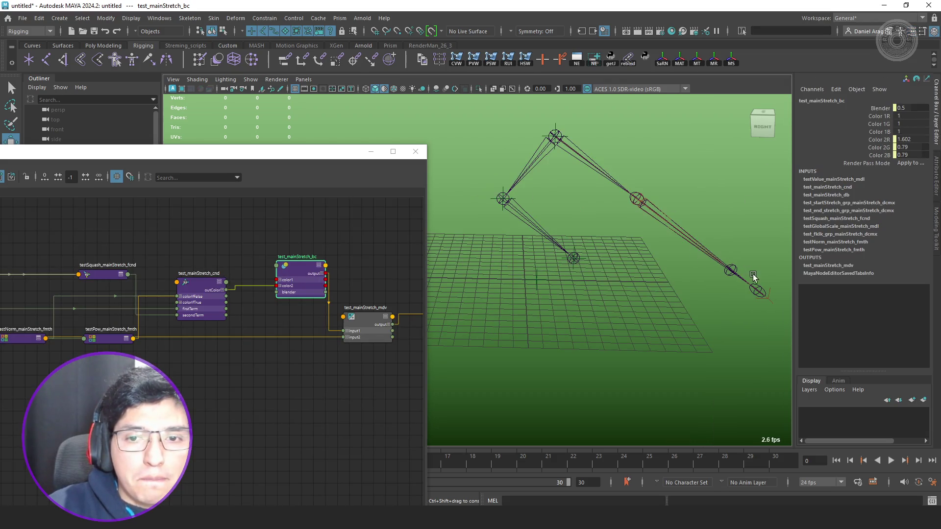
{"action": "scroll", "coordinate": [363, 275], "scroll_direction": "up", "scroll_amount": 2}
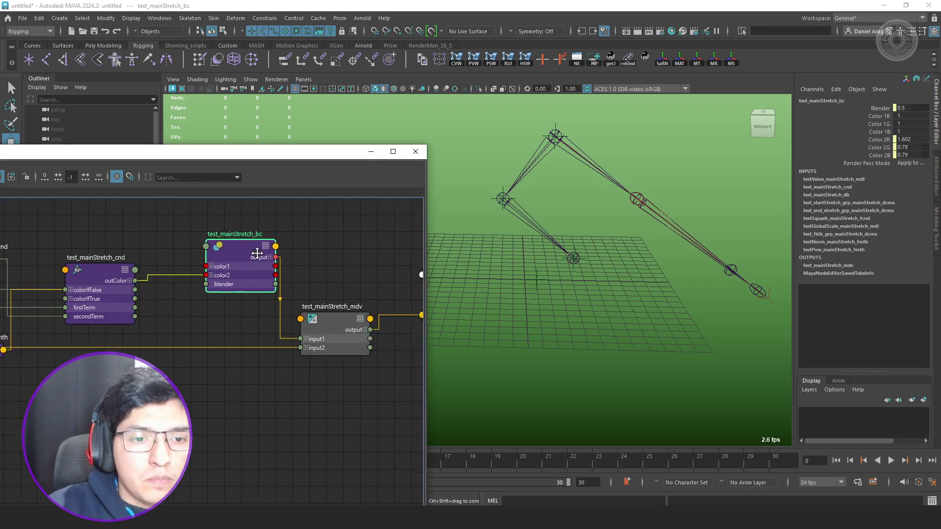
{"action": "middle_click_drag", "start_coordinate": [362, 275], "coordinate": [178, 270]}
Graph the input and output connections of foreleg_IK_jnt selected in the viewport.
{"action": "left_click", "coordinate": [296, 305]}
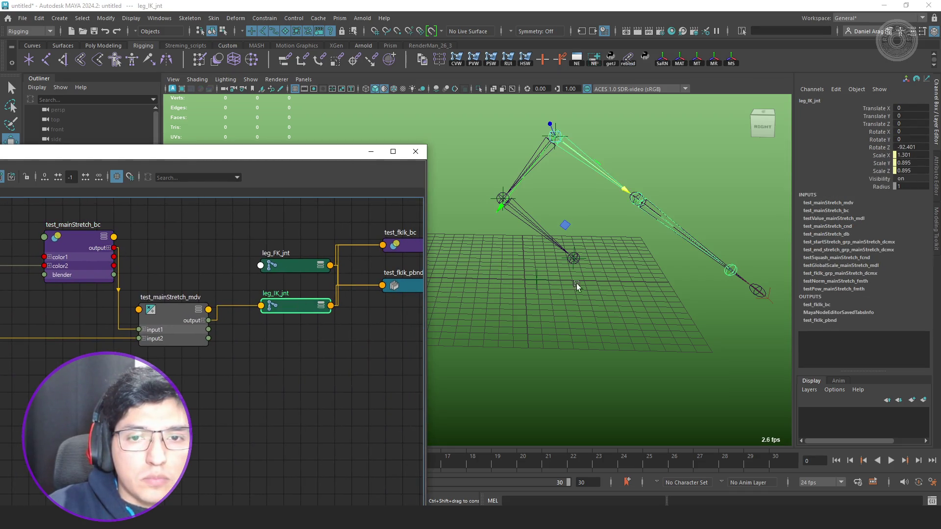
{"action": "left_click_drag", "start_coordinate": [671, 269], "coordinate": [647, 257], "text": "alt"}
{"action": "key", "text": "q"}
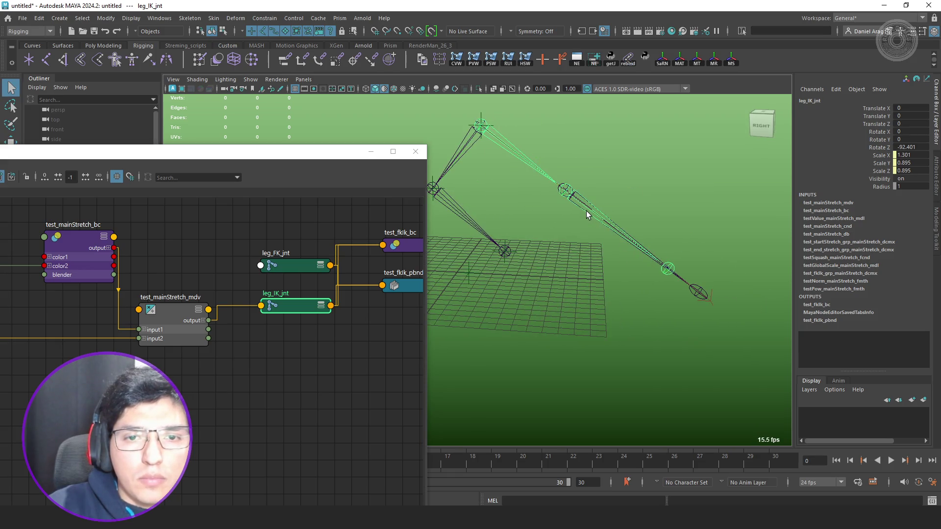
{"action": "left_click", "coordinate": [584, 211]}
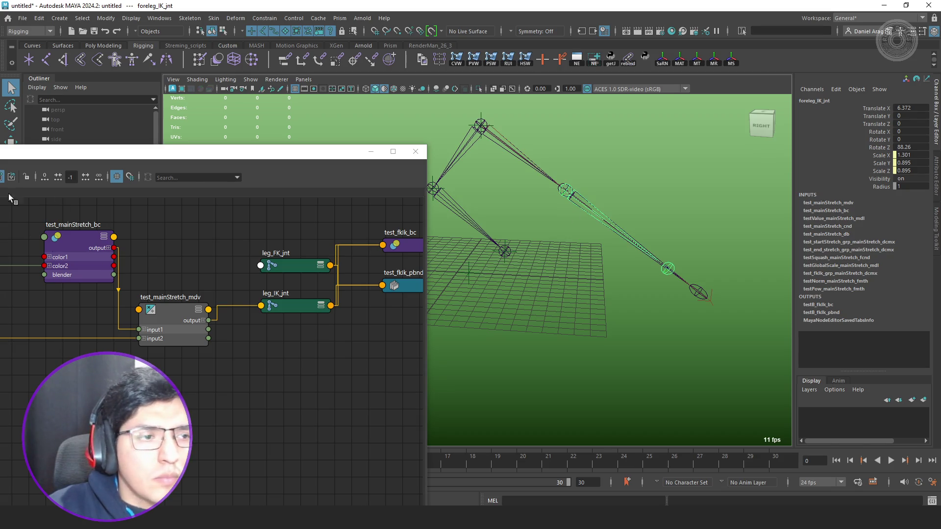
{"action": "left_click", "coordinate": [3, 177]}
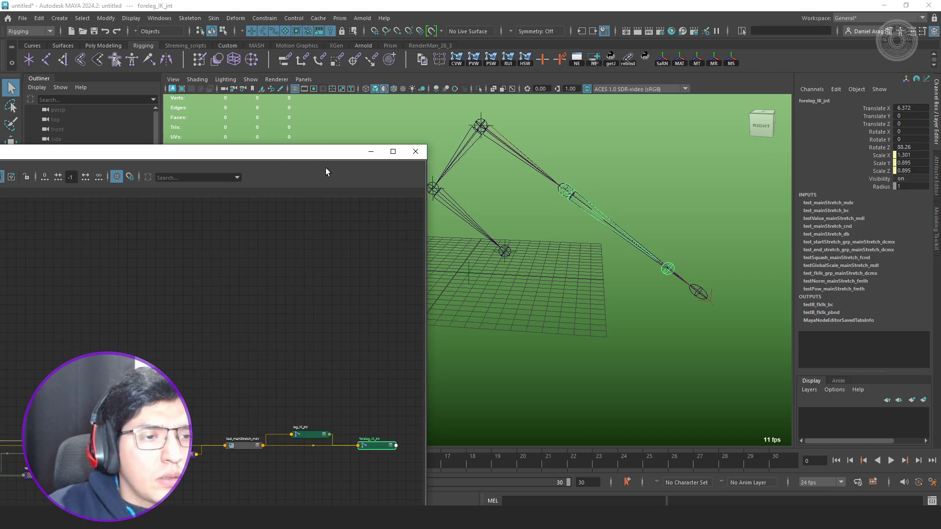
{"action": "left_click_drag", "start_coordinate": [285, 155], "coordinate": [375, 131]}
{"action": "scroll", "coordinate": [395, 352], "scroll_direction": "up", "scroll_amount": 2}
{"action": "scroll", "coordinate": [379, 313], "scroll_direction": "up", "scroll_amount": 3}
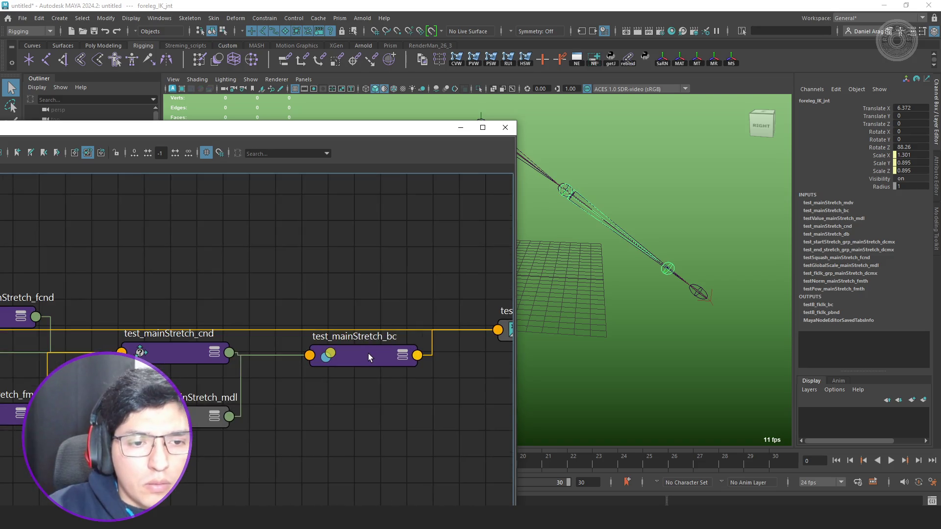
Raise and fully expand test_mainStretch_bc, then bring test_mainStretch_mdv into view.
{"action": "left_click_drag", "start_coordinate": [368, 354], "coordinate": [384, 313]}
{"action": "key", "text": "3"}
{"action": "scroll", "coordinate": [384, 313], "scroll_direction": "down", "scroll_amount": 5}
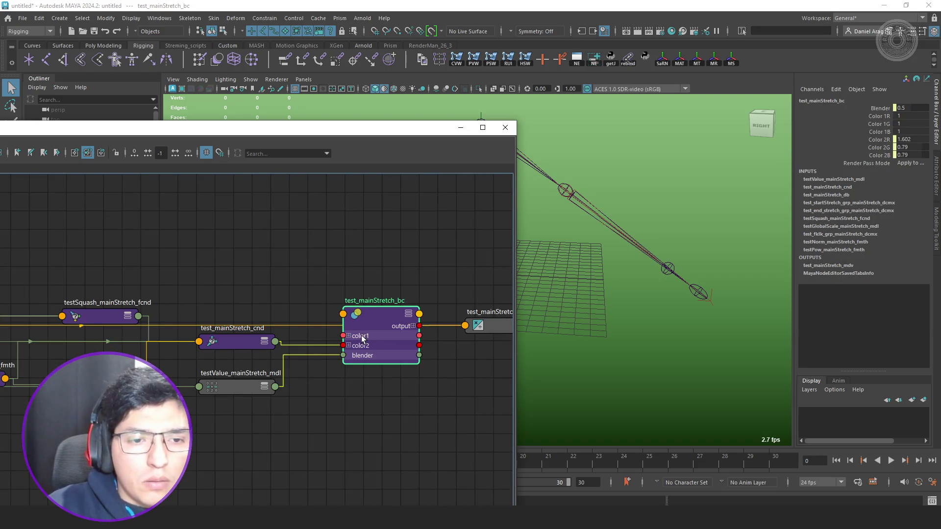
{"action": "middle_click_drag", "start_coordinate": [418, 287], "coordinate": [236, 284], "text": "alt"}
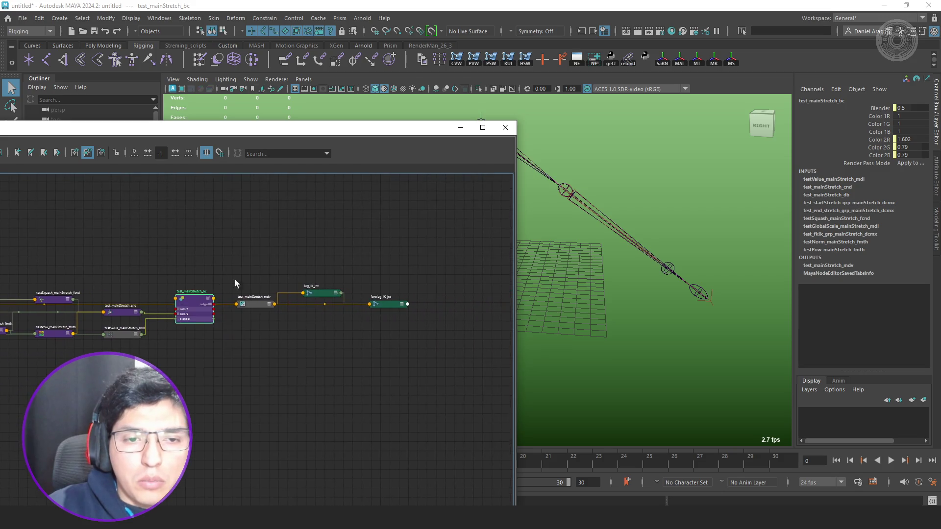
{"action": "scroll", "coordinate": [416, 294], "scroll_direction": "up", "scroll_amount": 3}
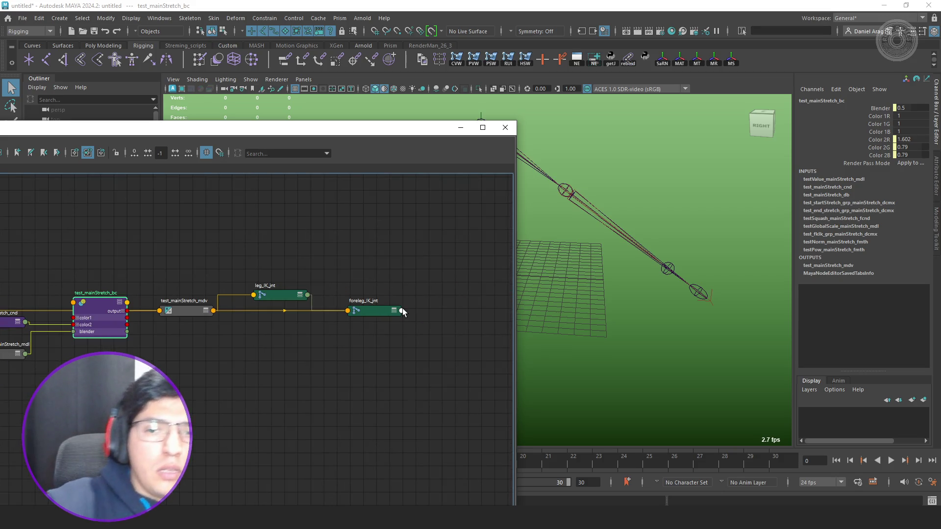
{"action": "middle_click_drag", "start_coordinate": [246, 302], "coordinate": [330, 357], "text": "alt"}
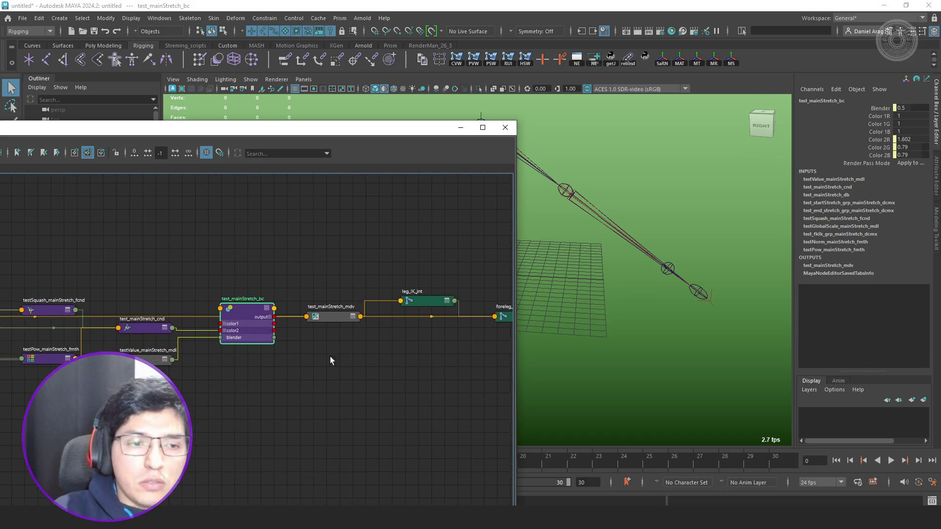
{"action": "scroll", "coordinate": [343, 323], "scroll_direction": "up", "scroll_amount": 2}
Move leg_IK_jnt right of mdv, expand test_mainStretch_mdv above bc, and shift bc up-left.
{"action": "left_click", "coordinate": [381, 299]}
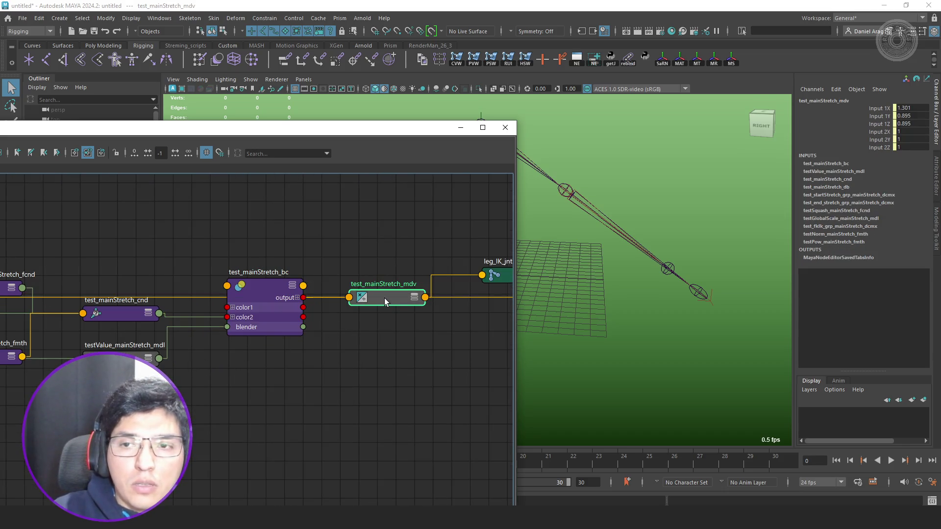
{"action": "middle_click_drag", "start_coordinate": [408, 332], "coordinate": [188, 329], "text": "alt"}
{"action": "mouse_move", "coordinate": [319, 272]}
{"action": "left_mouse_down"}
{"action": "mouse_move", "coordinate": [306, 274]}
{"action": "mouse_move", "coordinate": [317, 249]}
{"action": "left_mouse_up"}
{"action": "middle_click_drag", "start_coordinate": [272, 291], "coordinate": [409, 296], "text": "alt"}
{"action": "middle_click_drag", "start_coordinate": [294, 302], "coordinate": [339, 300], "text": "alt"}
{"action": "key", "text": "2"}
{"action": "left_click_drag", "start_coordinate": [339, 300], "coordinate": [371, 241]}
{"action": "mouse_move", "coordinate": [215, 318]}
{"action": "left_mouse_down"}
{"action": "mouse_move", "coordinate": [220, 342]}
{"action": "mouse_move", "coordinate": [230, 290]}
{"action": "left_mouse_up"}
{"action": "middle_click_drag", "start_coordinate": [200, 328], "coordinate": [393, 335], "text": "alt"}
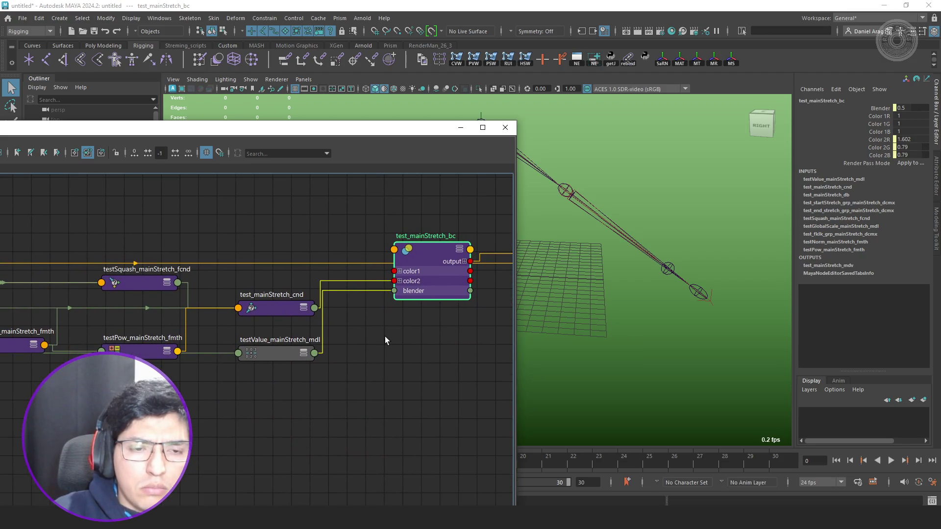
Move testValue_mainStretch_mdl down-left and test_mainStretch_cnd up above the other nodes.
{"action": "scroll", "coordinate": [392, 335], "scroll_direction": "down", "scroll_amount": 5}
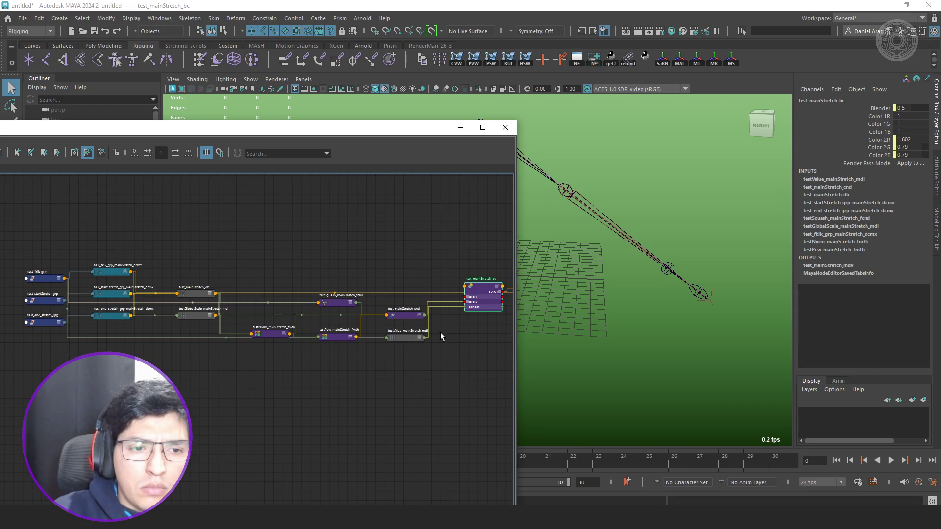
{"action": "scroll", "coordinate": [272, 316], "scroll_direction": "up", "scroll_amount": 3}
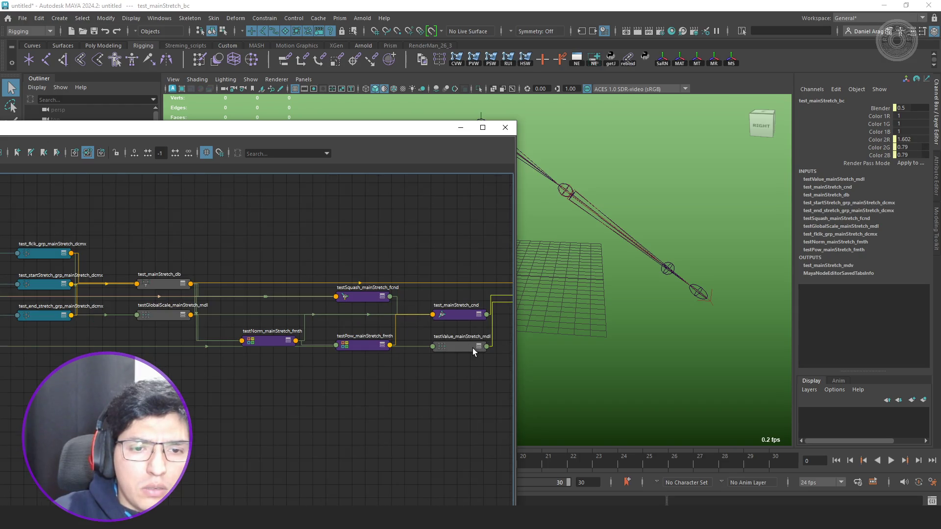
{"action": "left_click_drag", "start_coordinate": [473, 348], "coordinate": [442, 415]}
{"action": "middle_click_drag", "start_coordinate": [437, 359], "coordinate": [263, 340], "text": "alt"}
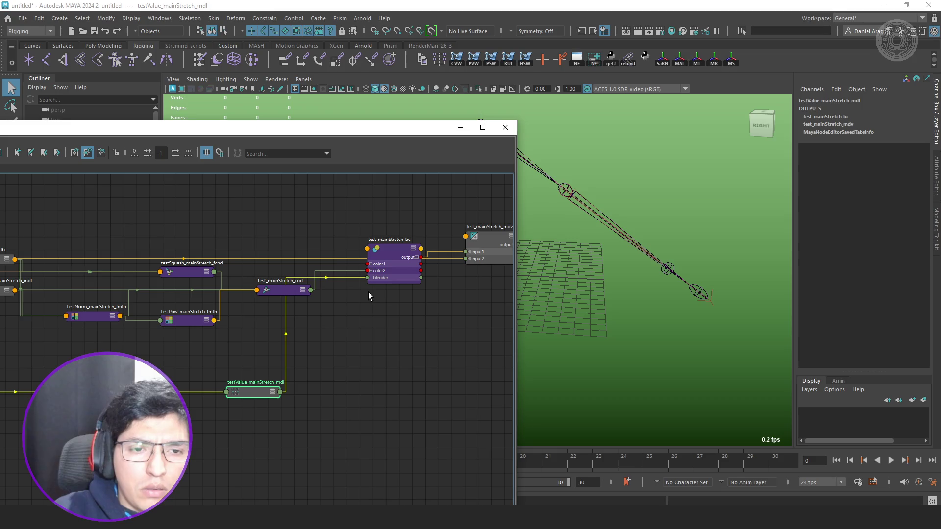
{"action": "left_click_drag", "start_coordinate": [300, 292], "coordinate": [292, 219]}
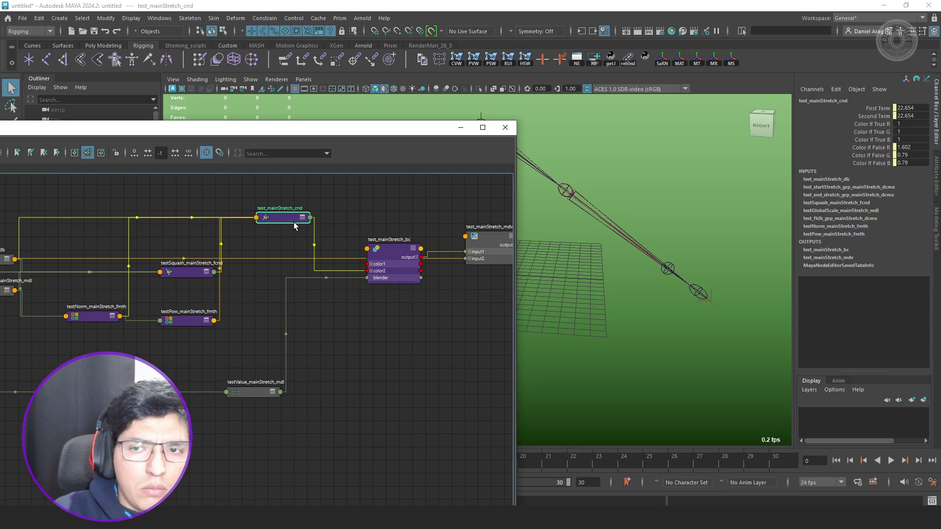
{"action": "mouse_move", "coordinate": [358, 327]}
{"action": "middle_mouse_down", "text": "alt"}
{"action": "mouse_move", "coordinate": [243, 323]}
{"action": "mouse_move", "coordinate": [362, 334]}
{"action": "middle_mouse_up", "text": "alt"}
{"action": "scroll", "coordinate": [245, 277], "scroll_direction": "up", "scroll_amount": 3}
Connect test_mainStretch_cnd outColor to test_mainStretch_bc color1 and disconnect it from color2.
{"action": "left_click", "coordinate": [258, 209]}
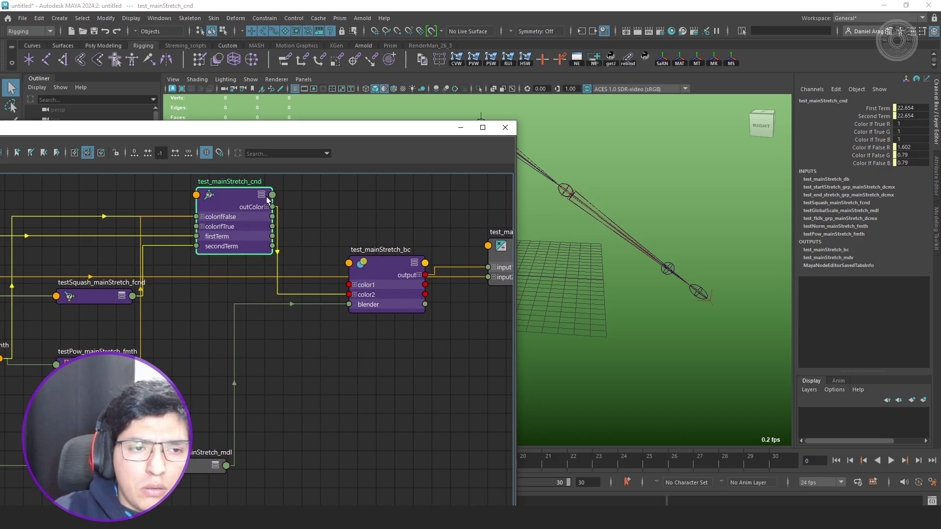
{"action": "scroll", "coordinate": [274, 216], "scroll_direction": "up", "scroll_amount": 2}
{"action": "mouse_move", "coordinate": [274, 203]}
{"action": "left_mouse_down"}
{"action": "mouse_move", "coordinate": [382, 311]}
{"action": "mouse_move", "coordinate": [359, 333]}
{"action": "left_mouse_up"}
{"action": "left_click", "coordinate": [427, 321]}
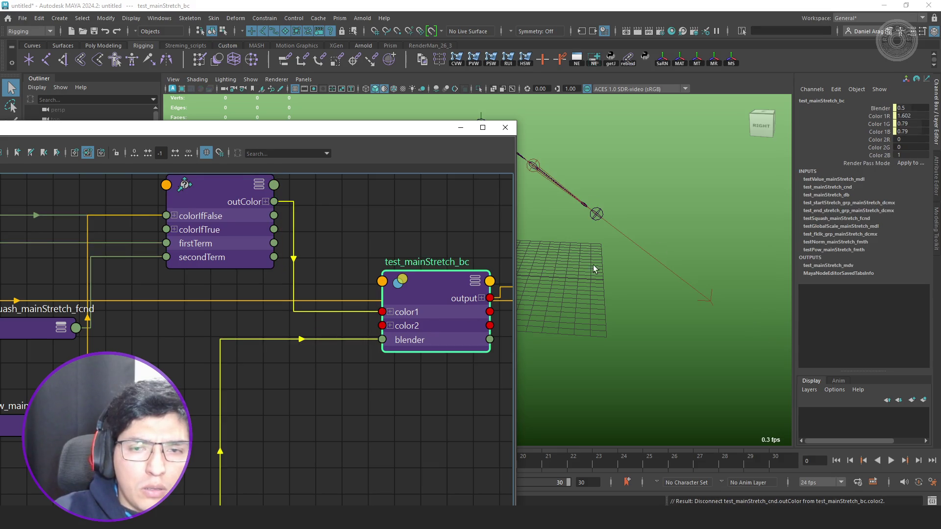
Raise test_mainStretch_bc's Color 2R, 2G and 2B from 0 to 1 with the virtual slider.
{"action": "left_click_drag", "start_coordinate": [911, 140], "coordinate": [911, 155]}
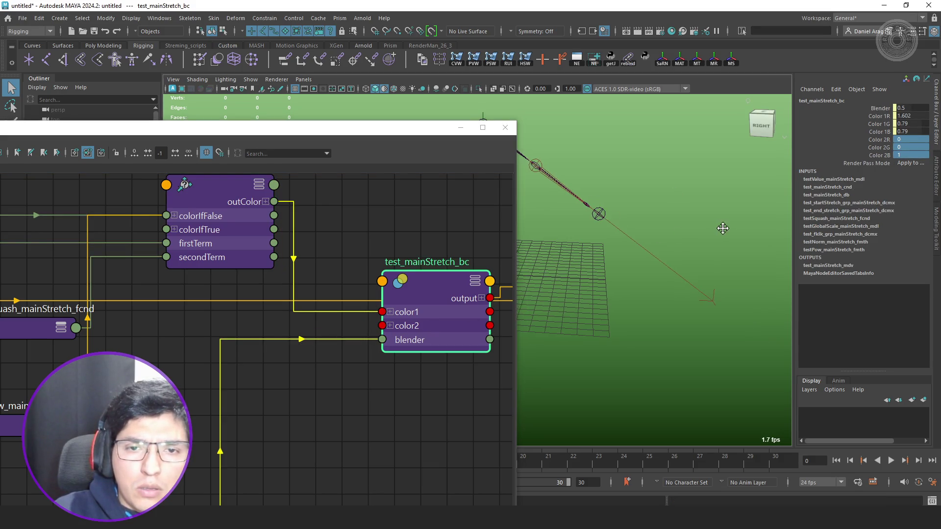
{"action": "middle_click_drag", "start_coordinate": [904, 136], "coordinate": [919, 137], "text": "ctrl"}
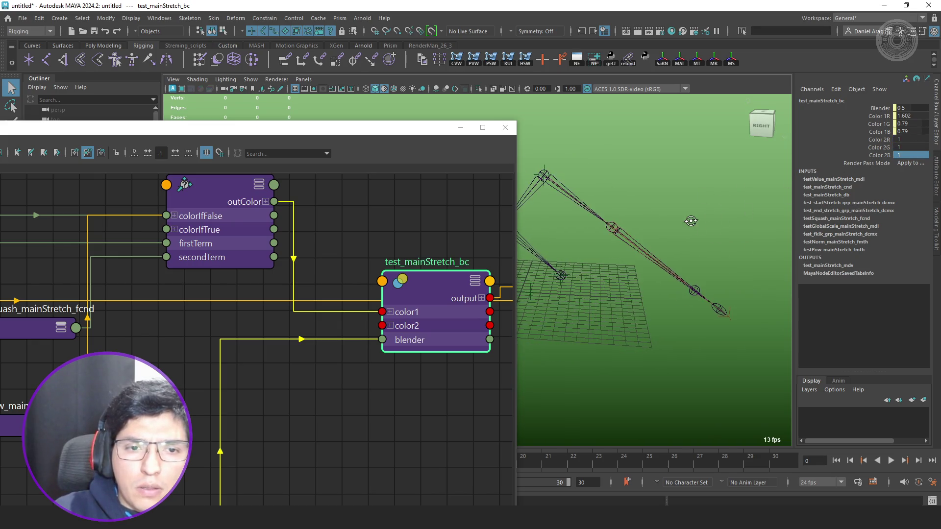
{"action": "scroll", "coordinate": [414, 245], "scroll_direction": "down", "scroll_amount": 5}
{"action": "scroll", "coordinate": [441, 248], "scroll_direction": "up", "scroll_amount": 4}
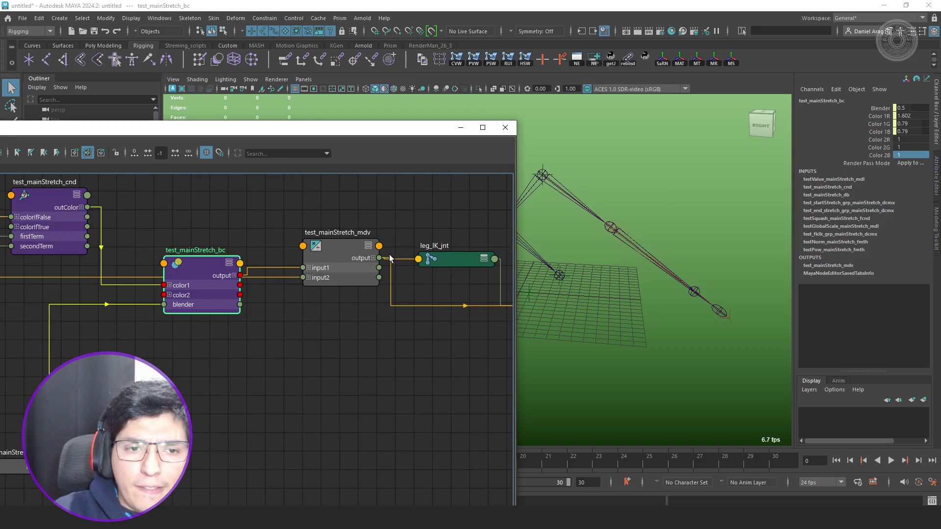
Move test_mainStretch_mdv below the blend node, raise leg_IK_jnt, and drop test_fkIk_grp below the network.
{"action": "left_click_drag", "start_coordinate": [341, 267], "coordinate": [338, 358]}
{"action": "left_click_drag", "start_coordinate": [455, 258], "coordinate": [453, 228]}
{"action": "middle_click_drag", "start_coordinate": [204, 283], "coordinate": [333, 263]}
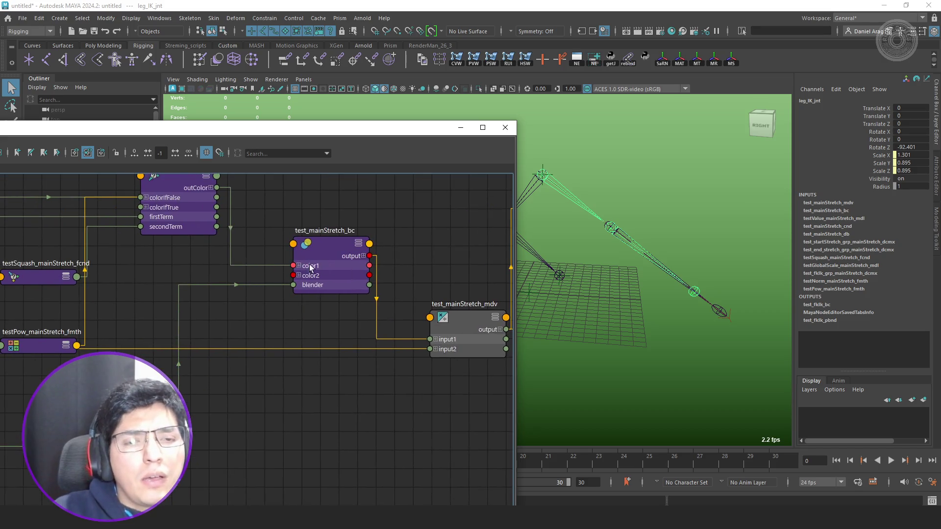
{"action": "left_click", "coordinate": [333, 264]}
{"action": "scroll", "coordinate": [319, 270], "scroll_direction": "down", "scroll_amount": 2}
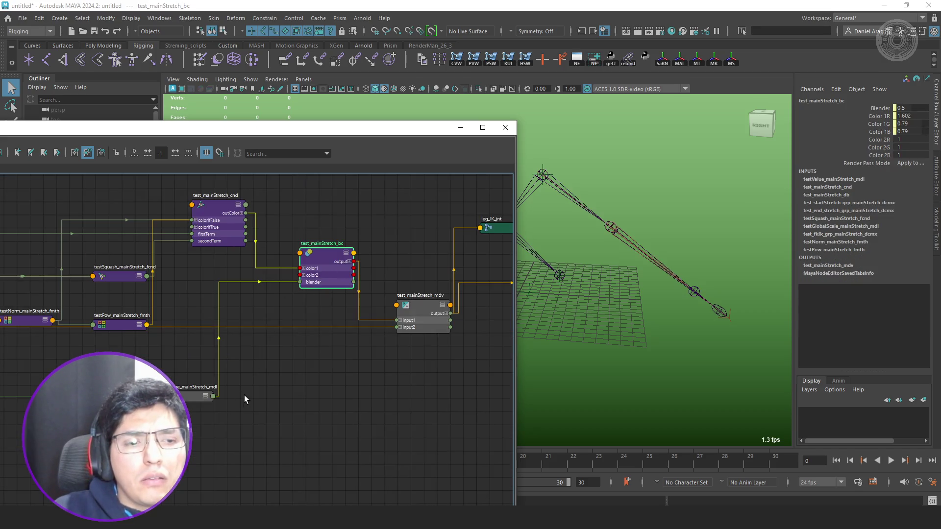
{"action": "middle_click_drag", "start_coordinate": [244, 395], "coordinate": [405, 361]}
{"action": "middle_click_drag", "start_coordinate": [304, 361], "coordinate": [352, 338]}
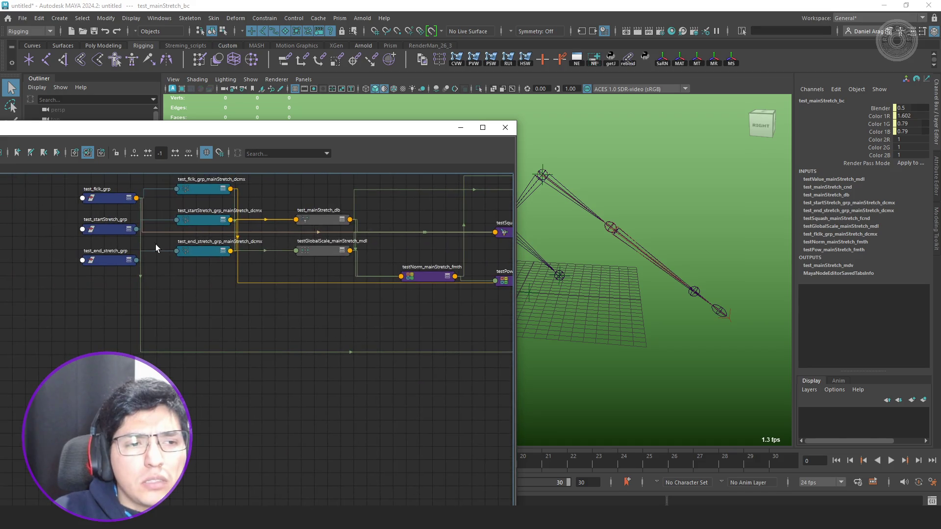
{"action": "mouse_move", "coordinate": [108, 198]}
{"action": "left_mouse_down"}
{"action": "mouse_move", "coordinate": [183, 358]}
{"action": "mouse_move", "coordinate": [127, 352]}
{"action": "left_mouse_up"}
{"action": "middle_click_drag", "start_coordinate": [281, 352], "coordinate": [136, 334]}
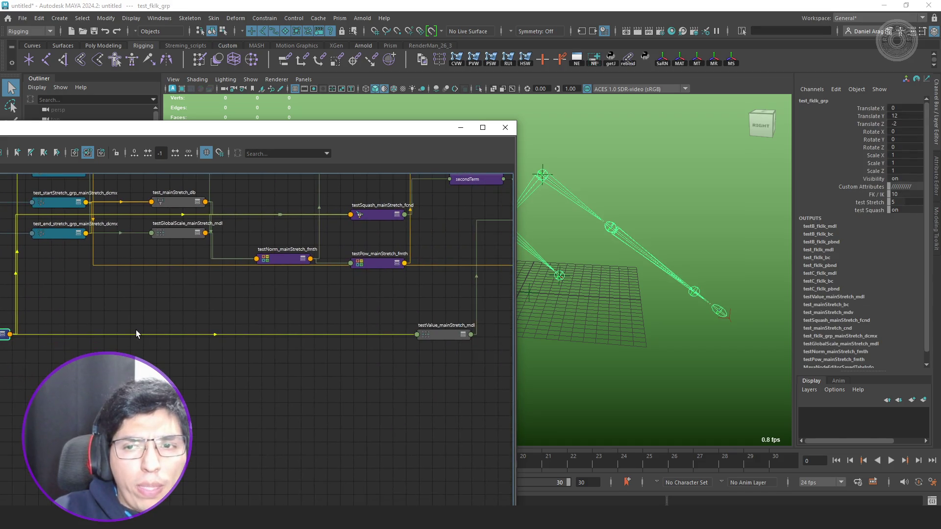
Open testValue_mainStretch_mdl's full attributes, then bring the whole stretch network back into view.
{"action": "middle_click_drag", "start_coordinate": [348, 327], "coordinate": [101, 348]}
{"action": "left_click", "coordinate": [204, 354]}
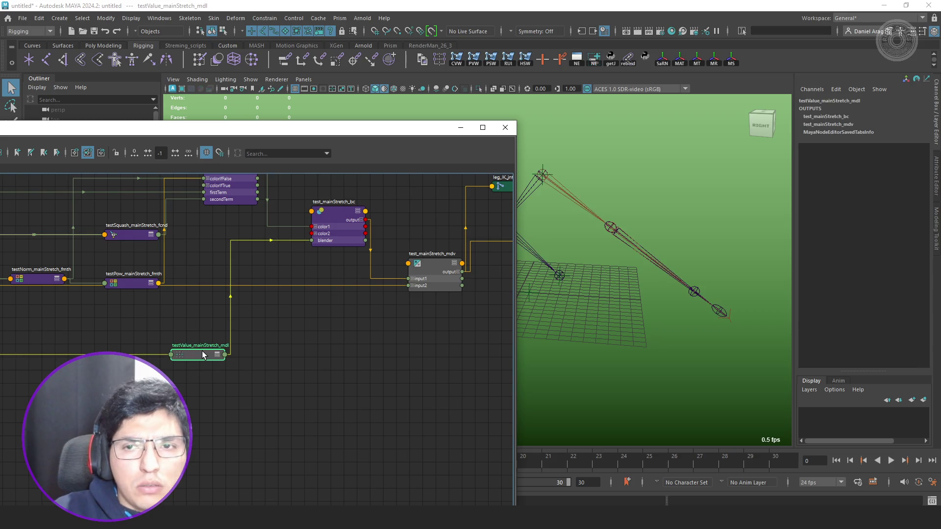
{"action": "double_click", "coordinate": [204, 354]}
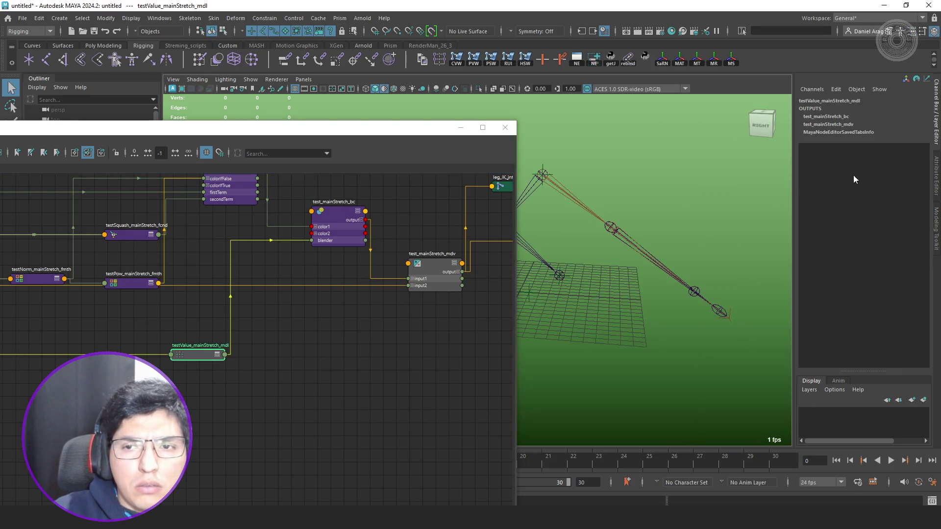
{"action": "middle_click_drag", "start_coordinate": [369, 335], "coordinate": [399, 372]}
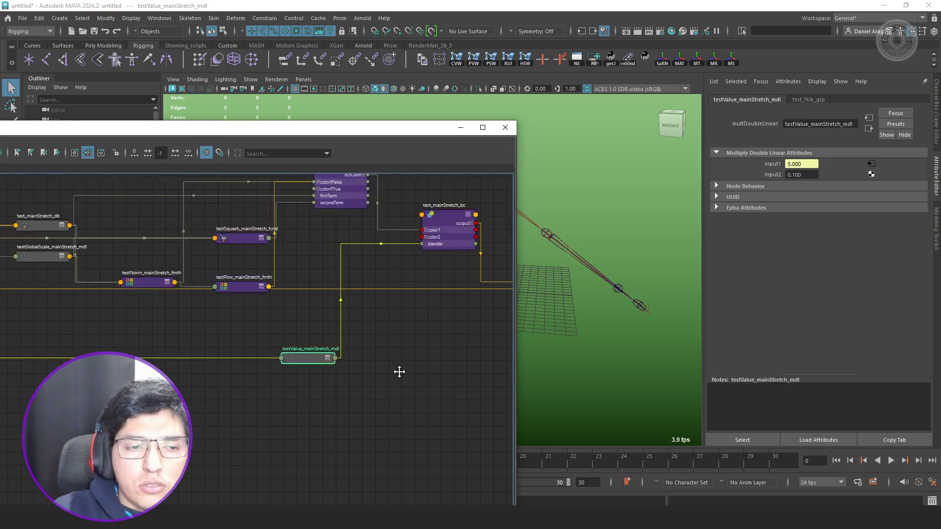
{"action": "middle_click_drag", "start_coordinate": [295, 365], "coordinate": [411, 365]}
{"action": "scroll", "coordinate": [294, 362], "scroll_direction": "down", "scroll_amount": 2}
On test_fkIk_grp, raise Test Stretch to 10, then lower it to 0 to shorten the leg.
{"action": "left_click", "coordinate": [131, 351]}
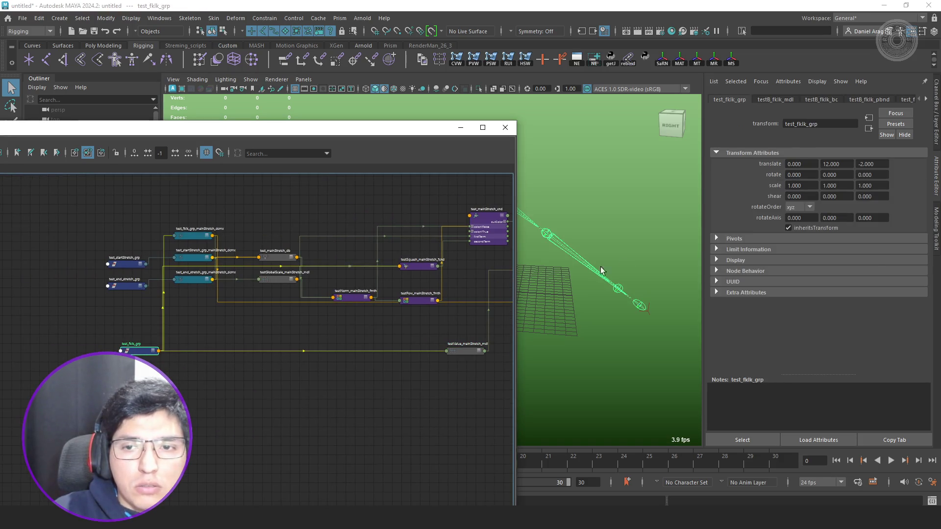
{"action": "key", "text": "ctrl+a"}
{"action": "left_click", "coordinate": [877, 202]}
{"action": "middle_click_drag", "start_coordinate": [637, 223], "coordinate": [672, 222]}
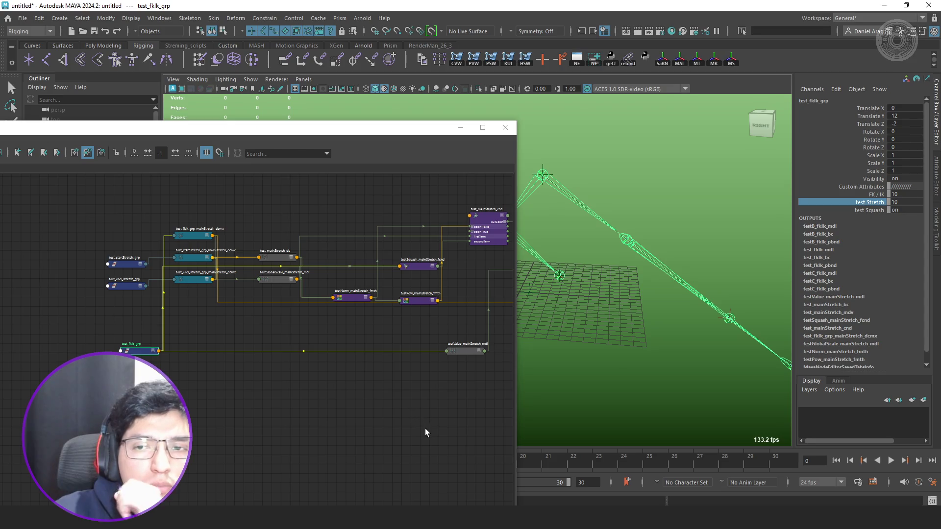
{"action": "middle_click_drag", "start_coordinate": [691, 369], "coordinate": [616, 362]}
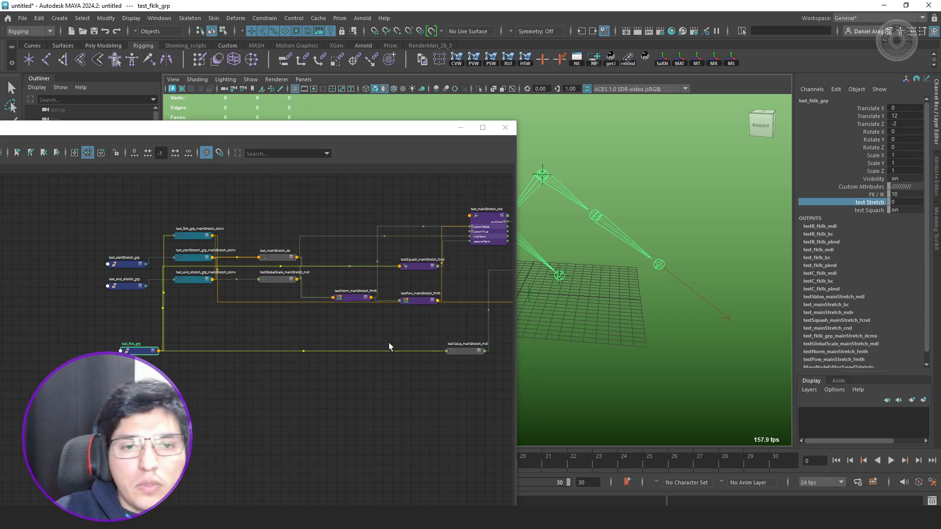
{"action": "scroll", "coordinate": [204, 284], "scroll_direction": "up", "scroll_amount": 5}
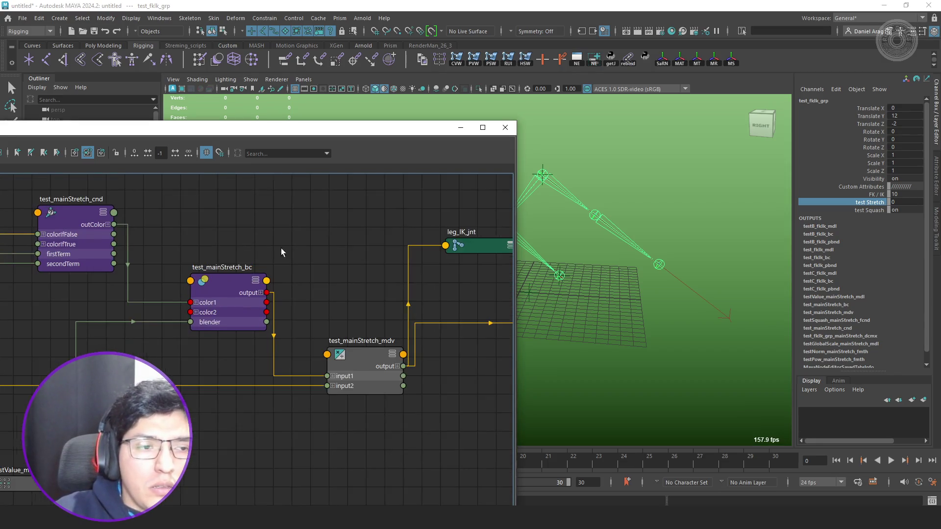
Wire test_mainStretch_cnd outColor into the blend node's color2 and delete its color1 link.
{"action": "scroll", "coordinate": [201, 245], "scroll_direction": "up", "scroll_amount": 3}
{"action": "left_click_drag", "start_coordinate": [228, 223], "coordinate": [381, 397]}
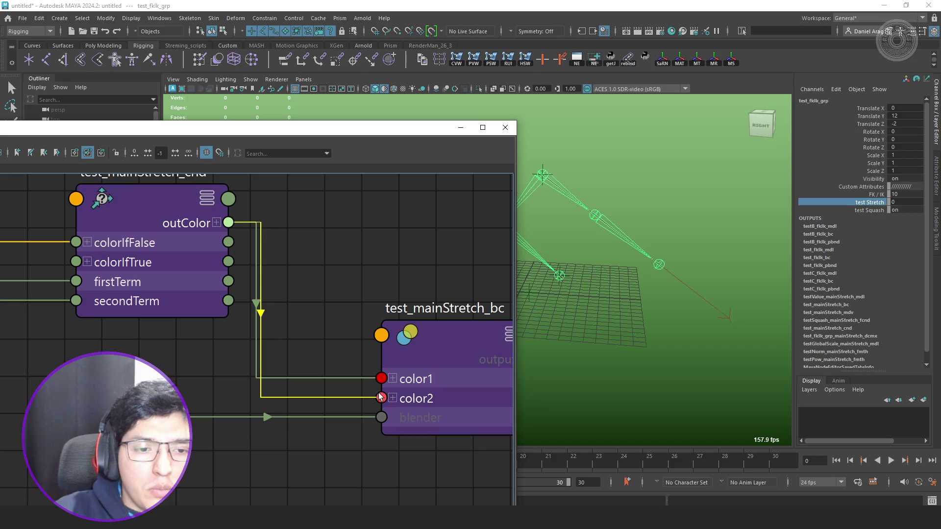
{"action": "left_click", "coordinate": [346, 378]}
{"action": "key", "text": "Delete"}
{"action": "left_click", "coordinate": [448, 376]}
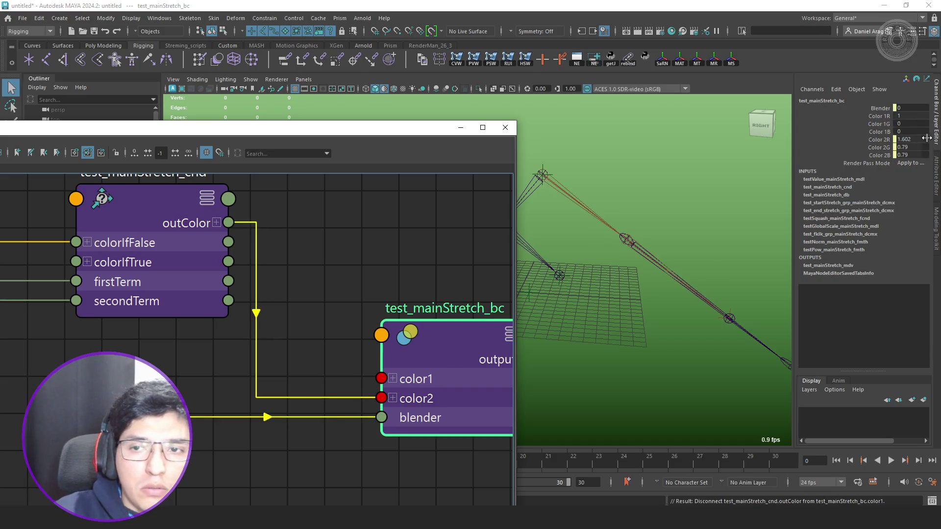
Set test_mainStretch_bc's Color 1G and Color 1B to 1.
{"action": "left_click", "coordinate": [911, 123]}
{"action": "type", "text": "1"}
{"action": "key", "text": "Tab"}
{"action": "type", "text": "1"}
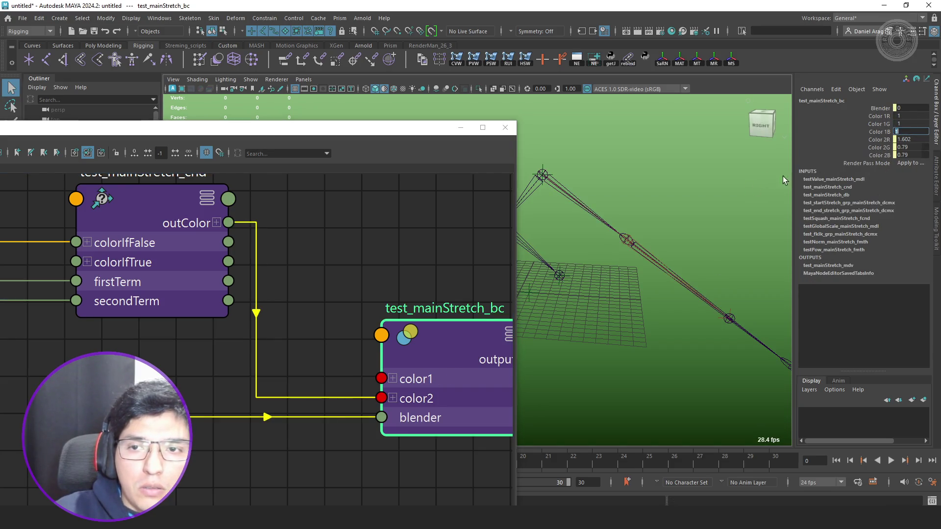
{"action": "key", "text": "Return"}
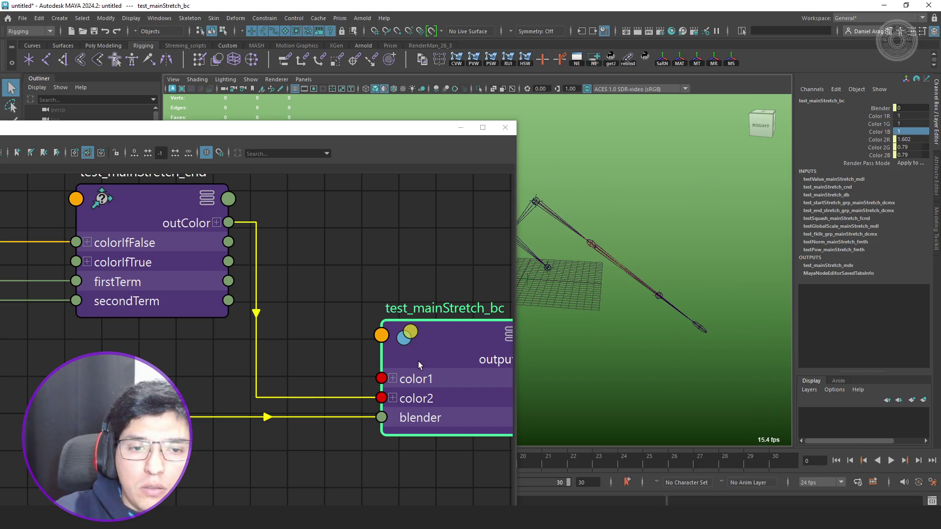
Select leg_IK_jnt in the graph and orbit the viewport to view the leg.
{"action": "scroll", "coordinate": [418, 361], "scroll_direction": "down", "scroll_amount": 4}
{"action": "left_click", "coordinate": [497, 238]}
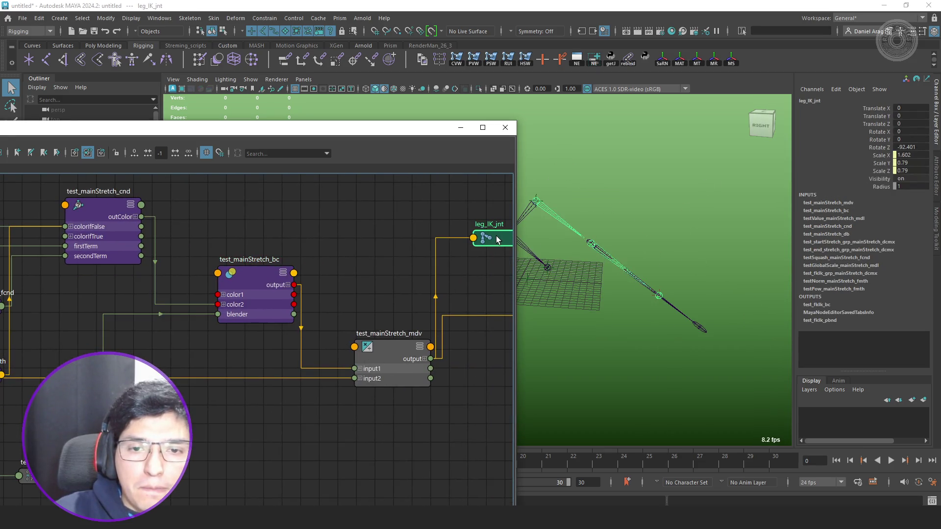
{"action": "middle_click_drag", "start_coordinate": [443, 246], "coordinate": [367, 230], "text": "alt"}
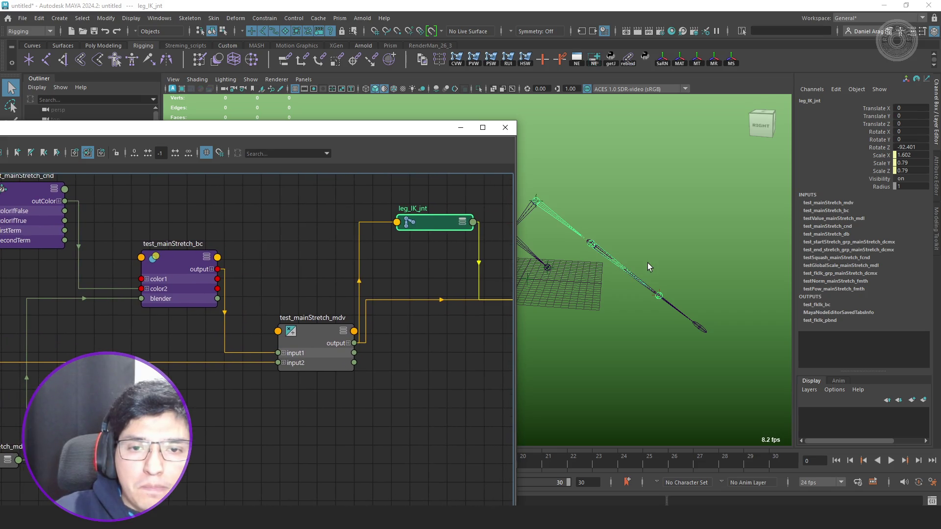
{"action": "mouse_move", "coordinate": [648, 263]}
{"action": "left_mouse_down", "text": "alt"}
{"action": "mouse_move", "coordinate": [635, 257]}
{"action": "mouse_move", "coordinate": [703, 249]}
{"action": "left_mouse_up", "text": "alt"}
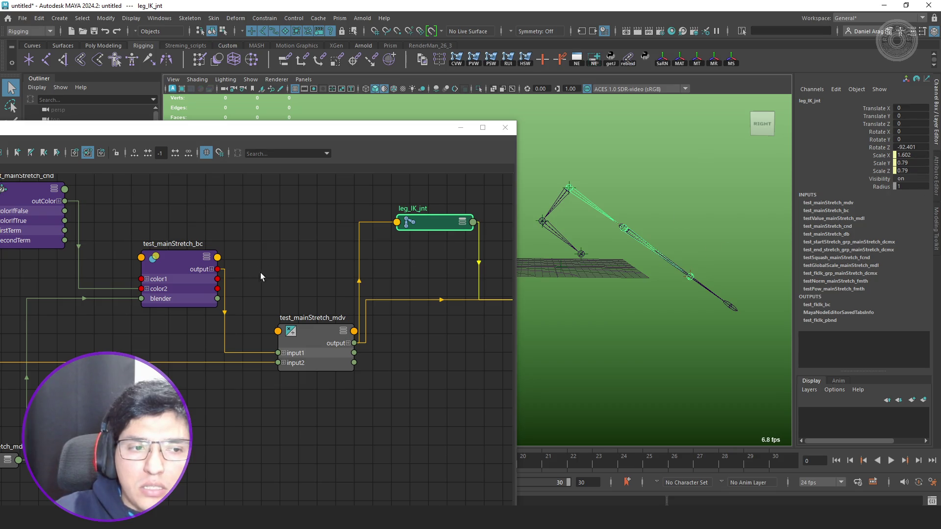
Frame the whole stretch network and select test_fkIk_grp.
{"action": "scroll", "coordinate": [326, 267], "scroll_direction": "down", "scroll_amount": 1}
{"action": "scroll", "coordinate": [335, 262], "scroll_direction": "down", "scroll_amount": 2}
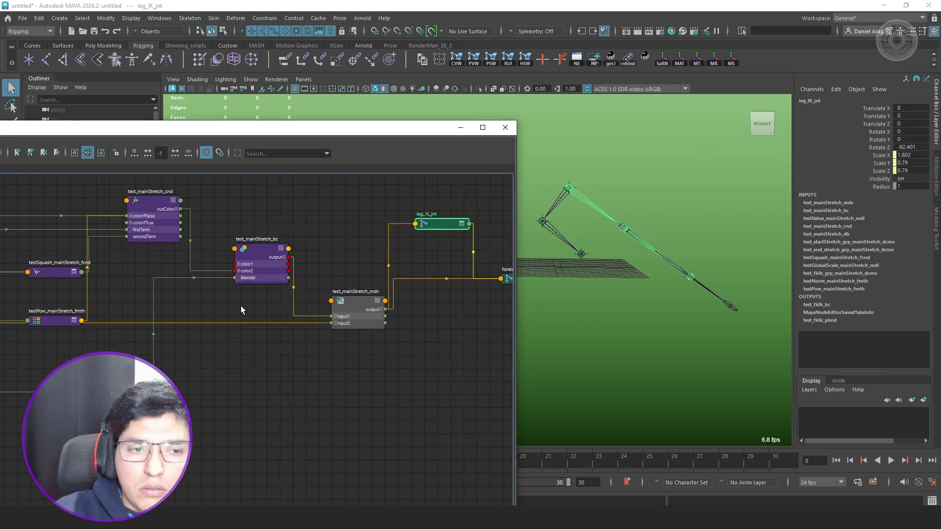
{"action": "scroll", "coordinate": [262, 354], "scroll_direction": "down", "scroll_amount": 2}
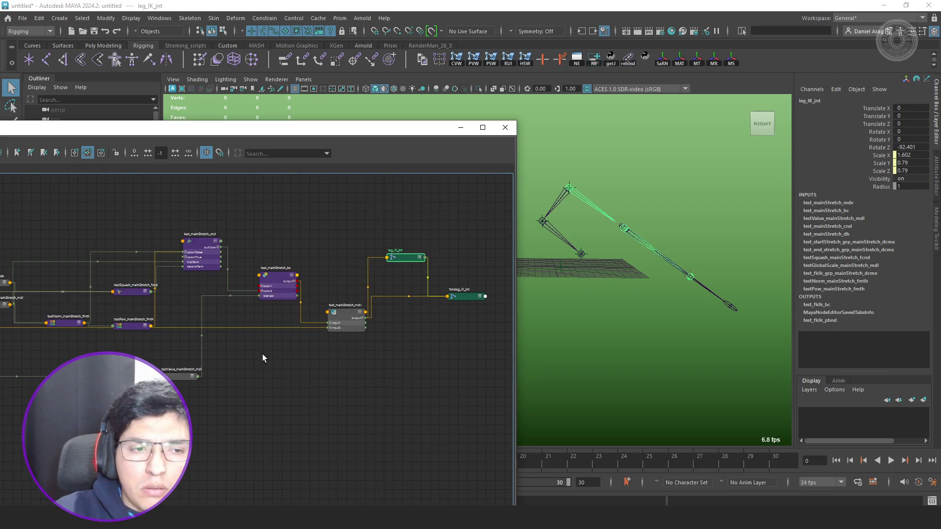
{"action": "middle_click_drag", "start_coordinate": [263, 354], "coordinate": [465, 351], "text": "alt"}
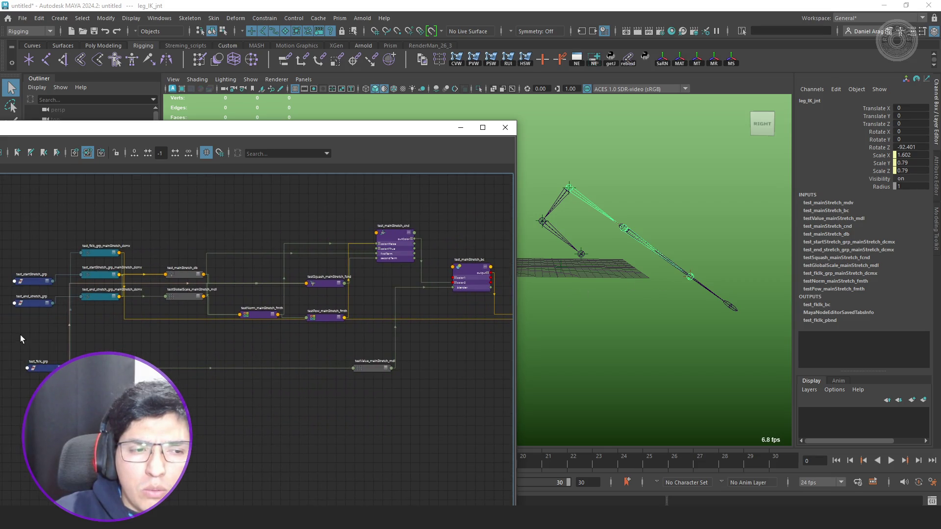
{"action": "left_click", "coordinate": [42, 368]}
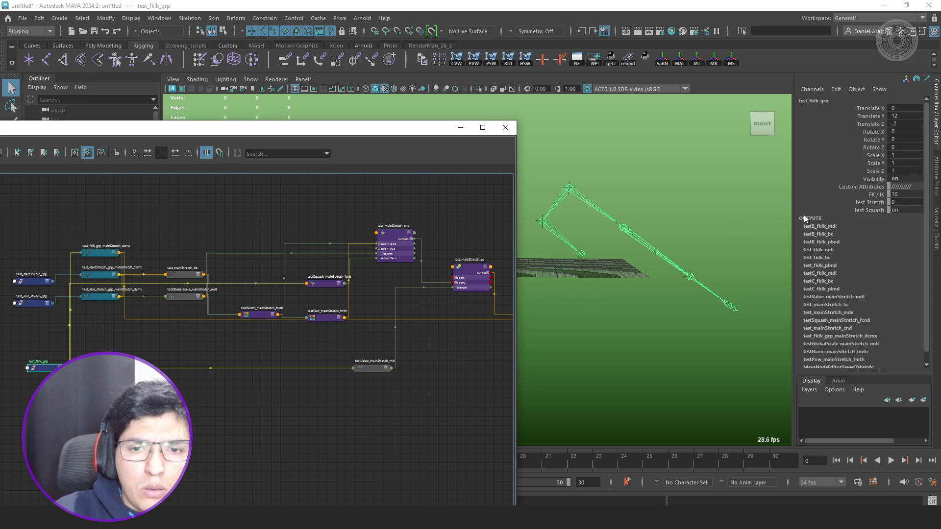
{"action": "scroll", "coordinate": [325, 286], "scroll_direction": "up", "scroll_amount": 5}
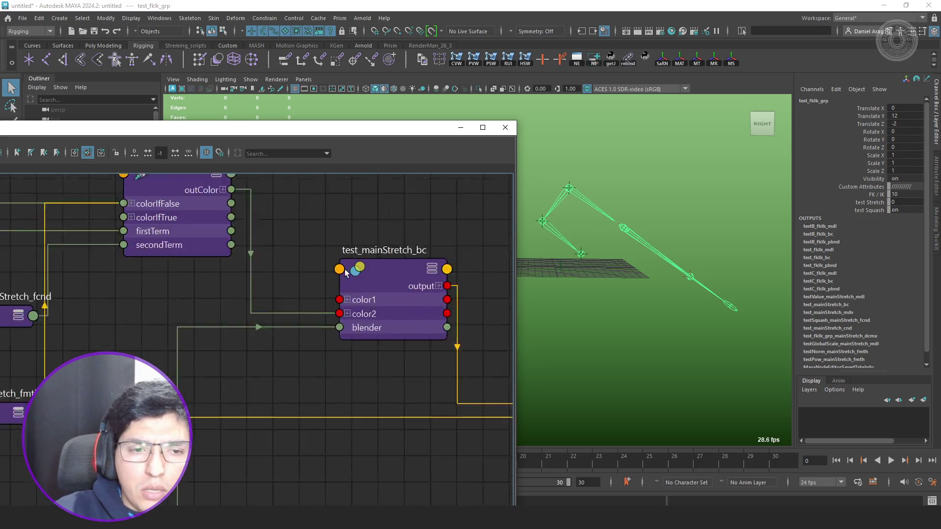
{"action": "scroll", "coordinate": [248, 295], "scroll_direction": "down", "scroll_amount": 2}
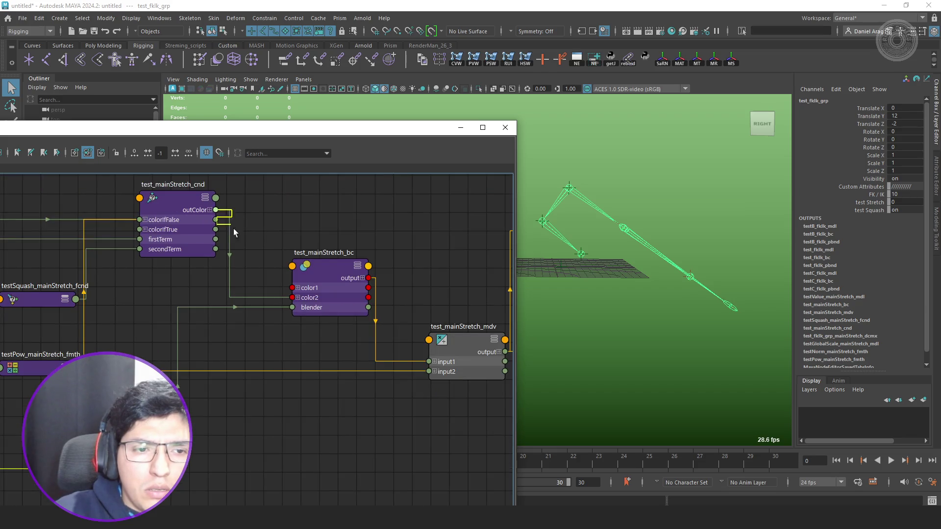
Rewire test_mainStretch_cnd outColor into bc.color1 and delete the color2 connection.
{"action": "mouse_move", "coordinate": [215, 210]}
{"action": "left_mouse_down"}
{"action": "mouse_move", "coordinate": [308, 287]}
{"action": "mouse_move", "coordinate": [300, 291]}
{"action": "left_mouse_up"}
{"action": "left_click", "coordinate": [272, 297]}
{"action": "key", "text": "Delete"}
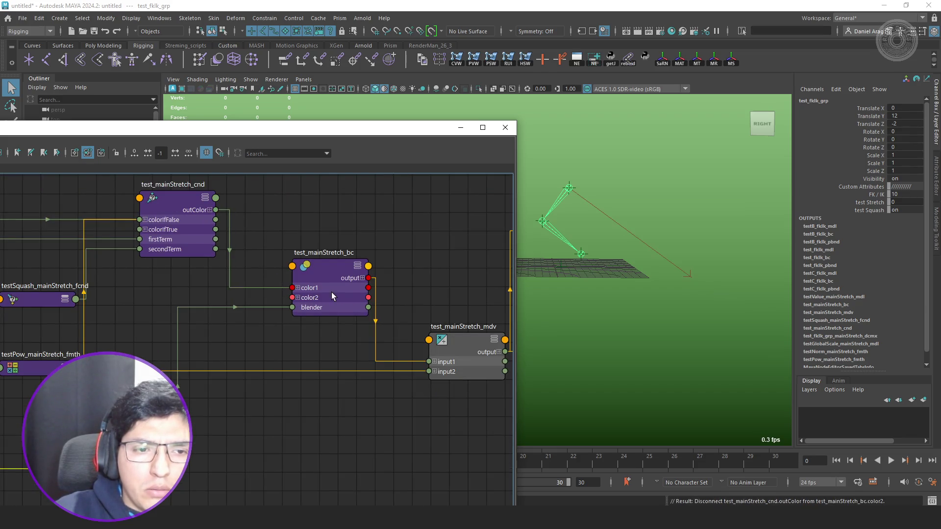
{"action": "left_click", "coordinate": [332, 292]}
Set test_mainStretch_bc's Color 2R and Color 2G to 1 in the Channel Box.
{"action": "left_click", "coordinate": [911, 139]}
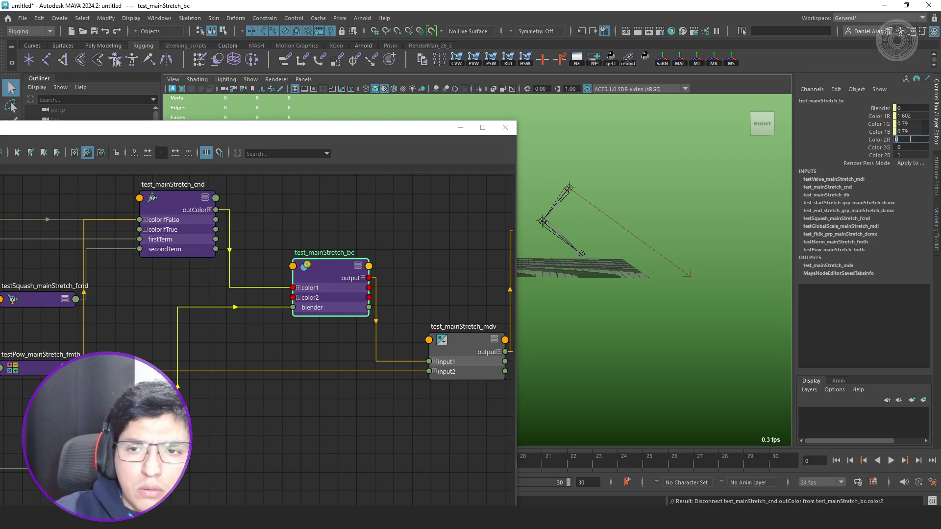
{"action": "type", "text": "1"}
{"action": "key", "text": "Tab"}
{"action": "type", "text": "1"}
{"action": "key", "text": "Tab"}
Bring the stretch network back into view and select test_fkIk_grp.
{"action": "scroll", "coordinate": [206, 353], "scroll_direction": "down", "scroll_amount": 2}
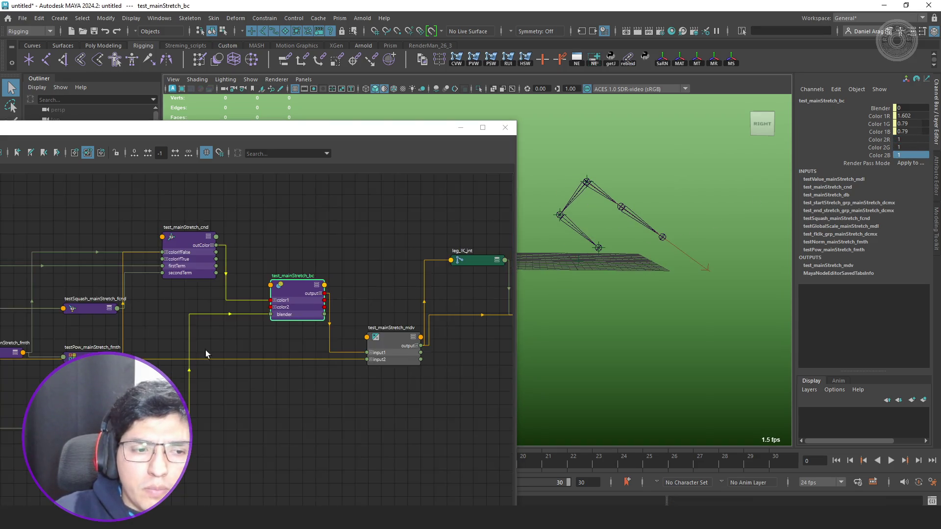
{"action": "middle_click_drag", "start_coordinate": [205, 350], "coordinate": [363, 352]}
{"action": "scroll", "coordinate": [184, 354], "scroll_direction": "down", "scroll_amount": 3}
{"action": "scroll", "coordinate": [294, 338], "scroll_direction": "up", "scroll_amount": 2}
{"action": "left_click", "coordinate": [307, 334]}
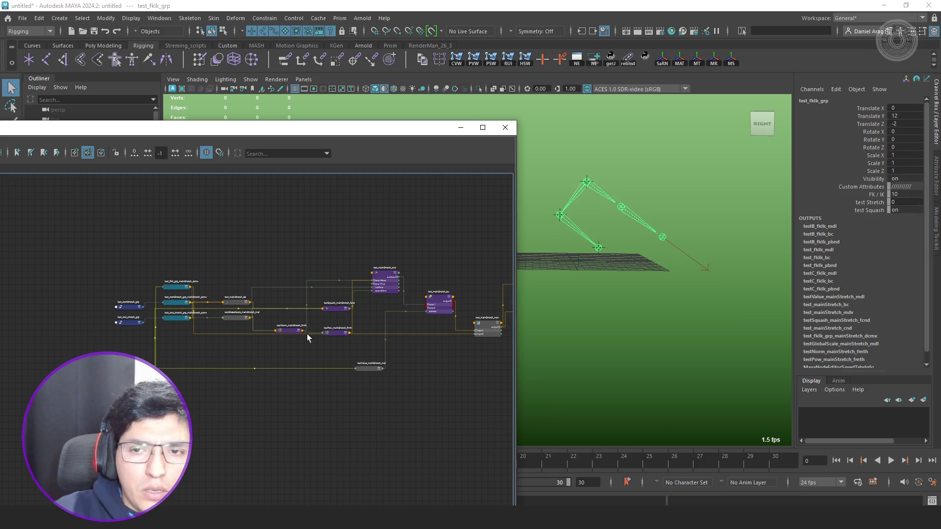
Set test_fkIk_grp's test Stretch to 10 and turn test Squash off.
{"action": "left_click", "coordinate": [870, 202]}
{"action": "middle_click_drag", "start_coordinate": [784, 209], "coordinate": [618, 204]}
{"action": "left_click", "coordinate": [871, 210]}
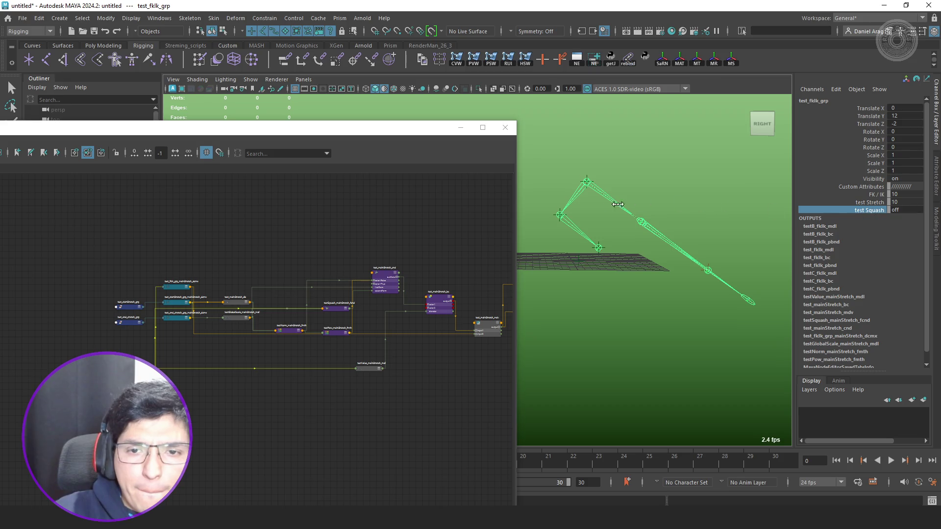
{"action": "middle_click_drag", "start_coordinate": [791, 208], "coordinate": [546, 202]}
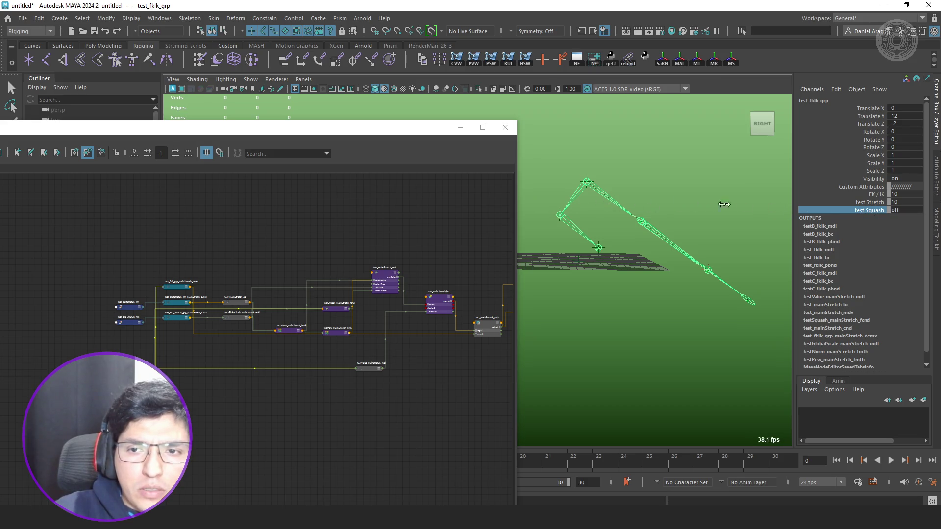
Move test_mainStretch_mdv lower in the node graph.
{"action": "scroll", "coordinate": [433, 281], "scroll_direction": "up", "scroll_amount": 3}
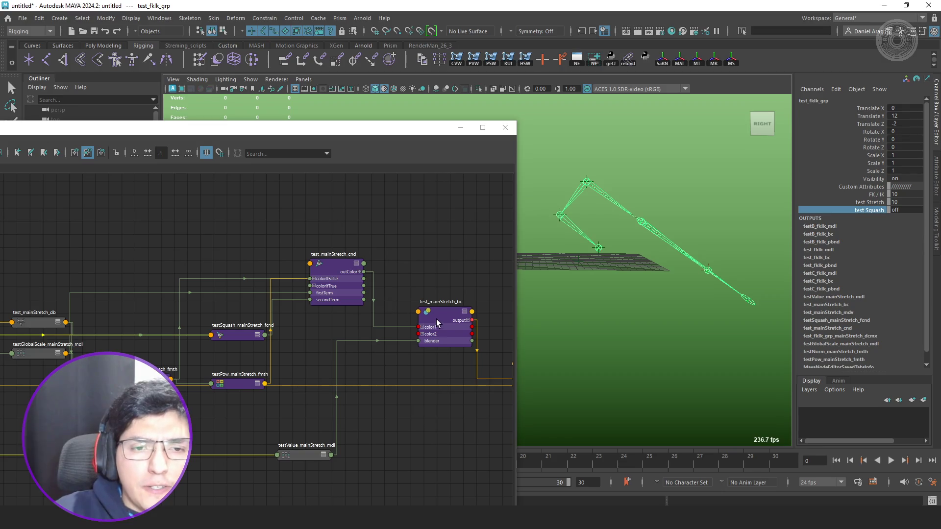
{"action": "left_click", "coordinate": [439, 331]}
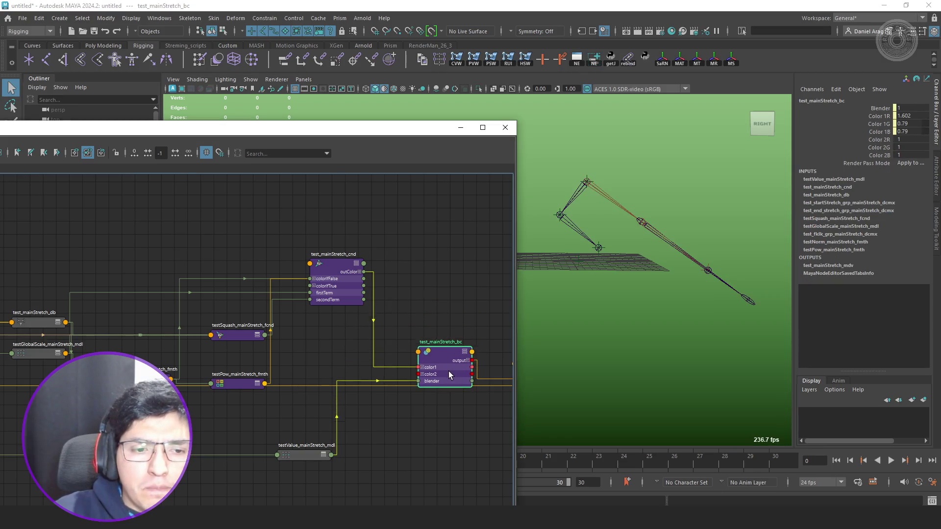
{"action": "left_click", "coordinate": [339, 318]}
{"action": "left_click_drag", "start_coordinate": [340, 320], "coordinate": [342, 424]}
{"action": "scroll", "coordinate": [415, 286], "scroll_direction": "down", "scroll_amount": 5}
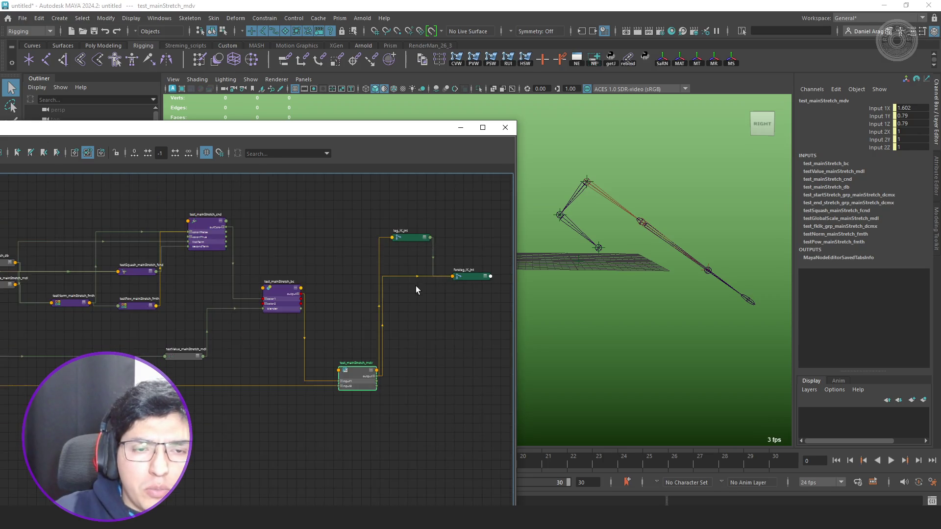
{"action": "scroll", "coordinate": [191, 344], "scroll_direction": "down", "scroll_amount": 3}
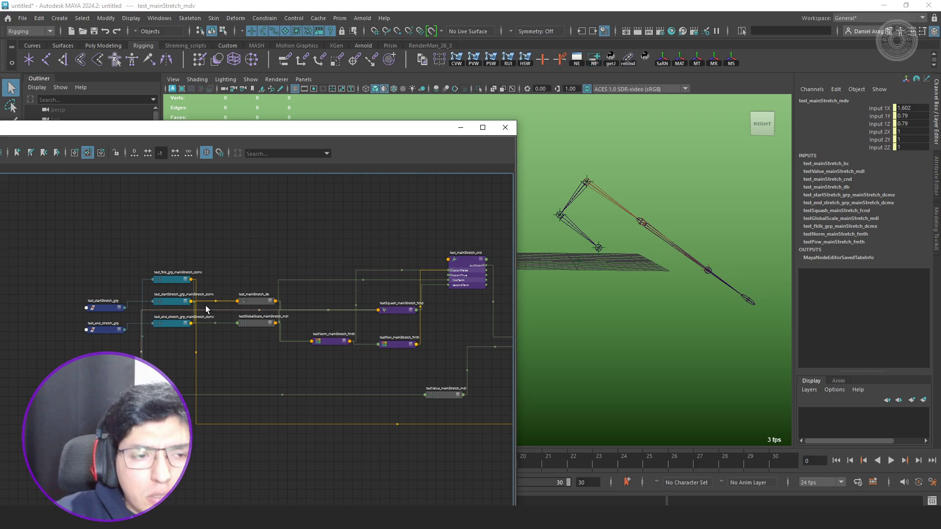
Trial-scale the leg rig, undo it with Ctrl+Z, and drag the Node Editor window down.
{"action": "left_click", "coordinate": [637, 223]}
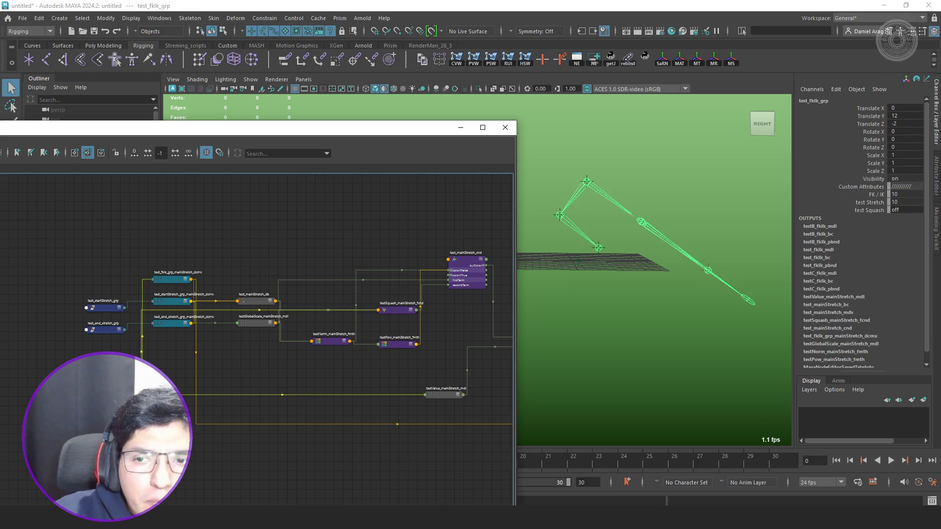
{"action": "key", "text": "r"}
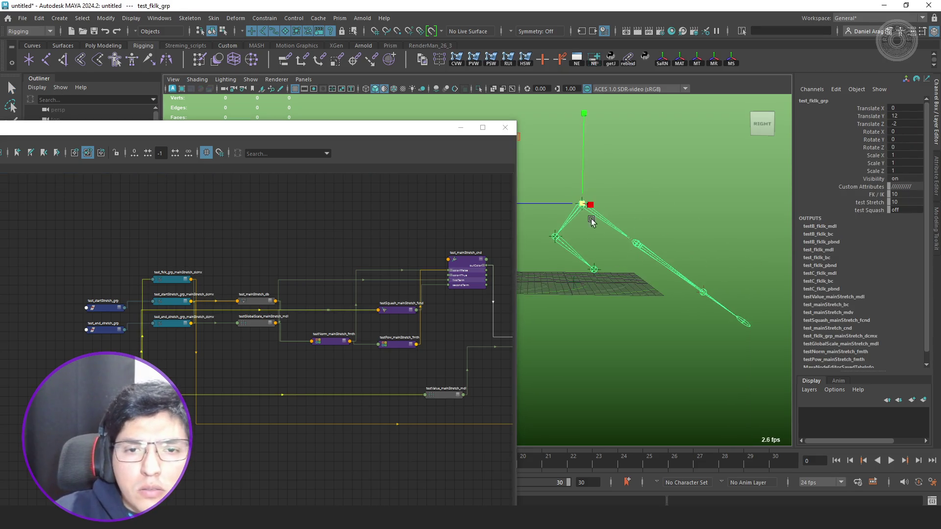
{"action": "mouse_move", "coordinate": [582, 204]}
{"action": "left_mouse_down"}
{"action": "mouse_move", "coordinate": [710, 216]}
{"action": "mouse_move", "coordinate": [590, 206]}
{"action": "left_mouse_up"}
{"action": "key", "text": "ctrl+z"}
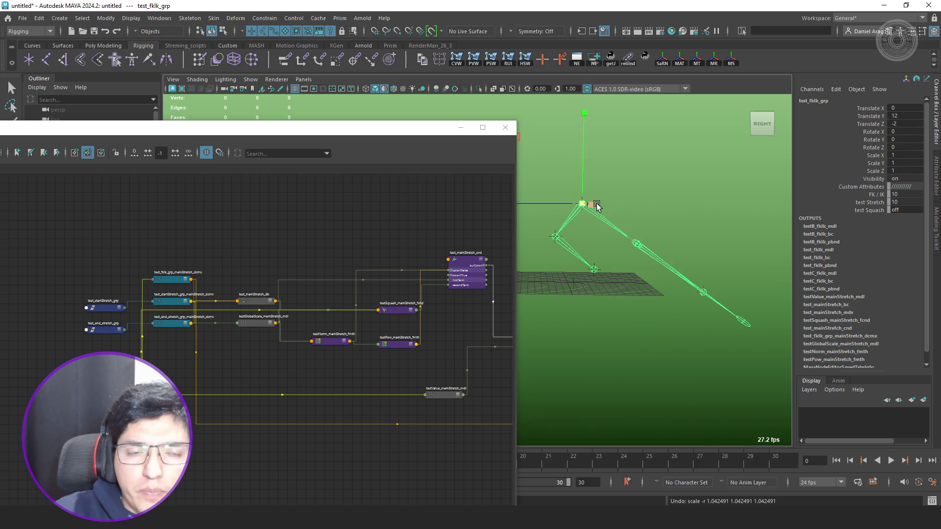
{"action": "left_click_drag", "start_coordinate": [403, 129], "coordinate": [436, 452]}
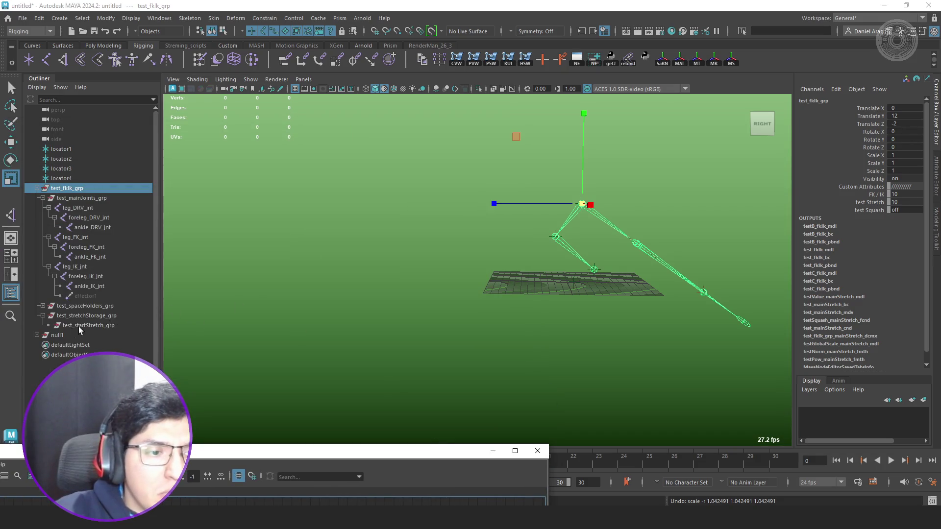
Scale test_fkIk_grp up to about 1.93 as a test, then undo it.
{"action": "left_click", "coordinate": [68, 335]}
{"action": "left_click", "coordinate": [76, 188]}
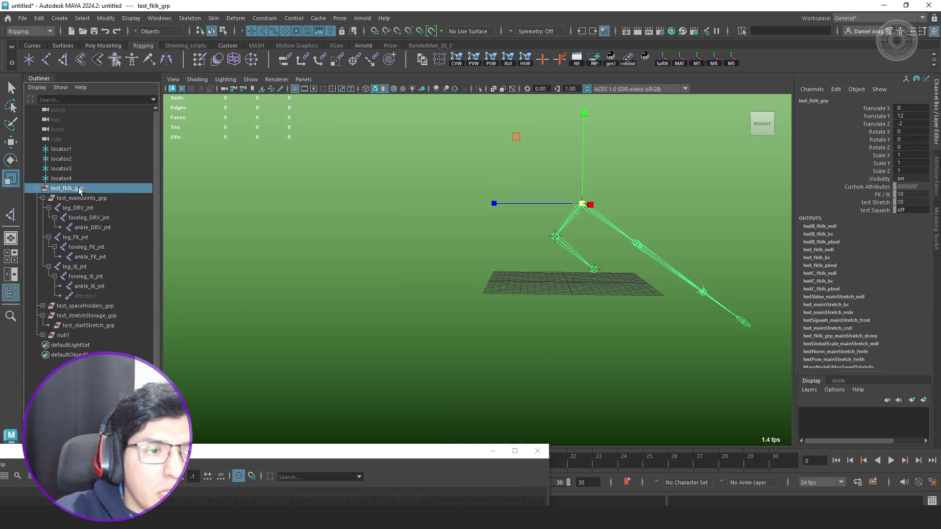
{"action": "mouse_move", "coordinate": [576, 203]}
{"action": "left_mouse_down"}
{"action": "mouse_move", "coordinate": [783, 235]}
{"action": "mouse_move", "coordinate": [567, 210]}
{"action": "mouse_move", "coordinate": [676, 225]}
{"action": "mouse_move", "coordinate": [602, 219]}
{"action": "mouse_move", "coordinate": [664, 232]}
{"action": "mouse_move", "coordinate": [606, 217]}
{"action": "left_mouse_up"}
{"action": "key", "text": "ctrl+z"}
{"action": "key", "text": "ctrl+z"}
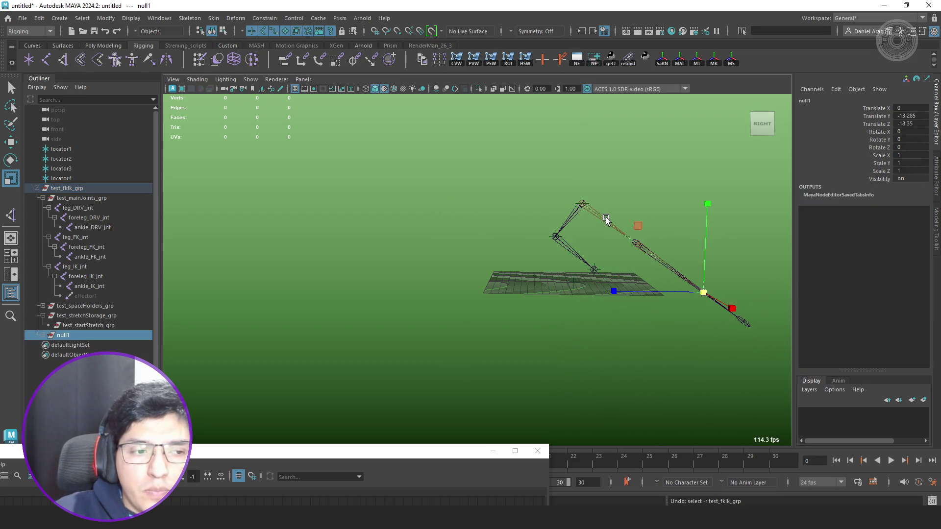
Graph test_end_stretch_grp's network from inside null1 and pan to test_mainStretch_mdv.
{"action": "left_click", "coordinate": [38, 335]}
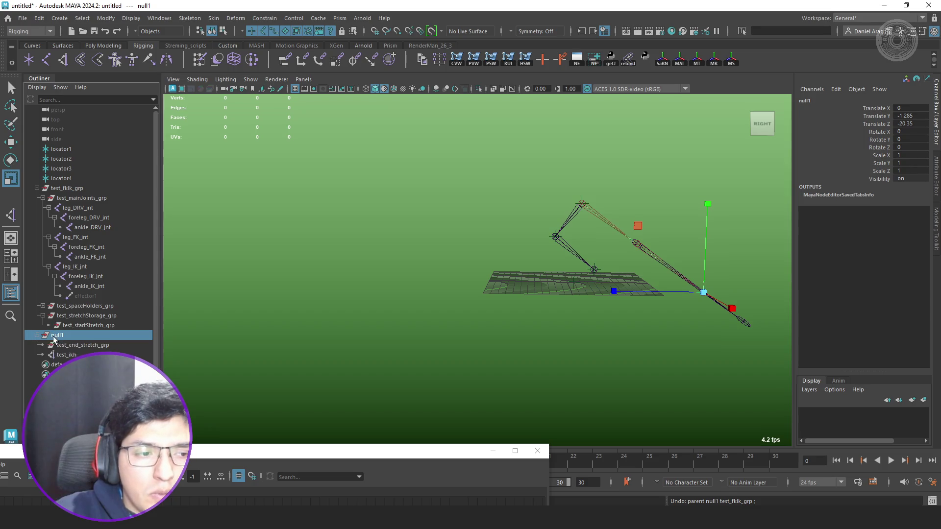
{"action": "left_click", "coordinate": [78, 344]}
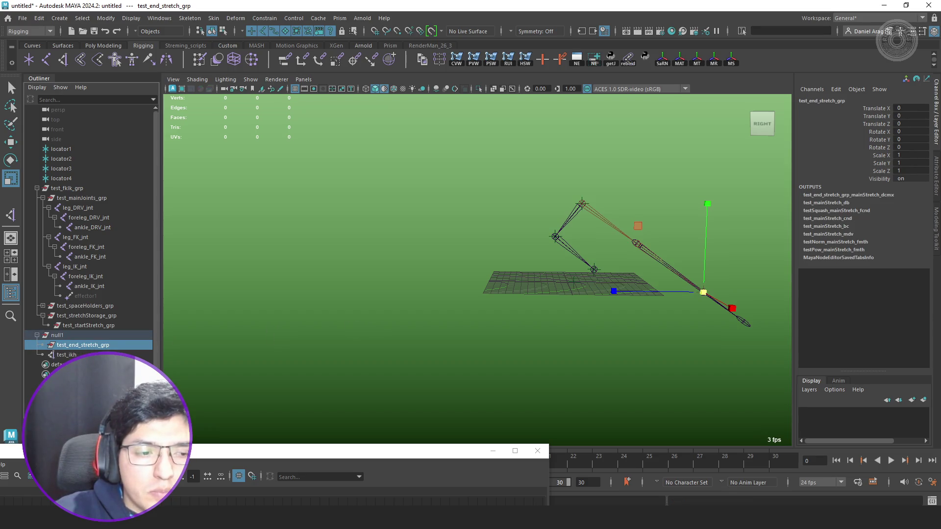
{"action": "mouse_move", "coordinate": [211, 430]}
{"action": "left_mouse_down"}
{"action": "mouse_move", "coordinate": [372, 192]}
{"action": "mouse_move", "coordinate": [301, 184]}
{"action": "left_mouse_up"}
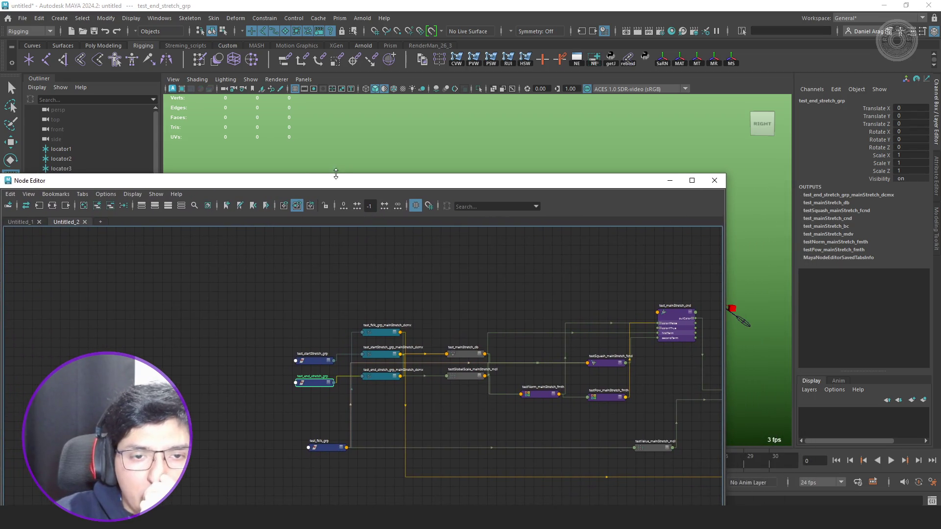
{"action": "scroll", "coordinate": [377, 364], "scroll_direction": "up", "scroll_amount": 2}
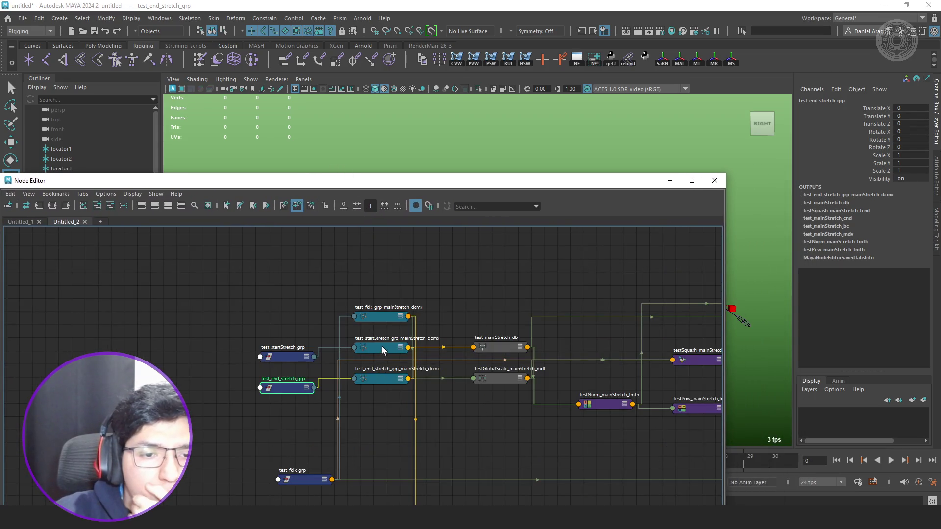
{"action": "left_click_drag", "start_coordinate": [545, 184], "coordinate": [371, 172]}
{"action": "scroll", "coordinate": [349, 387], "scroll_direction": "down", "scroll_amount": 3}
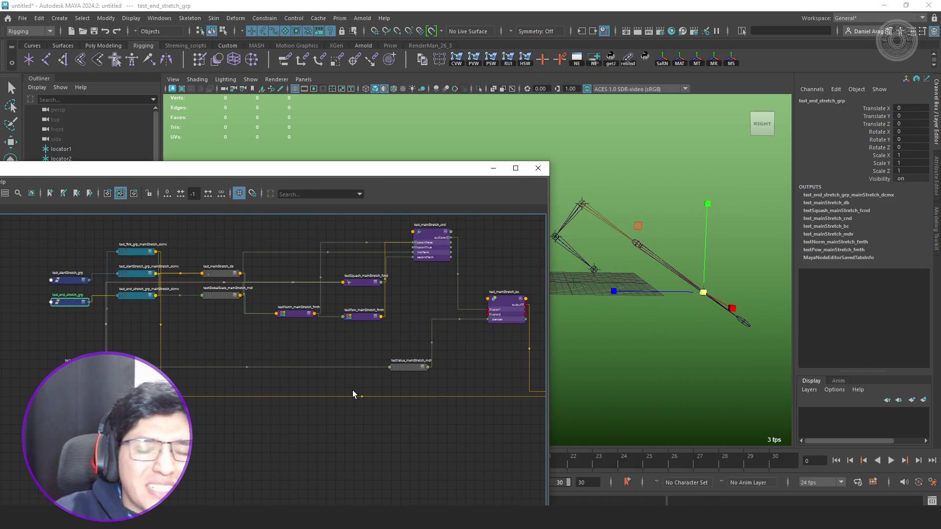
{"action": "middle_click_drag", "start_coordinate": [384, 372], "coordinate": [187, 334], "text": "alt"}
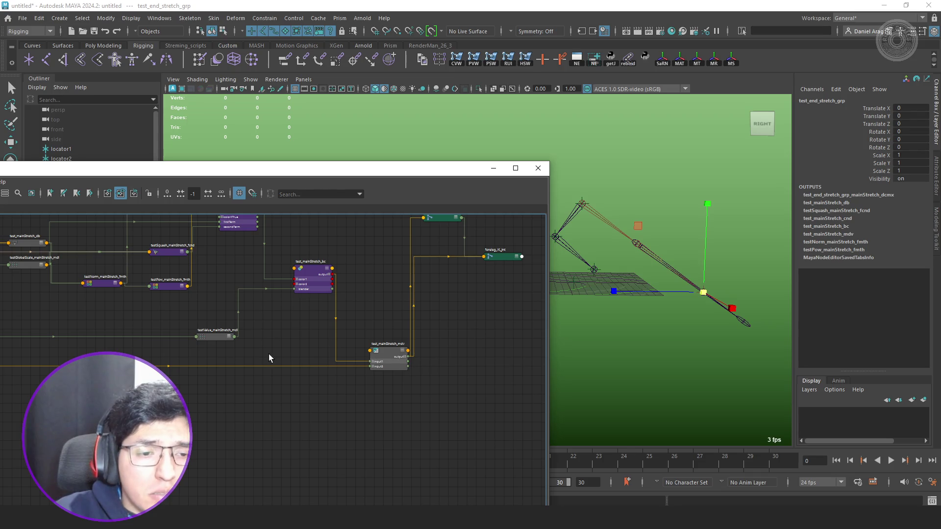
Drag test_fklk_grp_mainStretch_dcmx below the other nodes and move testGlobalScale_mainStretch_mdl lower.
{"action": "middle_click_drag", "start_coordinate": [261, 345], "coordinate": [597, 431], "text": "alt"}
{"action": "scroll", "coordinate": [455, 333], "scroll_direction": "up", "scroll_amount": 3}
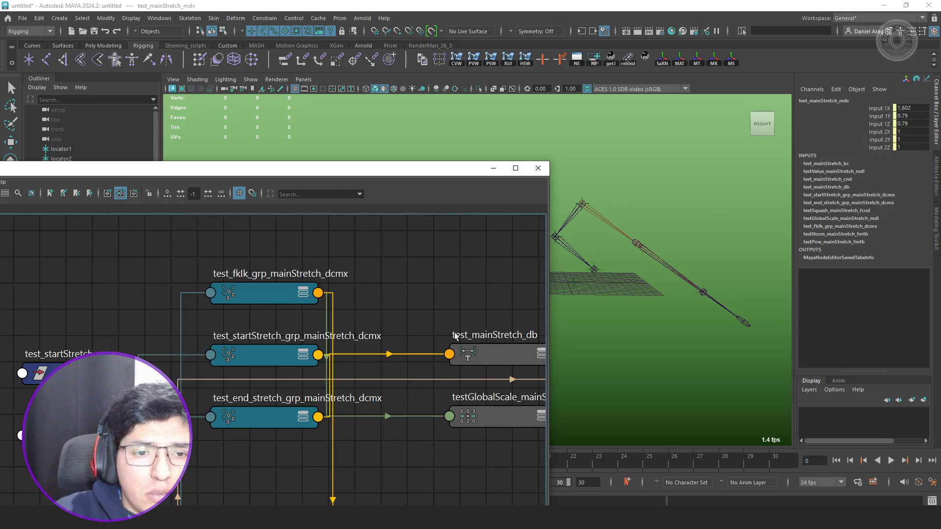
{"action": "left_click", "coordinate": [261, 290]}
{"action": "key", "text": "3"}
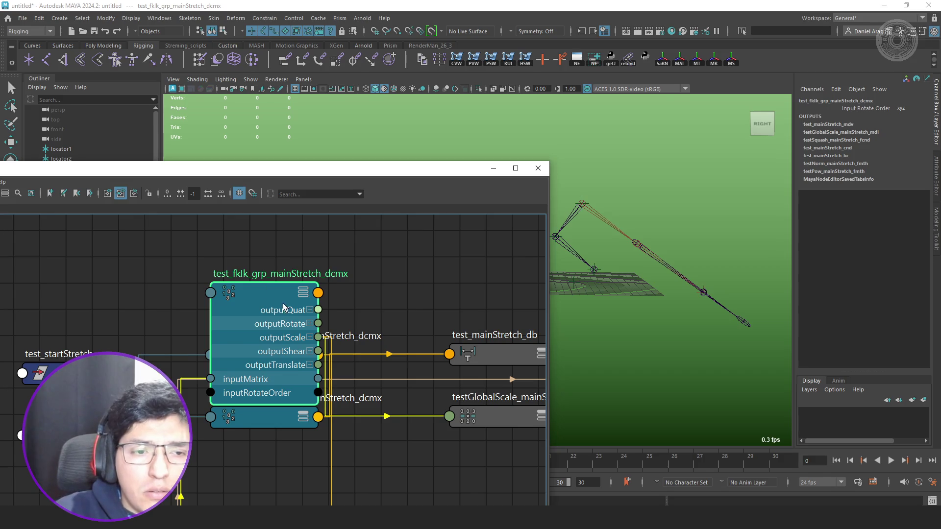
{"action": "left_click_drag", "start_coordinate": [283, 304], "coordinate": [269, 497]}
{"action": "scroll", "coordinate": [349, 443], "scroll_direction": "down", "scroll_amount": 5}
{"action": "scroll", "coordinate": [349, 442], "scroll_direction": "up", "scroll_amount": 3}
{"action": "left_click_drag", "start_coordinate": [265, 376], "coordinate": [286, 459]}
{"action": "key", "text": "1"}
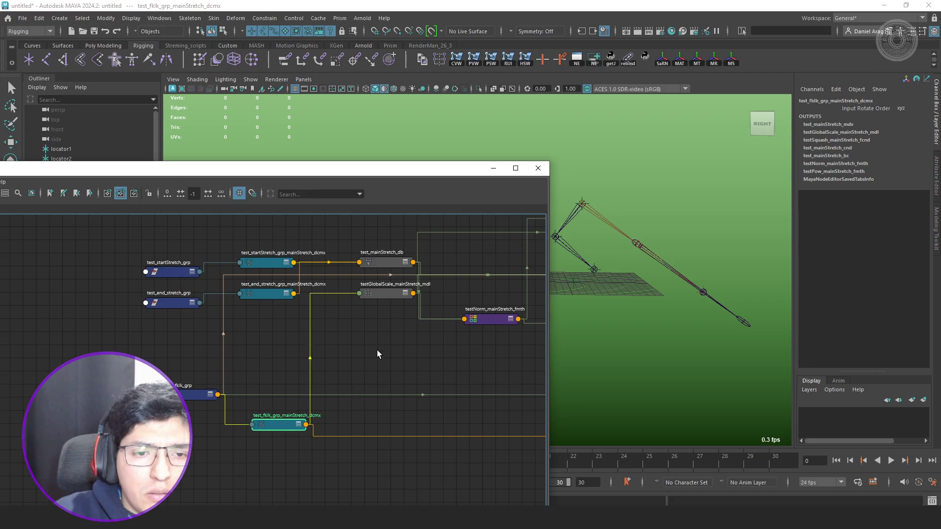
{"action": "left_click_drag", "start_coordinate": [384, 298], "coordinate": [374, 340]}
{"action": "middle_click_drag", "start_coordinate": [375, 340], "coordinate": [360, 358], "text": "alt"}
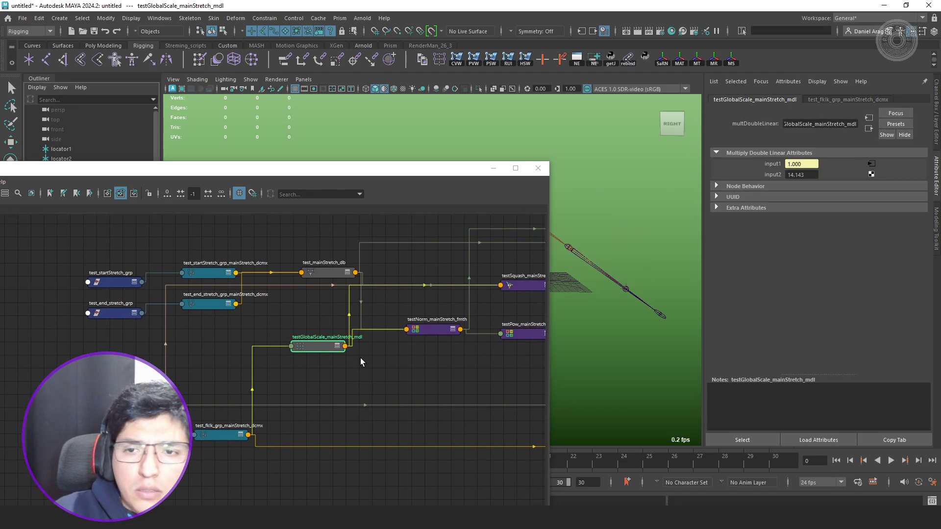
{"action": "key", "text": "ctrl+a"}
{"action": "left_click_drag", "start_coordinate": [410, 169], "coordinate": [316, 161]}
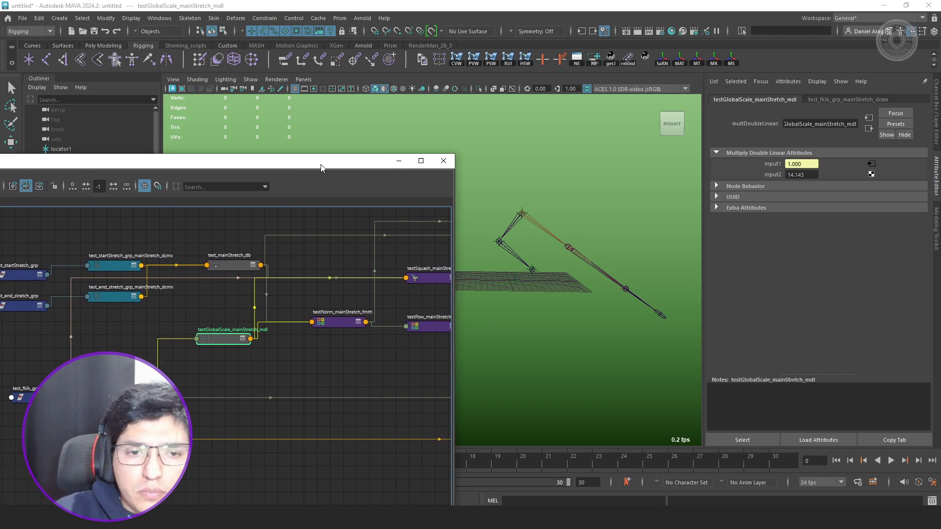
{"action": "left_click", "coordinate": [799, 214]}
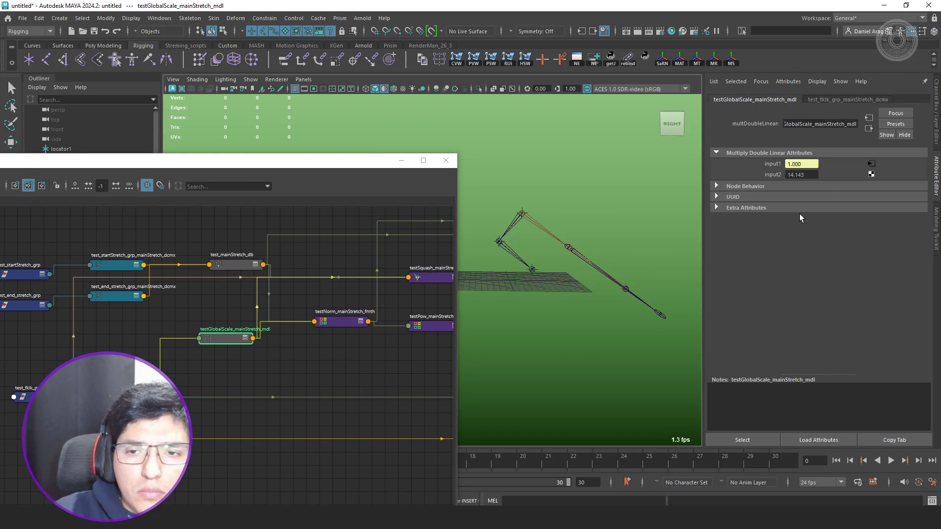
{"action": "left_click", "coordinate": [814, 174]}
{"action": "type", "text": "12"}
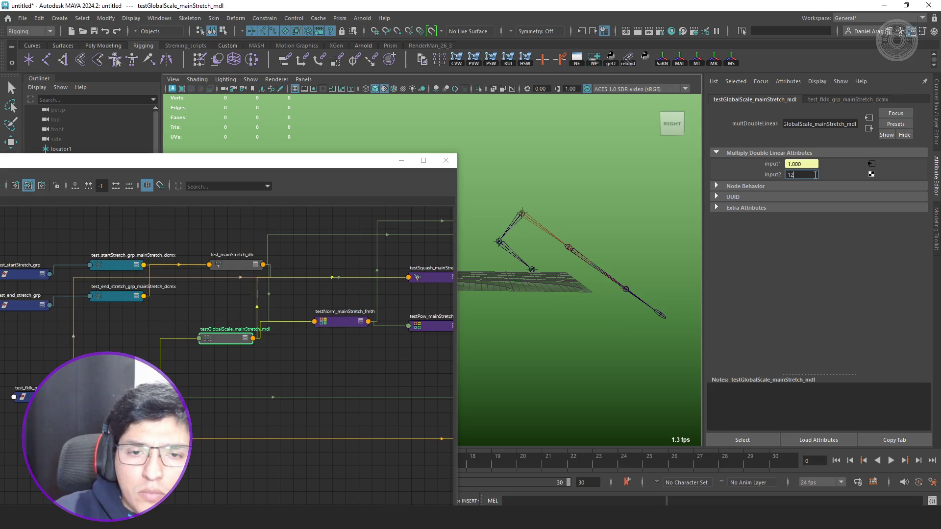
{"action": "key", "text": "Return"}
{"action": "key", "text": "ctrl+z"}
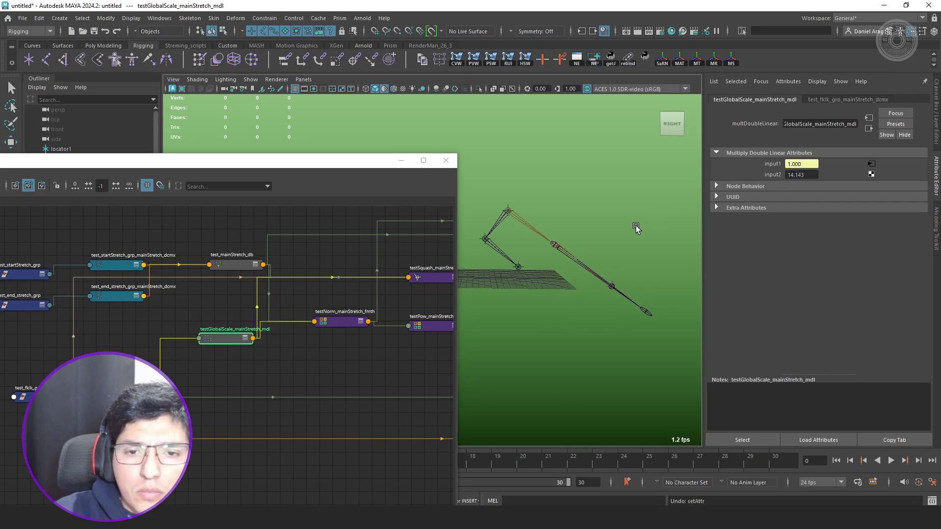
{"action": "left_click", "coordinate": [355, 326]}
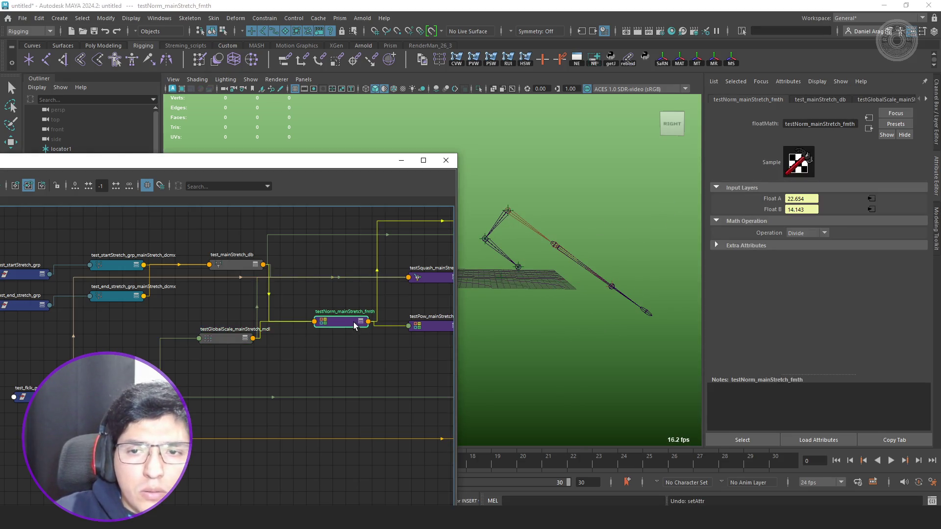
Switch testNorm_mainStretch_fmth's operation to Multiply, then back to Divide.
{"action": "left_click", "coordinate": [807, 234]}
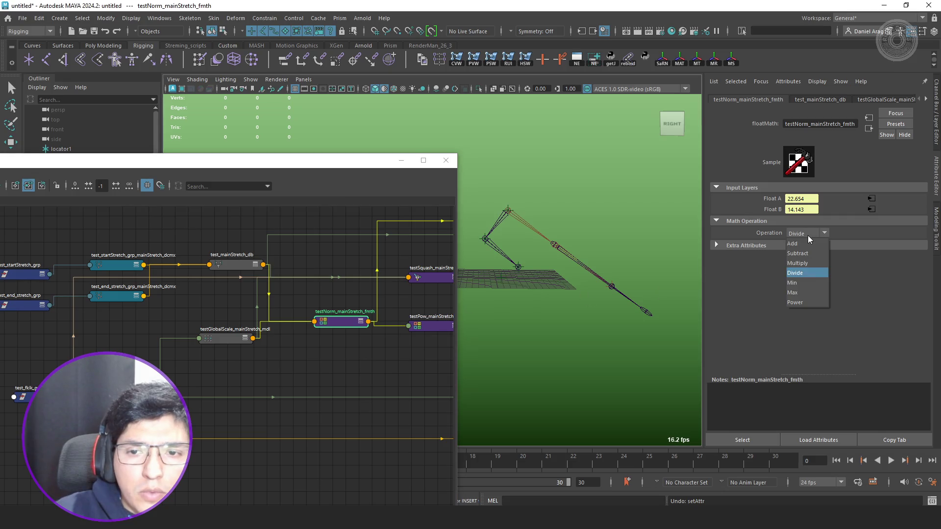
{"action": "left_click", "coordinate": [810, 264]}
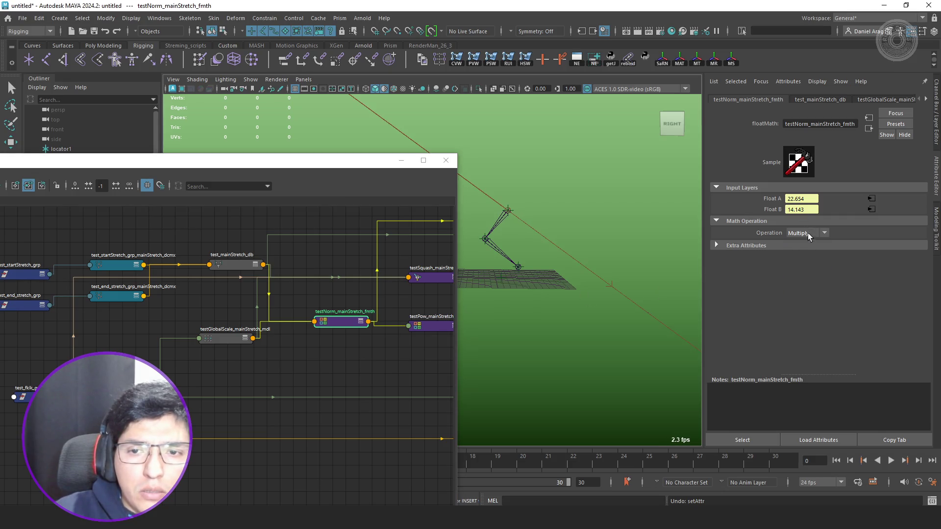
{"action": "left_click", "coordinate": [808, 233]}
{"action": "left_click", "coordinate": [811, 274]}
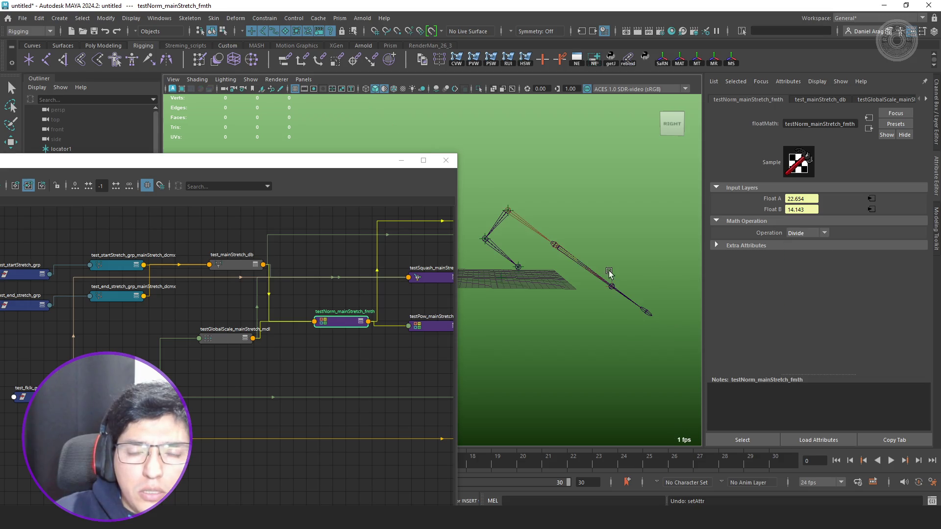
Inspect testPow_mainStretch_fmth's settings and move testSquash_mainStretch_fcnd up and left.
{"action": "mouse_move", "coordinate": [609, 273]}
{"action": "left_mouse_down", "text": "alt"}
{"action": "mouse_move", "coordinate": [593, 279]}
{"action": "mouse_move", "coordinate": [527, 261]}
{"action": "left_mouse_up", "text": "alt"}
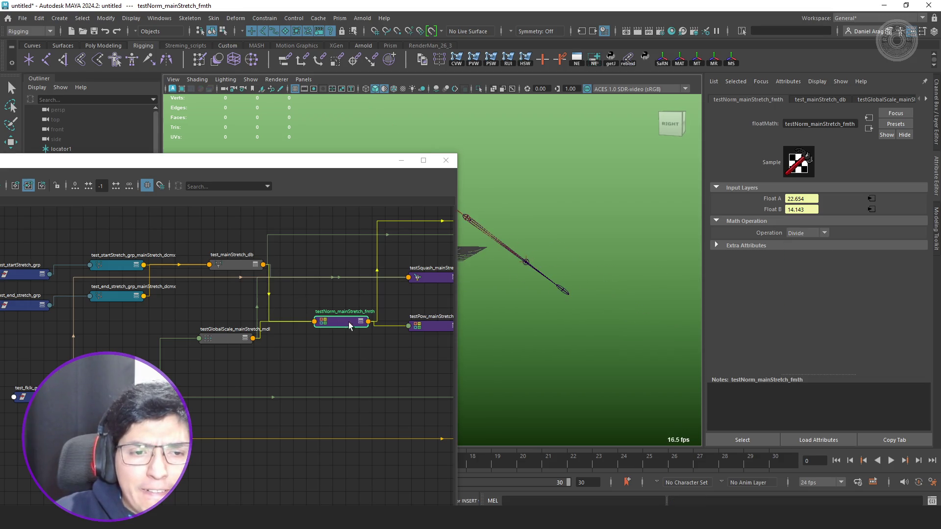
{"action": "mouse_move", "coordinate": [349, 326]}
{"action": "middle_mouse_down", "text": "alt"}
{"action": "mouse_move", "coordinate": [301, 318]}
{"action": "mouse_move", "coordinate": [294, 357]}
{"action": "middle_mouse_up", "text": "alt"}
{"action": "scroll", "coordinate": [301, 318], "scroll_direction": "up", "scroll_amount": 2}
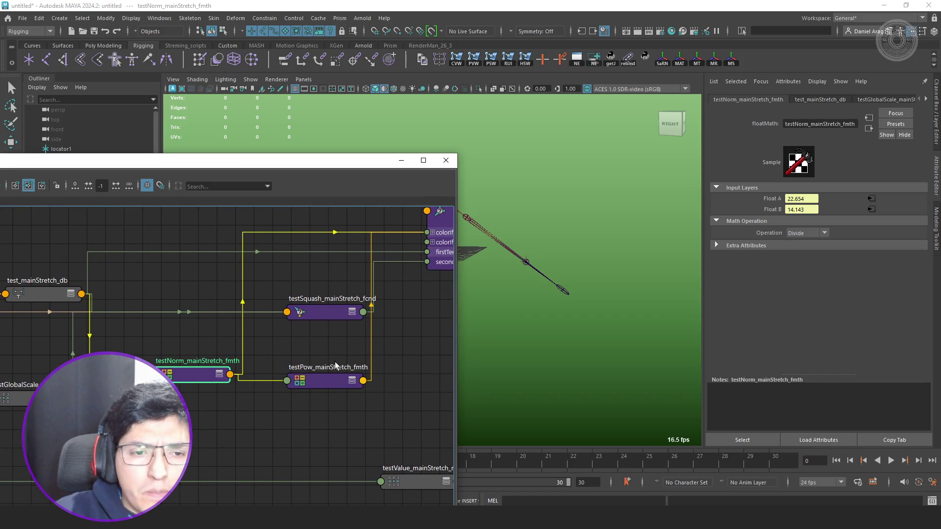
{"action": "left_click", "coordinate": [333, 381]}
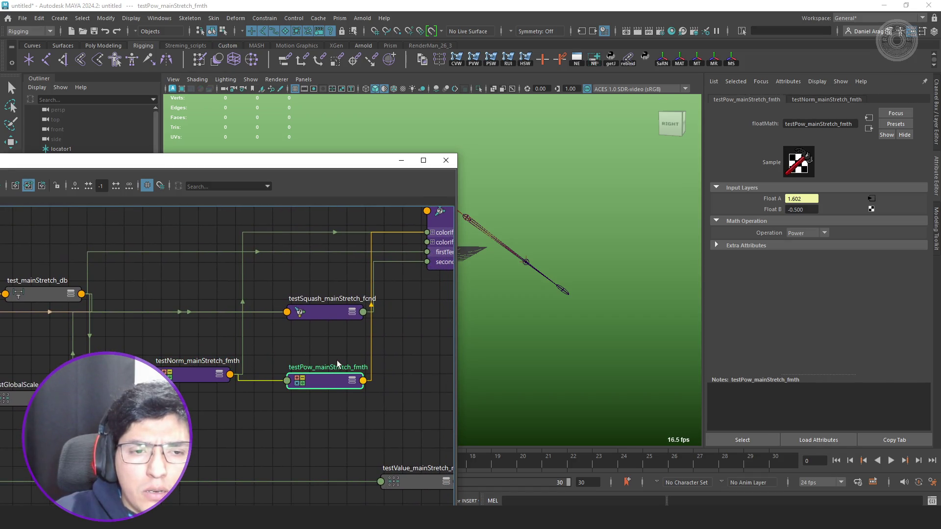
{"action": "scroll", "coordinate": [337, 360], "scroll_direction": "down", "scroll_amount": 2}
{"action": "scroll", "coordinate": [337, 339], "scroll_direction": "up", "scroll_amount": 2}
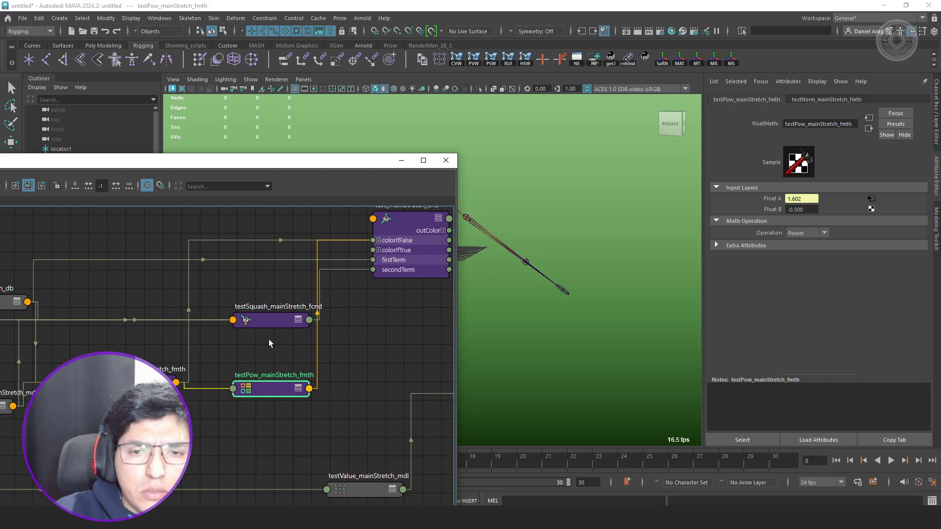
{"action": "left_click", "coordinate": [664, 262]}
{"action": "mouse_move", "coordinate": [278, 320]}
{"action": "left_mouse_down"}
{"action": "mouse_move", "coordinate": [246, 296]}
{"action": "mouse_move", "coordinate": [239, 217]}
{"action": "left_mouse_up"}
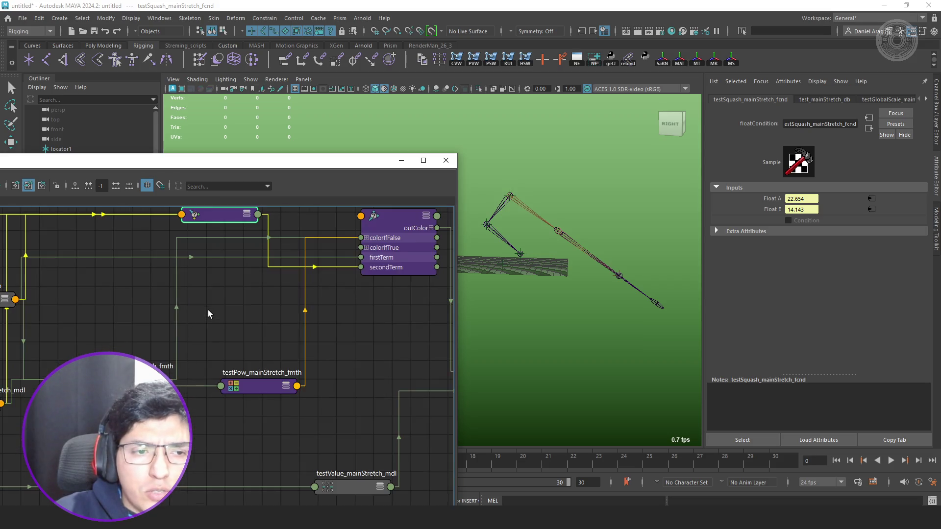
{"action": "mouse_move", "coordinate": [219, 311]}
{"action": "middle_mouse_down", "text": "alt"}
{"action": "mouse_move", "coordinate": [270, 372]}
{"action": "mouse_move", "coordinate": [260, 358]}
{"action": "mouse_move", "coordinate": [167, 348]}
{"action": "middle_mouse_up", "text": "alt"}
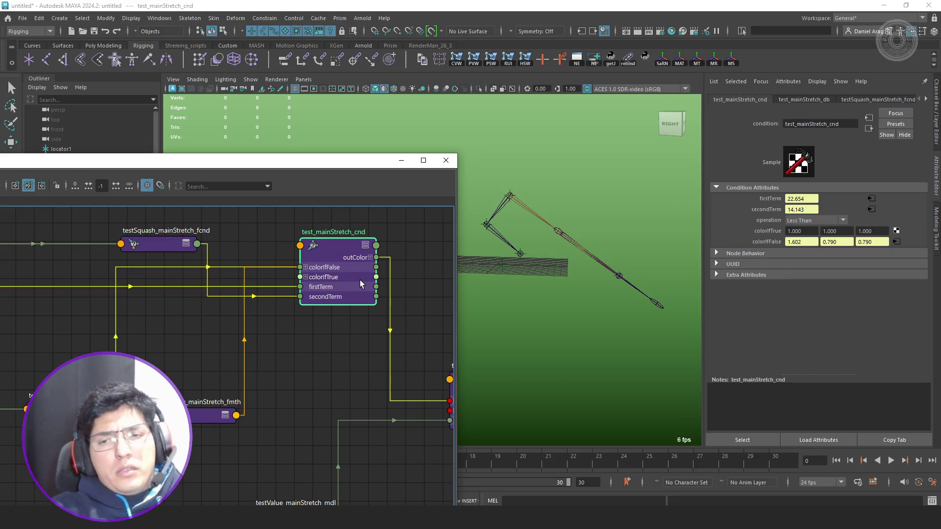
Try Less or Equal and Greater Than on test_mainStretch_cnd, restoring Less Than each time.
{"action": "left_click", "coordinate": [812, 220]}
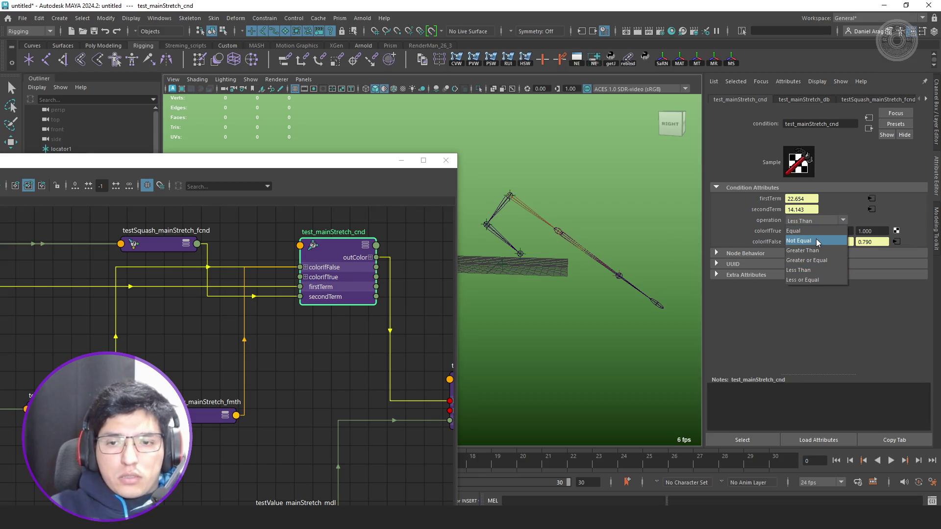
{"action": "left_click", "coordinate": [806, 281]}
{"action": "left_click", "coordinate": [814, 220]}
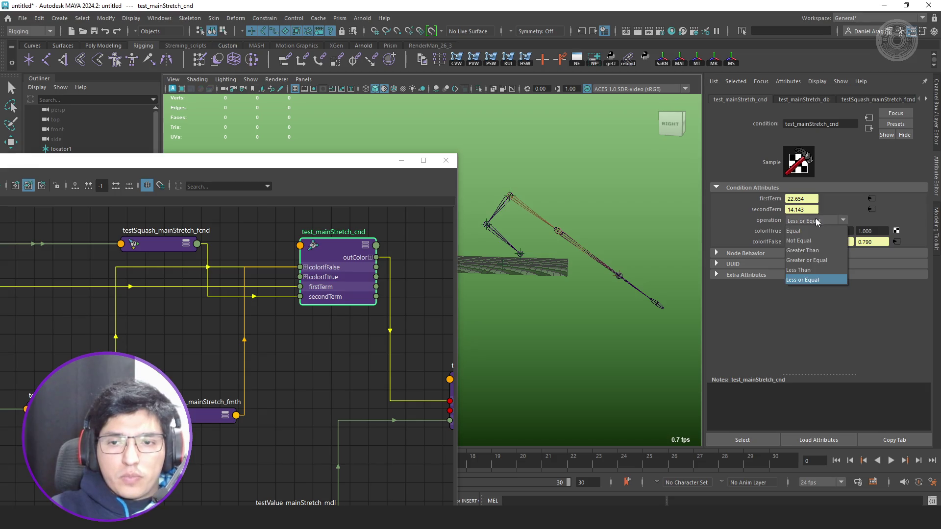
{"action": "left_click", "coordinate": [813, 271]}
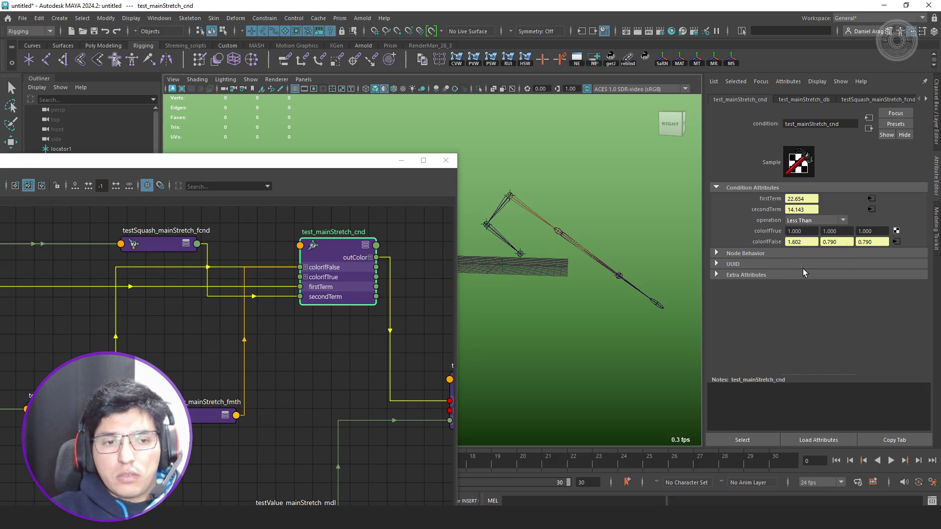
{"action": "left_click", "coordinate": [801, 219]}
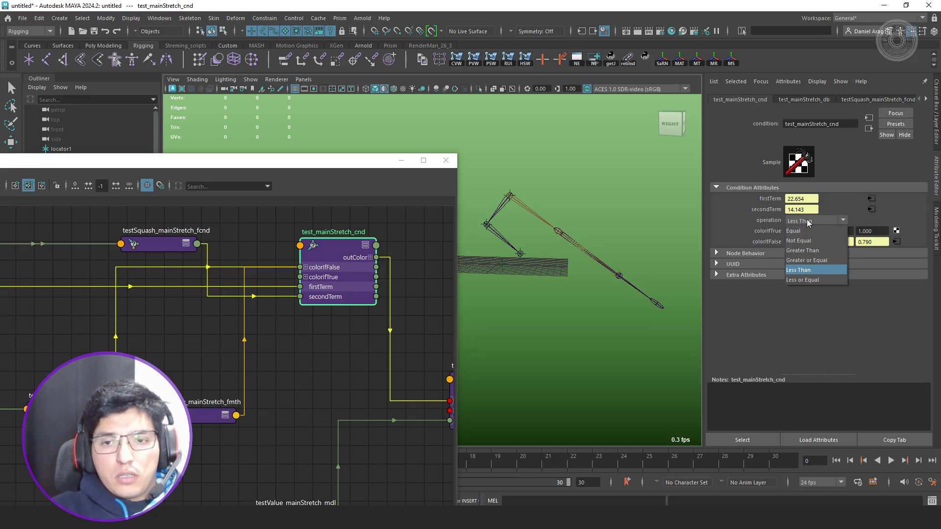
{"action": "left_click", "coordinate": [809, 251]}
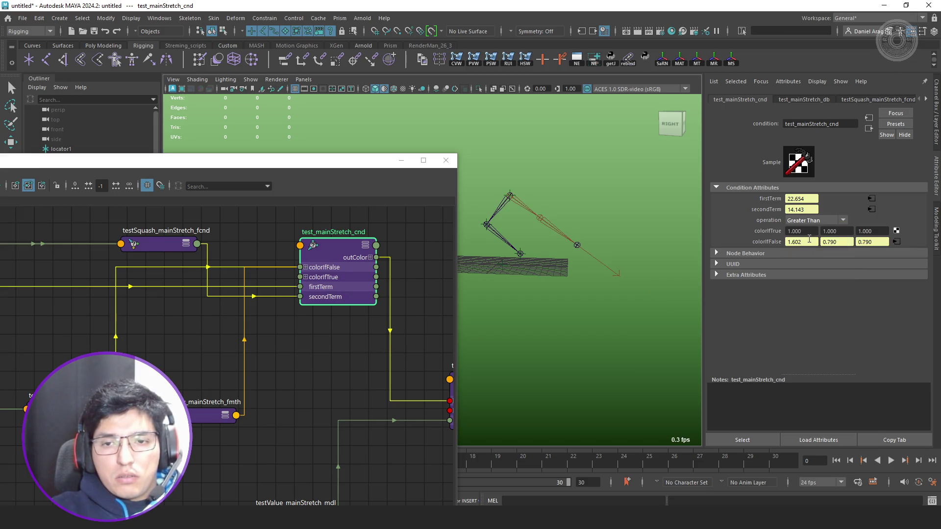
{"action": "left_click", "coordinate": [810, 220]}
{"action": "left_click", "coordinate": [807, 267]}
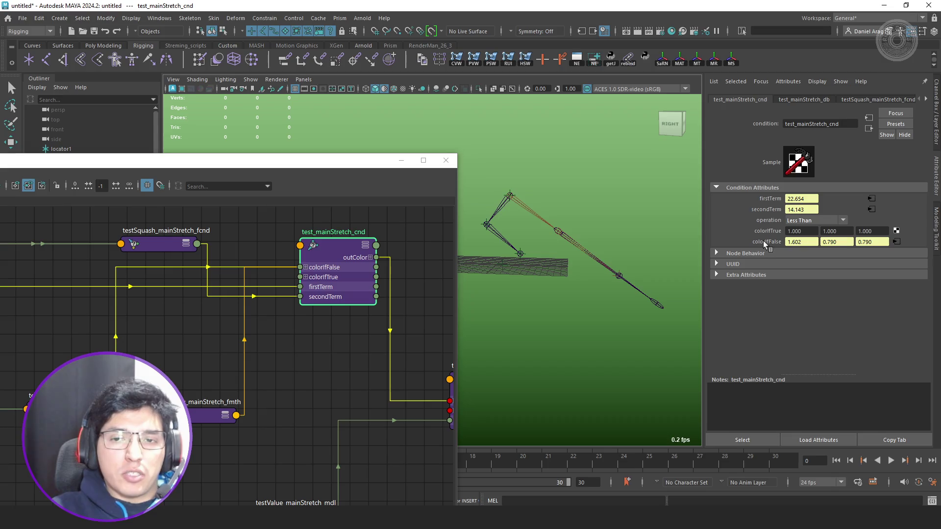
{"action": "scroll", "coordinate": [323, 339], "scroll_direction": "down", "scroll_amount": 5}
{"action": "scroll", "coordinate": [323, 358], "scroll_direction": "up", "scroll_amount": 3}
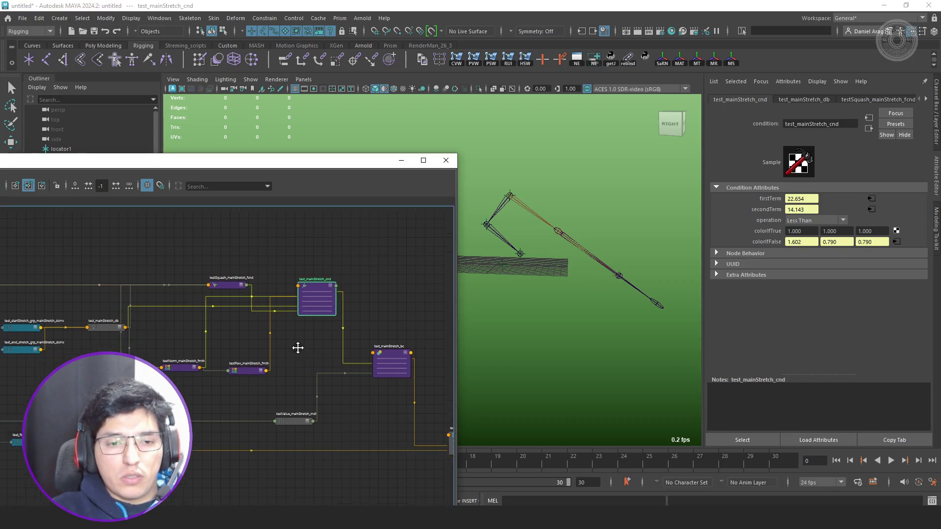
Check test_mainStretch_bc and test_mainStretch_mdv attributes, then select leg_IK_jnt.
{"action": "scroll", "coordinate": [289, 319], "scroll_direction": "up", "scroll_amount": 2}
{"action": "left_click", "coordinate": [319, 314]}
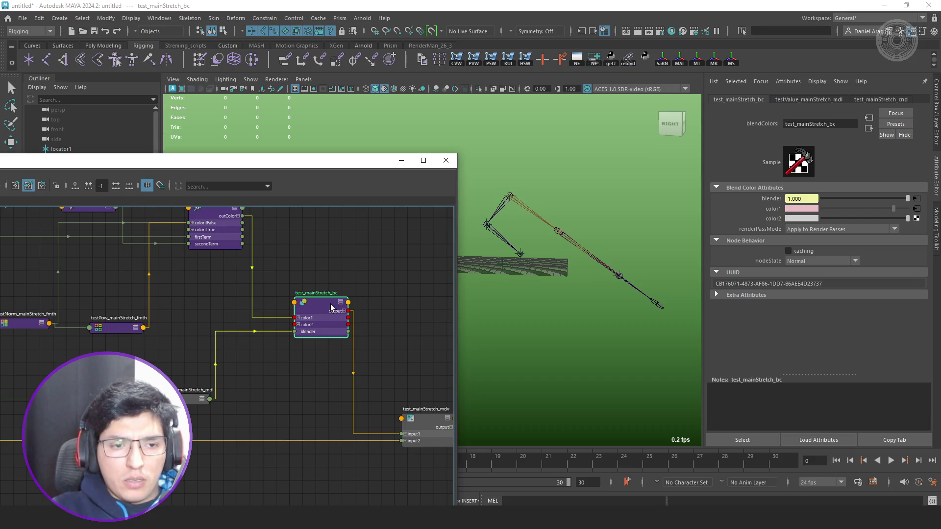
{"action": "middle_click_drag", "start_coordinate": [374, 293], "coordinate": [354, 291]}
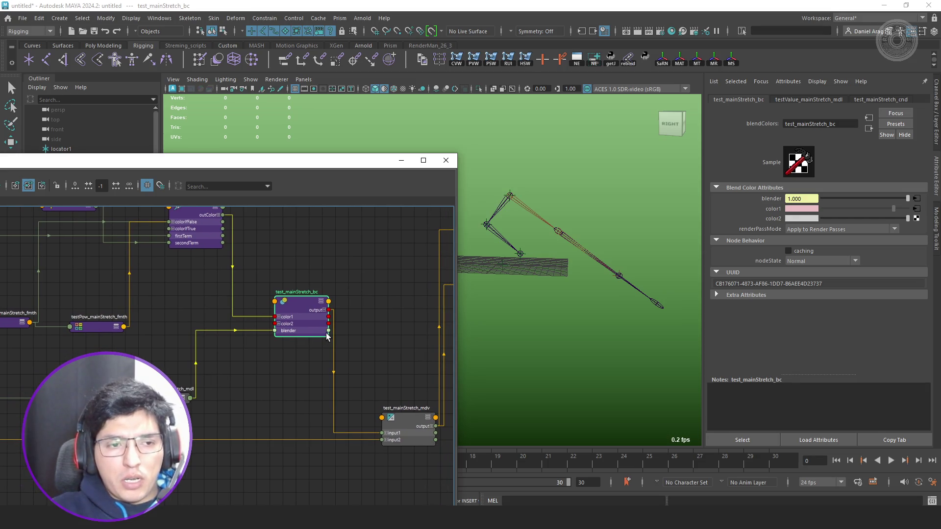
{"action": "middle_click_drag", "start_coordinate": [357, 341], "coordinate": [309, 326]}
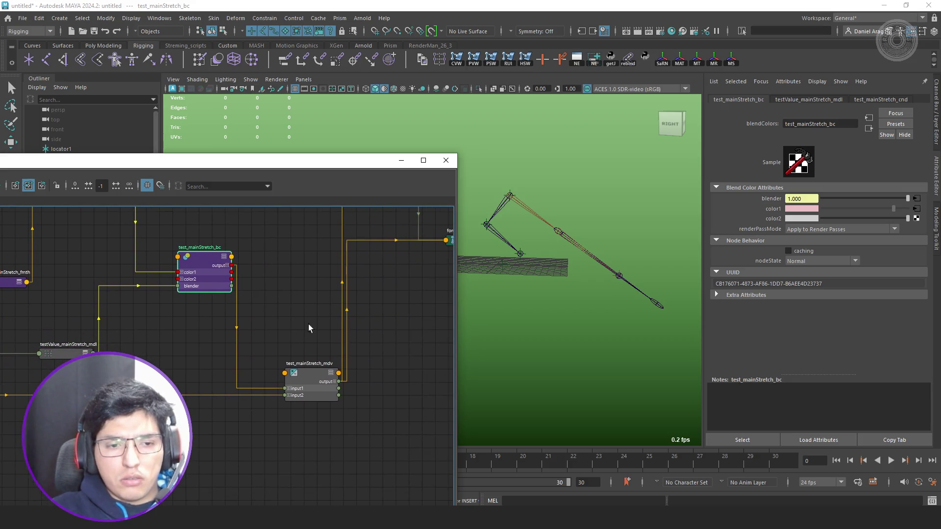
{"action": "left_click", "coordinate": [313, 383]}
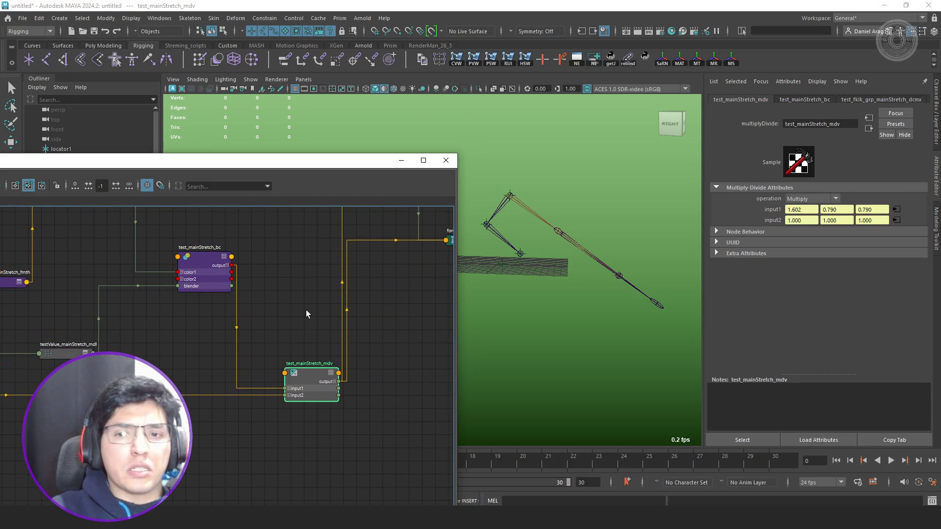
{"action": "scroll", "coordinate": [274, 294], "scroll_direction": "down", "scroll_amount": 3}
{"action": "scroll", "coordinate": [298, 280], "scroll_direction": "up", "scroll_amount": 2}
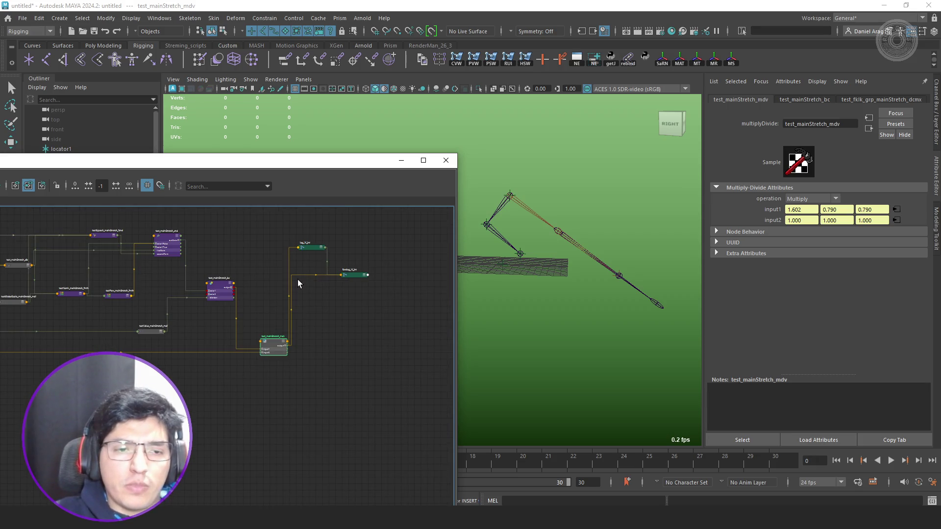
{"action": "scroll", "coordinate": [298, 280], "scroll_direction": "up", "scroll_amount": 1}
{"action": "left_click", "coordinate": [283, 217]}
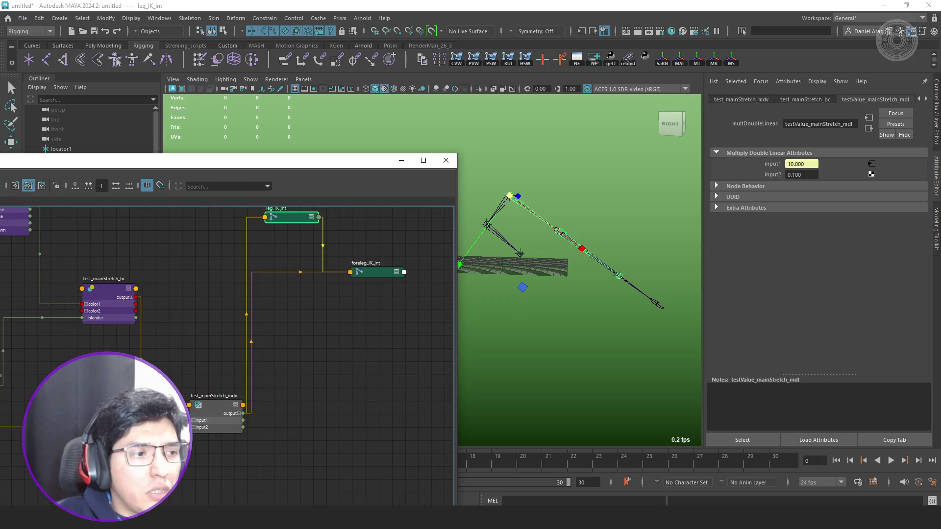
Remove the test_ikh node from the Node Editor graph.
{"action": "scroll", "coordinate": [260, 279], "scroll_direction": "up", "scroll_amount": 3}
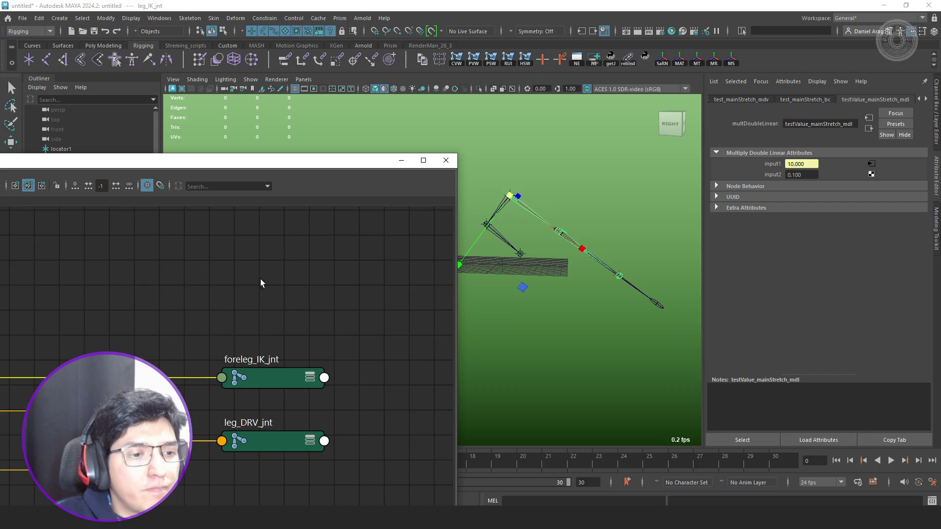
{"action": "left_click_drag", "start_coordinate": [258, 164], "coordinate": [348, 123]}
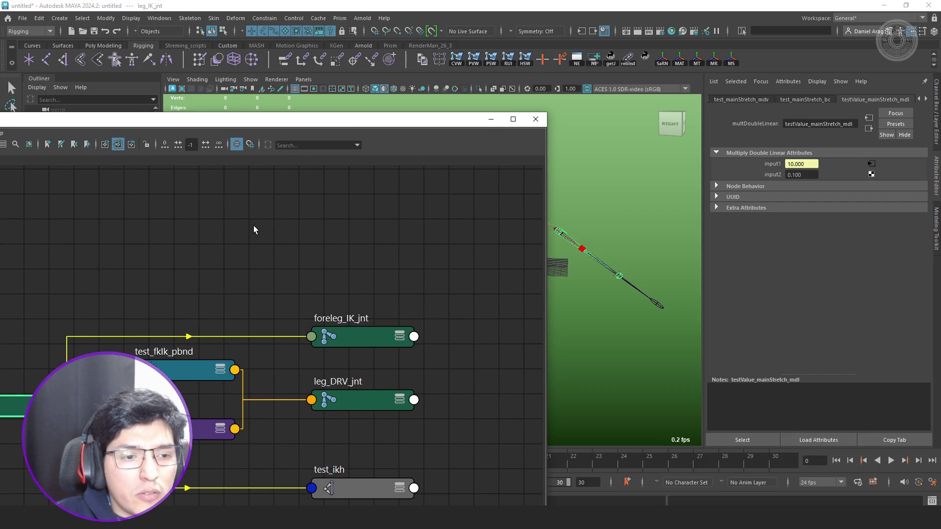
{"action": "scroll", "coordinate": [316, 247], "scroll_direction": "down", "scroll_amount": 2}
{"action": "middle_click_drag", "start_coordinate": [316, 247], "coordinate": [341, 241]}
{"action": "left_click", "coordinate": [396, 403]}
{"action": "left_click_drag", "start_coordinate": [395, 403], "coordinate": [281, 420]}
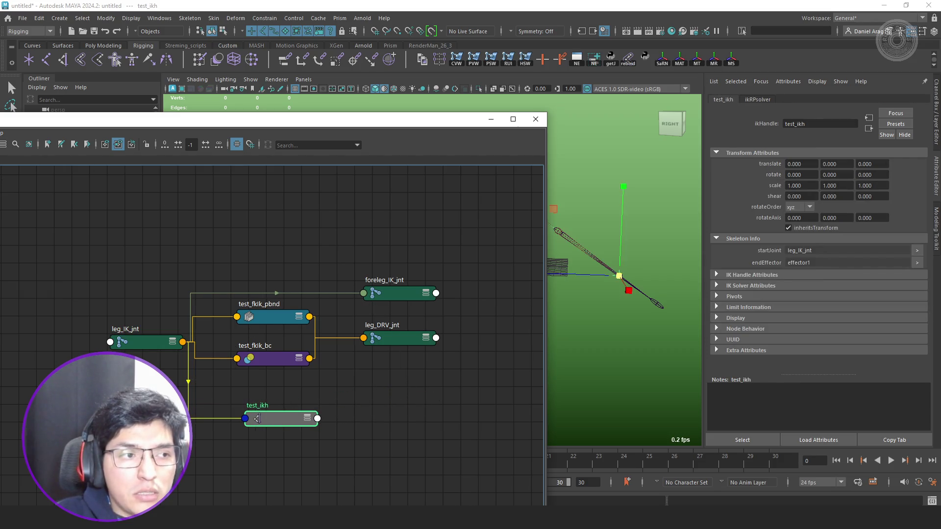
{"action": "key", "text": "Delete"}
Remove the foreleg_IK_jnt node from the graph.
{"action": "scroll", "coordinate": [231, 329], "scroll_direction": "up", "scroll_amount": 2}
{"action": "left_click", "coordinate": [101, 349]}
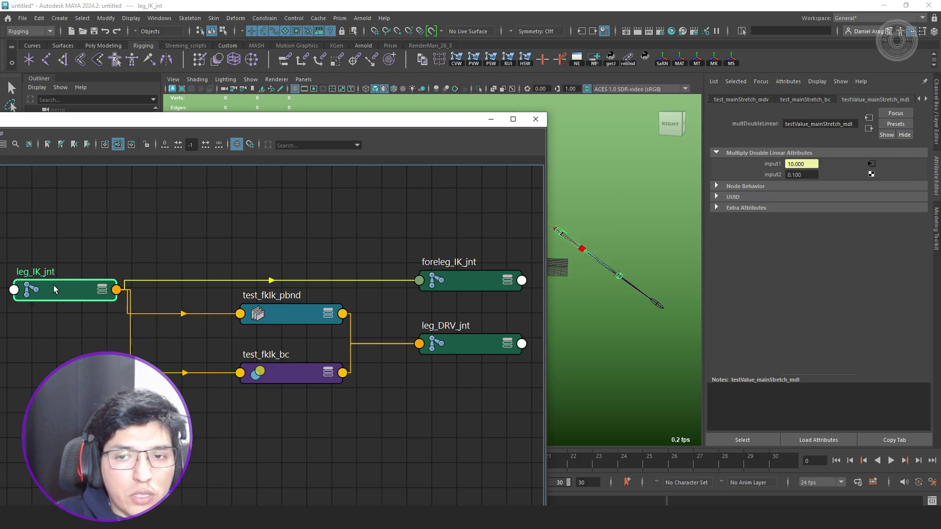
{"action": "left_click_drag", "start_coordinate": [384, 120], "coordinate": [241, 124]}
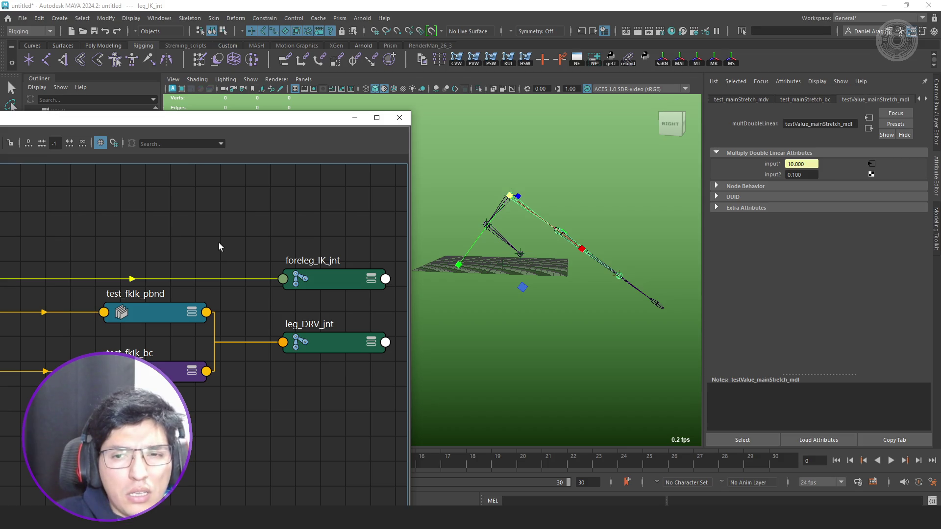
{"action": "left_click", "coordinate": [144, 311]}
{"action": "left_click_drag", "start_coordinate": [328, 275], "coordinate": [317, 269]}
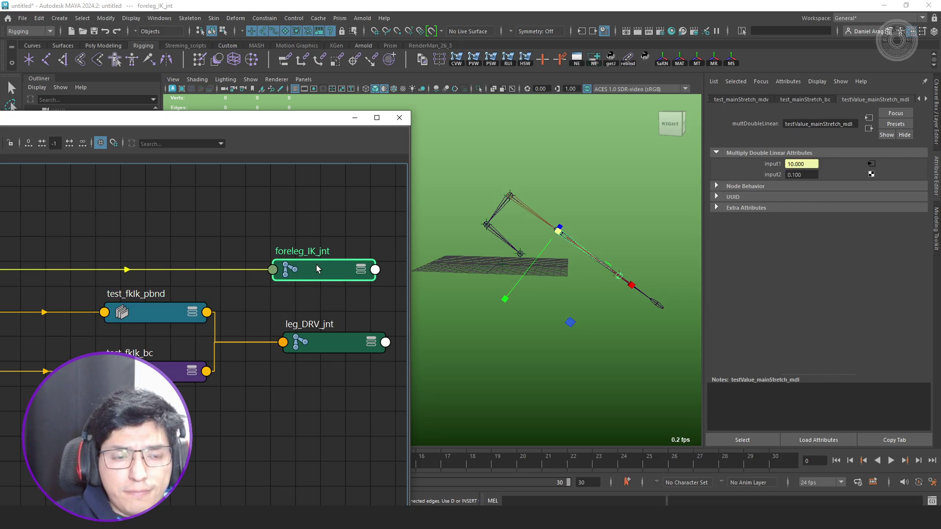
{"action": "key", "text": "Delete"}
Compare leg_DRV_jnt's attributes with leg_IK_jnt, then inspect test_fklk_pbnd.
{"action": "left_click", "coordinate": [305, 332]}
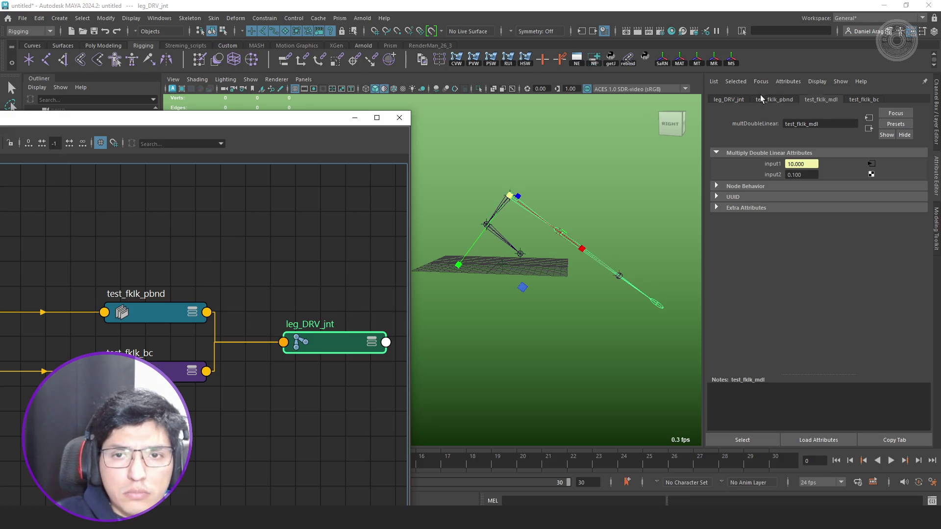
{"action": "left_click", "coordinate": [731, 99]}
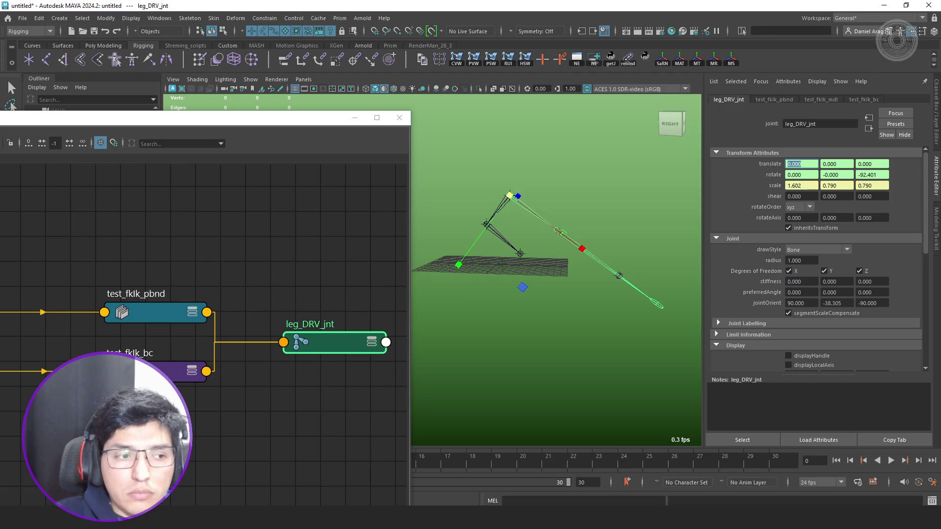
{"action": "left_click", "coordinate": [564, 235]}
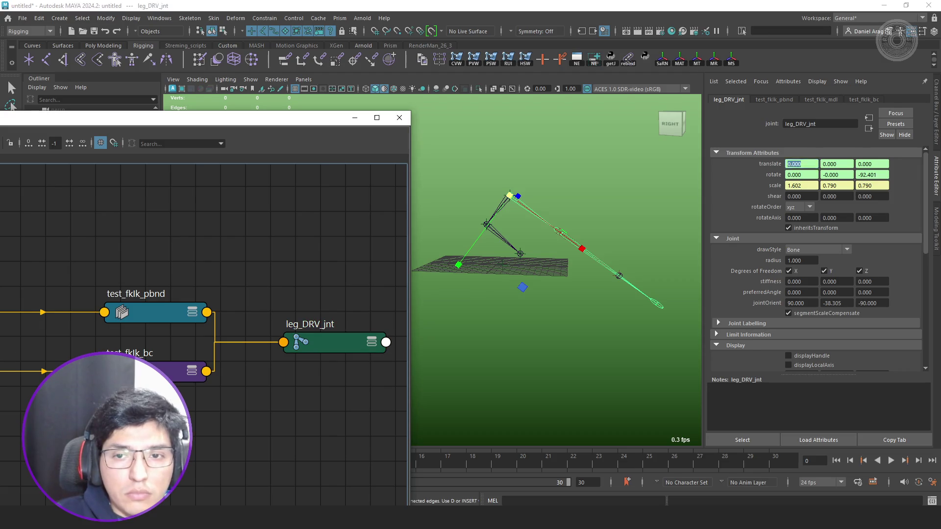
{"action": "left_click", "coordinate": [339, 348]}
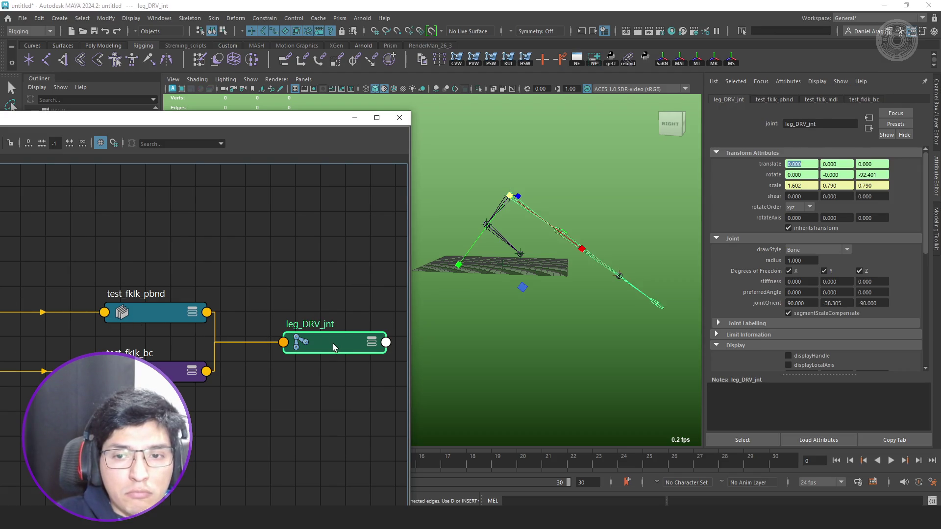
{"action": "left_click", "coordinate": [134, 315]}
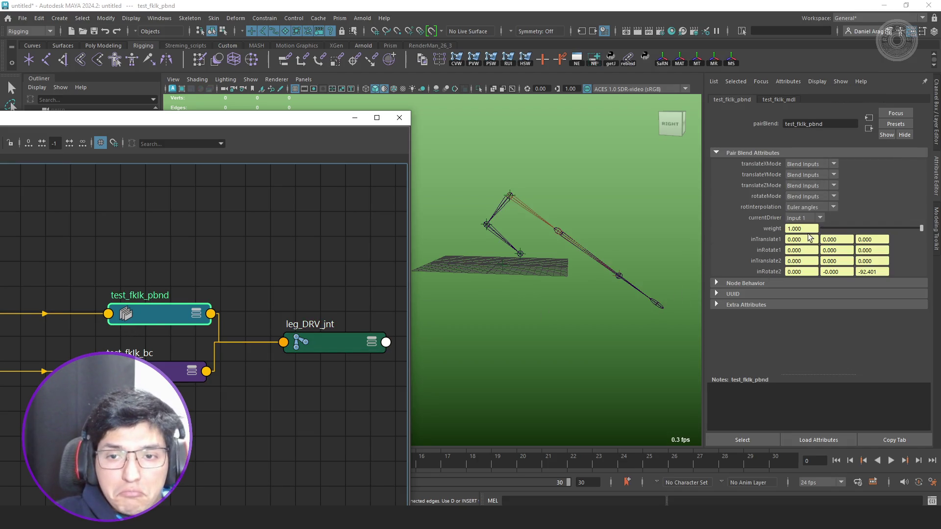
Try test_fklk_pbnd's driver and translate modes, leaving Input 1 and Blend Inputs.
{"action": "left_click", "coordinate": [804, 217]}
{"action": "left_click", "coordinate": [808, 237]}
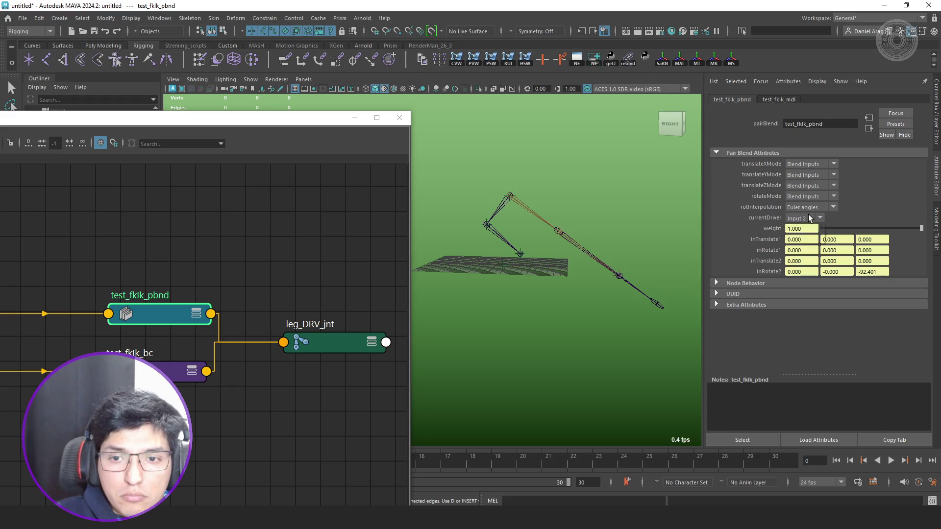
{"action": "left_click", "coordinate": [808, 230]}
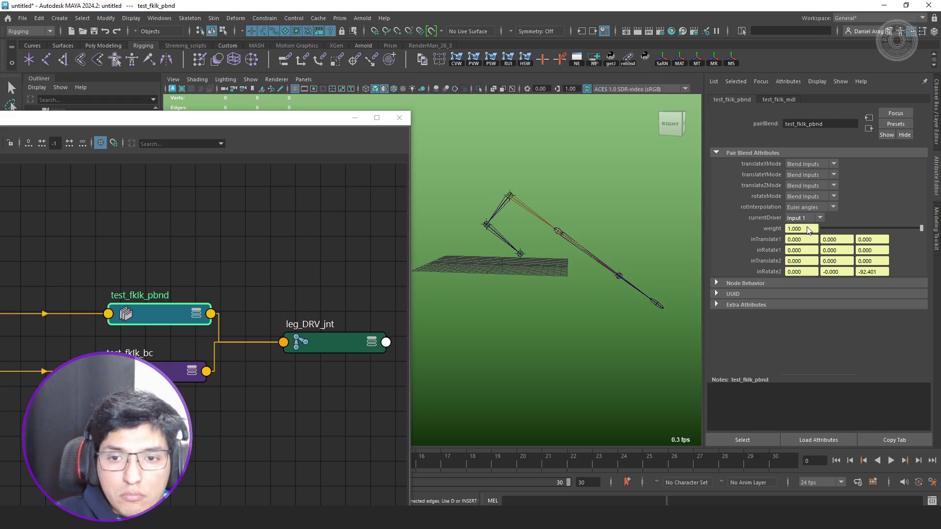
{"action": "left_click", "coordinate": [744, 284]}
{"action": "left_click", "coordinate": [748, 315]}
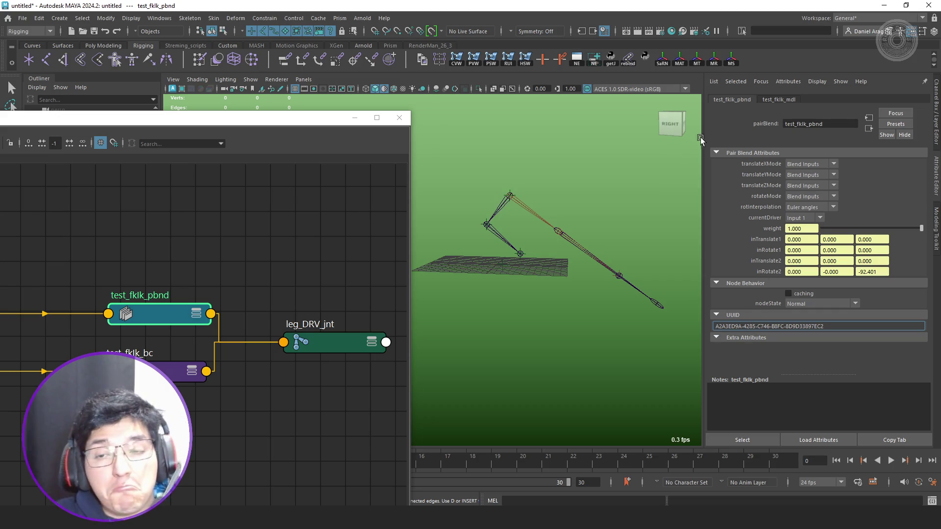
{"action": "left_click", "coordinate": [818, 164]}
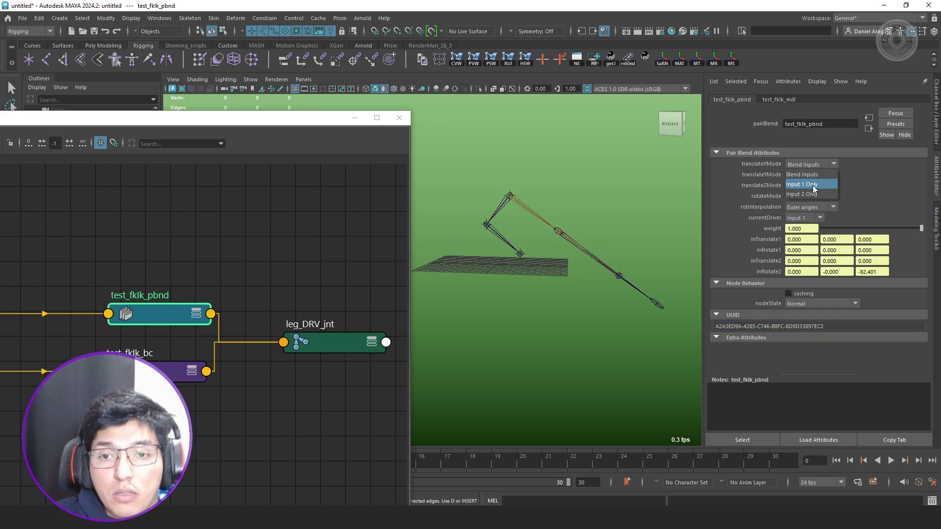
{"action": "left_click", "coordinate": [814, 175]}
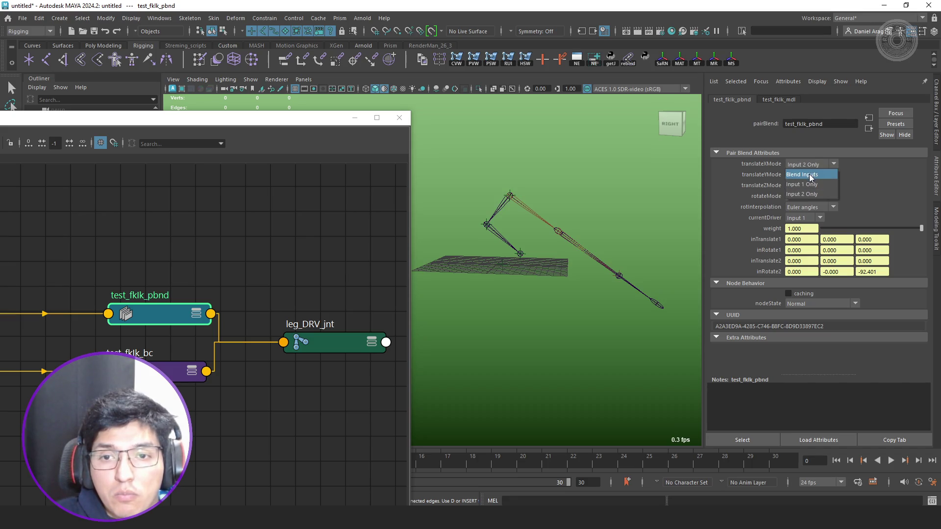
{"action": "left_click", "coordinate": [809, 175]}
Show test_fklk_bc's channel values, with Color 1 at 1.602, 0.79, 0.79.
{"action": "left_click", "coordinate": [192, 370]}
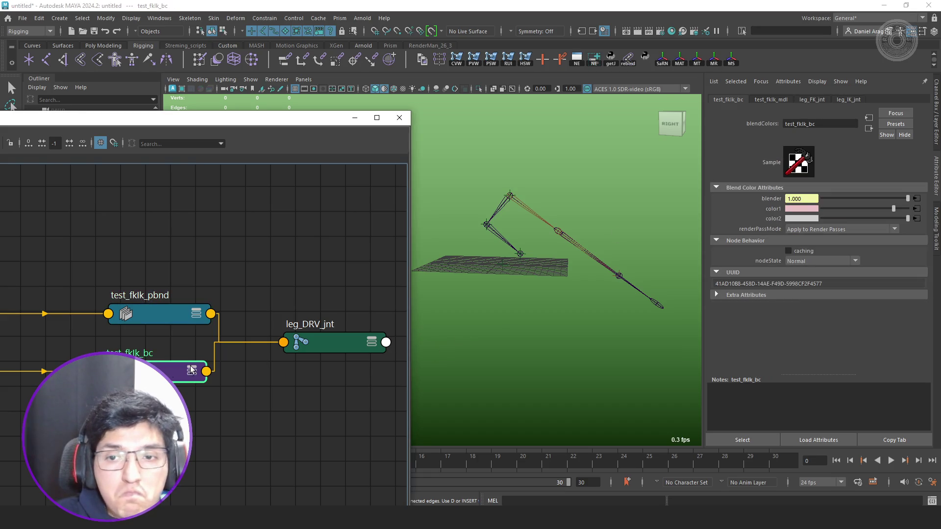
{"action": "left_click", "coordinate": [907, 199]}
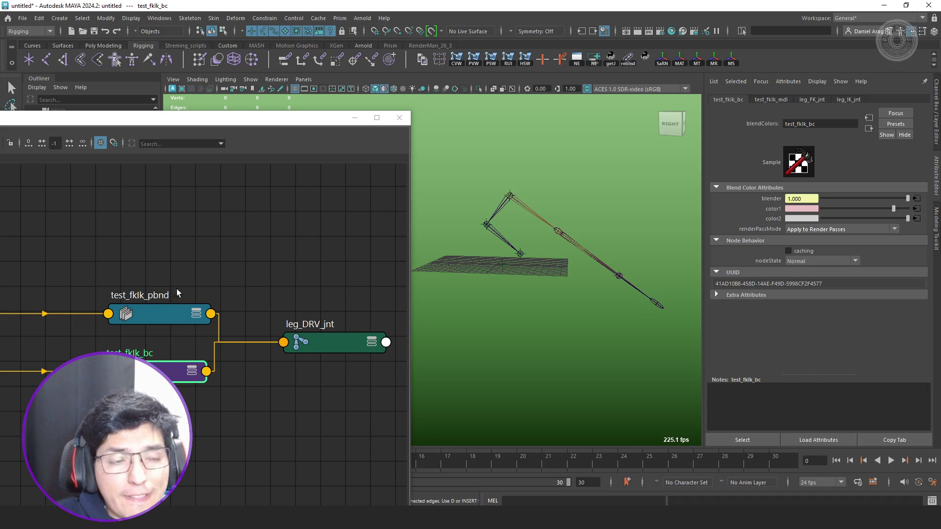
{"action": "left_click", "coordinate": [935, 140]}
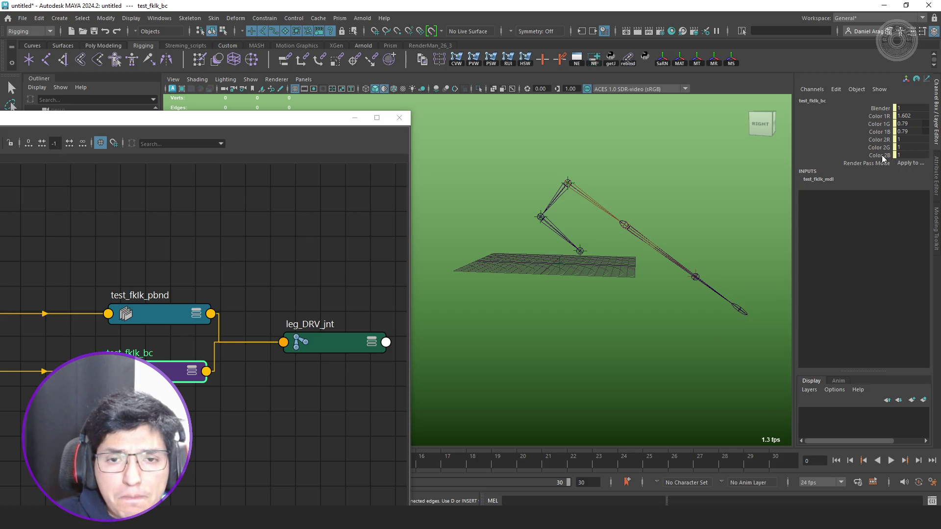
Graph foreleg_DRV_jnt's input and output connections in the Node Editor.
{"action": "left_click", "coordinate": [331, 343]}
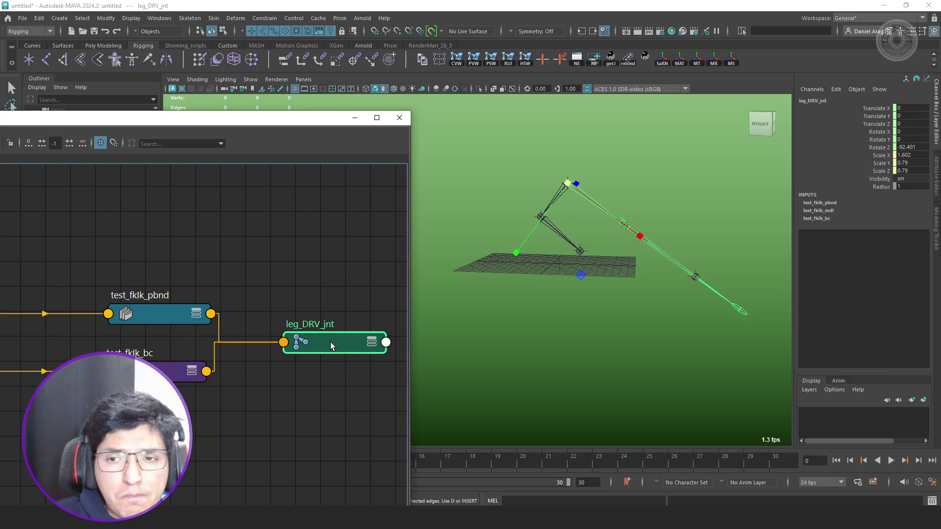
{"action": "mouse_move", "coordinate": [324, 119]}
{"action": "left_mouse_down"}
{"action": "mouse_move", "coordinate": [428, 203]}
{"action": "mouse_move", "coordinate": [642, 290]}
{"action": "mouse_move", "coordinate": [630, 322]}
{"action": "left_mouse_up"}
{"action": "left_click", "coordinate": [103, 219]}
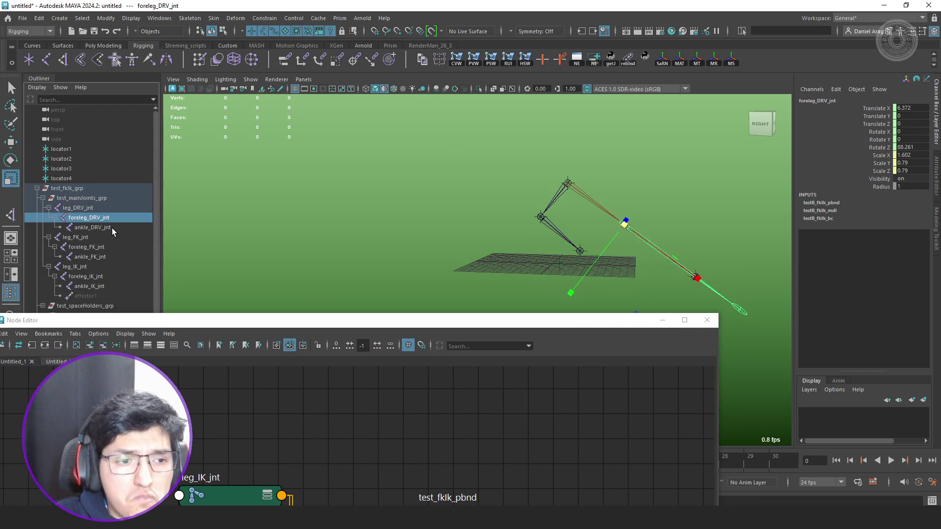
{"action": "left_click", "coordinate": [31, 345]}
Graph the combined network of leg_DRV_jnt, foreleg_DRV_jnt and ankle_DRV_jnt.
{"action": "mouse_move", "coordinate": [363, 323]}
{"action": "left_mouse_down"}
{"action": "mouse_move", "coordinate": [353, 288]}
{"action": "mouse_move", "coordinate": [138, 106]}
{"action": "left_mouse_up"}
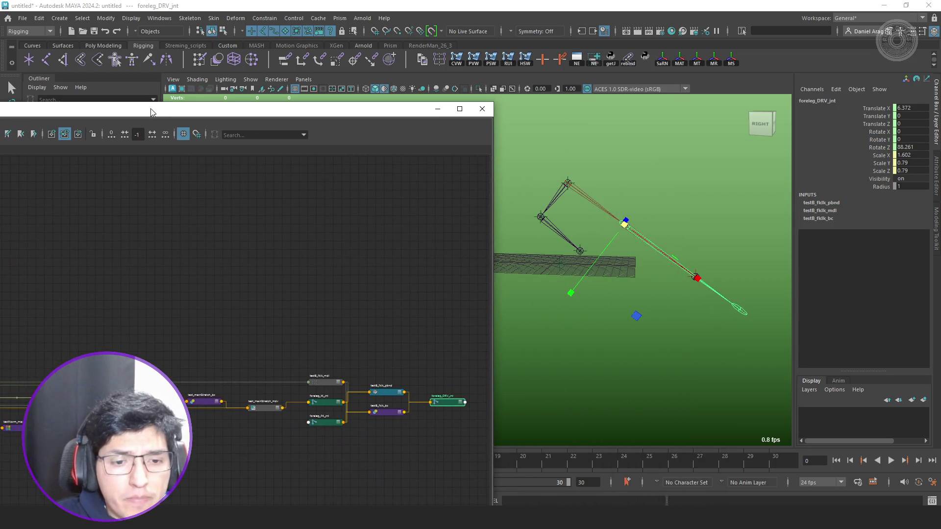
{"action": "middle_click_drag", "start_coordinate": [321, 346], "coordinate": [273, 318]}
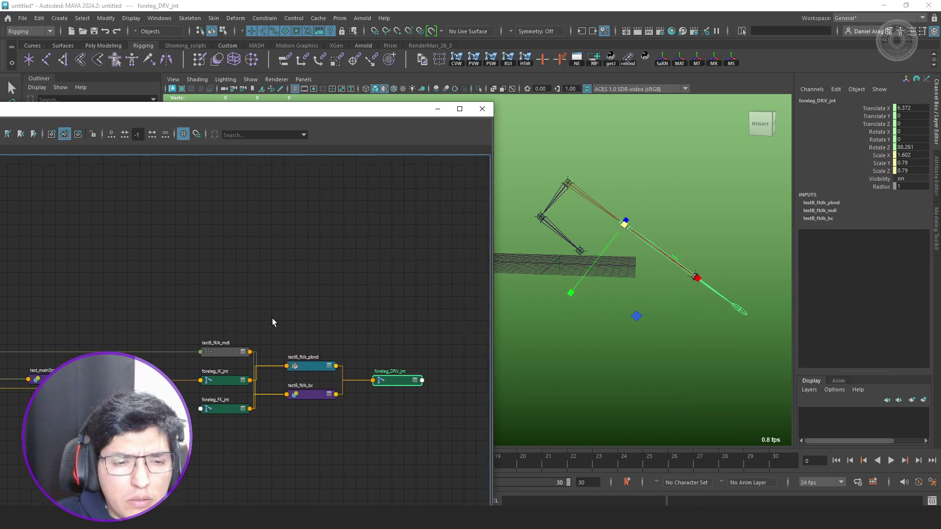
{"action": "scroll", "coordinate": [273, 318], "scroll_direction": "up", "scroll_amount": 2}
{"action": "left_click_drag", "start_coordinate": [281, 120], "coordinate": [478, 279]}
{"action": "left_click", "coordinate": [87, 207]}
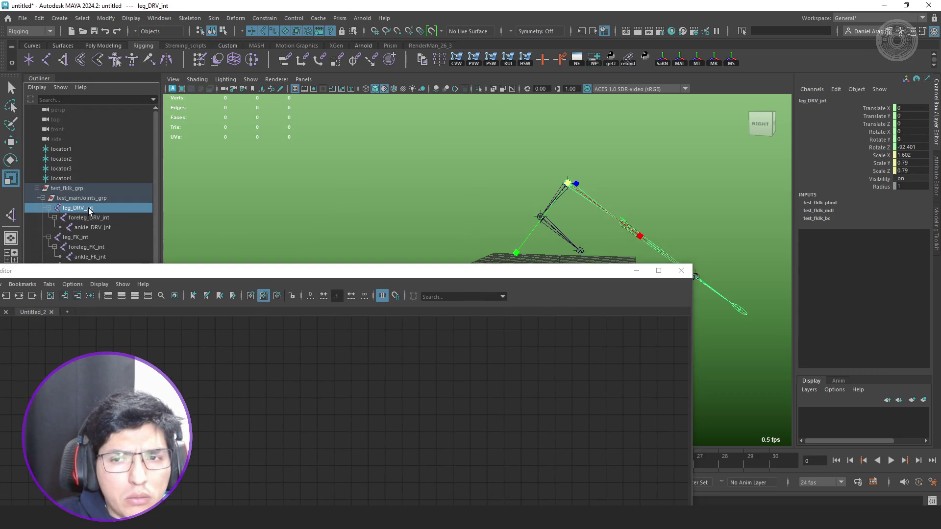
{"action": "left_click", "coordinate": [94, 227], "text": "shift"}
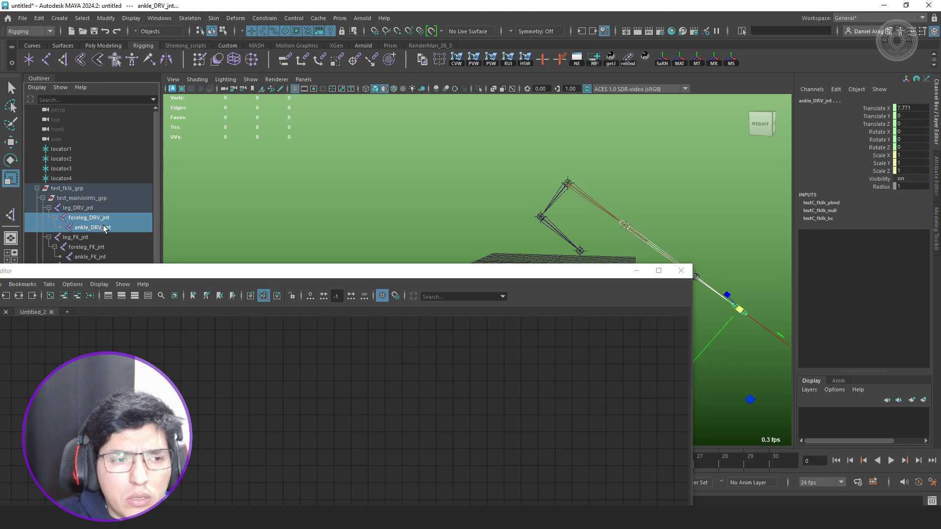
{"action": "left_click", "coordinate": [6, 295]}
{"action": "left_click_drag", "start_coordinate": [395, 275], "coordinate": [413, 165]}
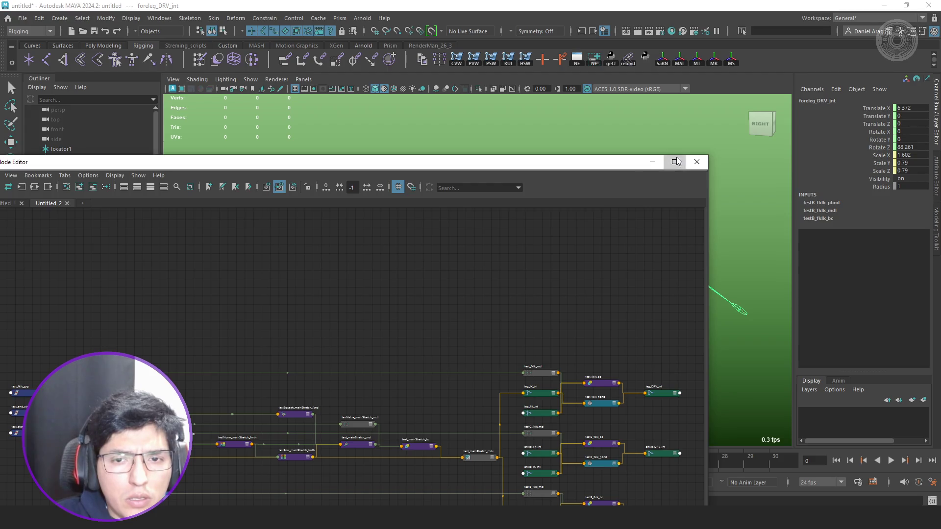
Resize and pan the Node Editor to survey the blend and stretch nodes.
{"action": "left_click", "coordinate": [675, 162]}
{"action": "scroll", "coordinate": [699, 284], "scroll_direction": "up", "scroll_amount": 2}
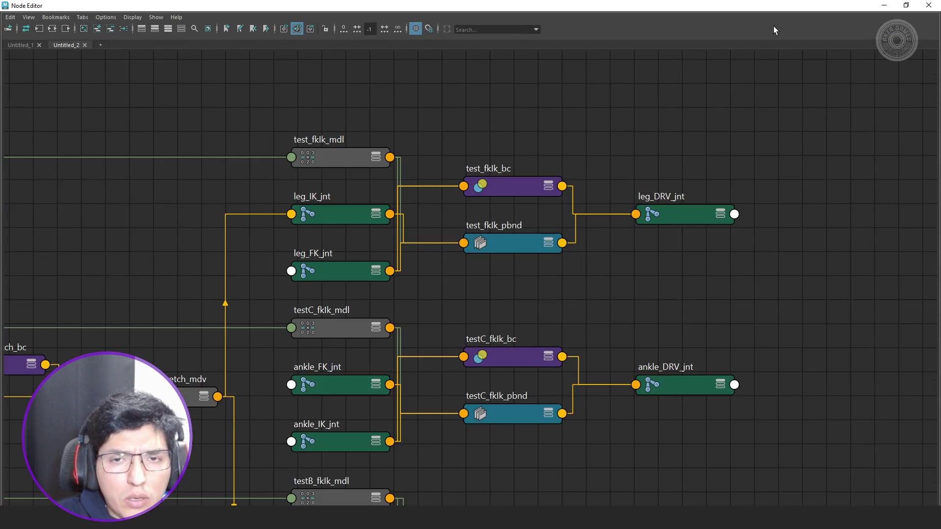
{"action": "left_click_drag", "start_coordinate": [754, 10], "coordinate": [409, 29]}
{"action": "scroll", "coordinate": [431, 294], "scroll_direction": "down", "scroll_amount": 1}
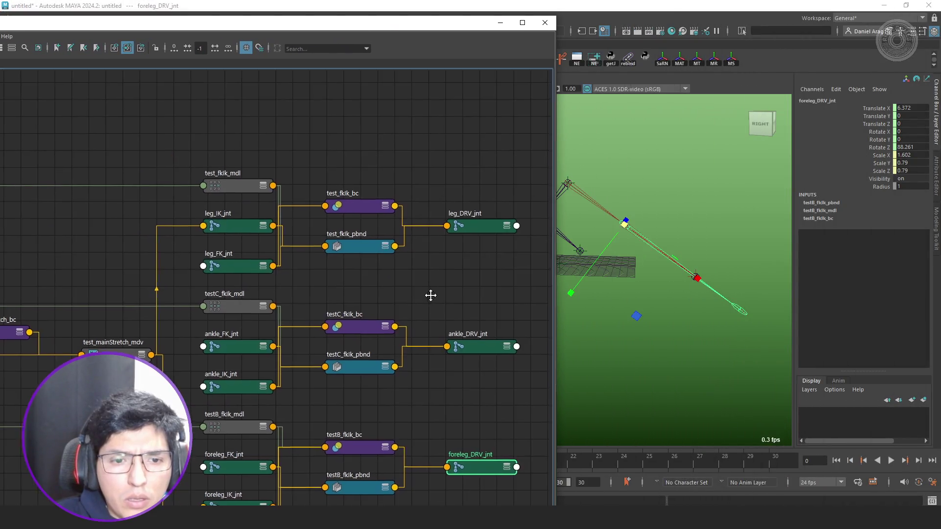
{"action": "middle_click_drag", "start_coordinate": [431, 294], "coordinate": [407, 207]}
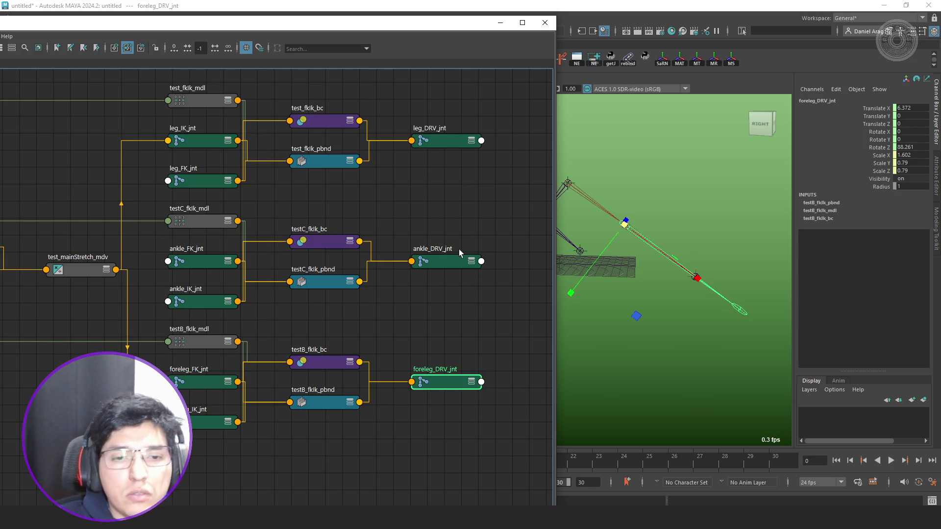
{"action": "middle_click_drag", "start_coordinate": [183, 329], "coordinate": [347, 286]}
{"action": "scroll", "coordinate": [347, 286], "scroll_direction": "down", "scroll_amount": 3}
{"action": "scroll", "coordinate": [363, 282], "scroll_direction": "up", "scroll_amount": 3}
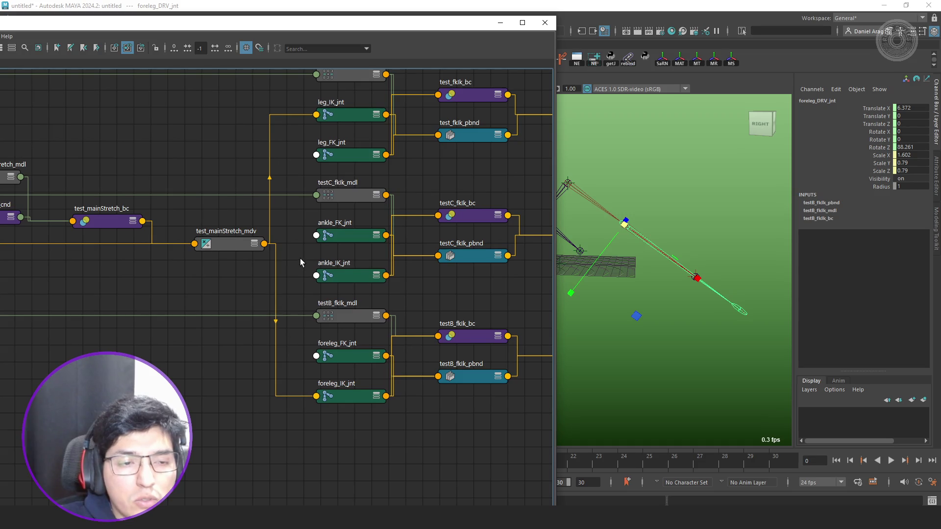
{"action": "middle_click_drag", "start_coordinate": [300, 263], "coordinate": [399, 295]}
{"action": "scroll", "coordinate": [399, 295], "scroll_direction": "down", "scroll_amount": 2}
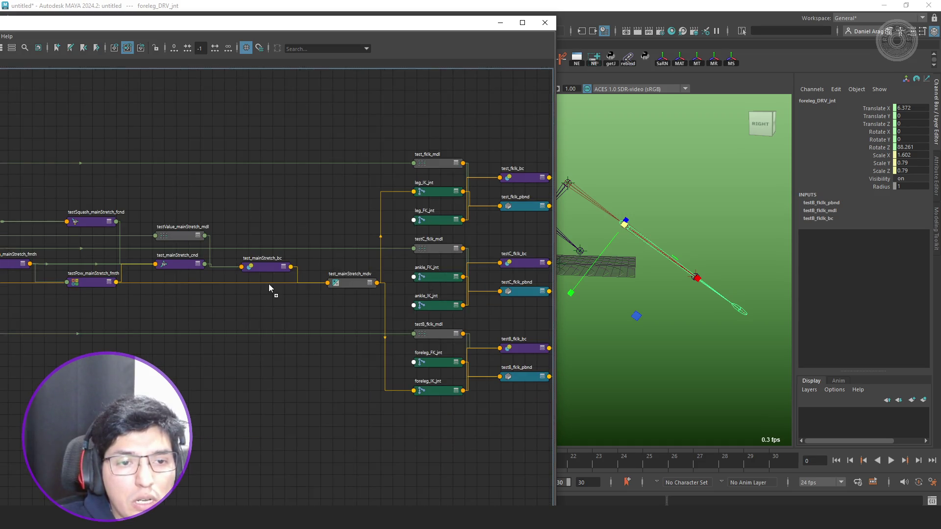
{"action": "middle_click_drag", "start_coordinate": [324, 315], "coordinate": [183, 329]}
{"action": "scroll", "coordinate": [335, 296], "scroll_direction": "up", "scroll_amount": 2}
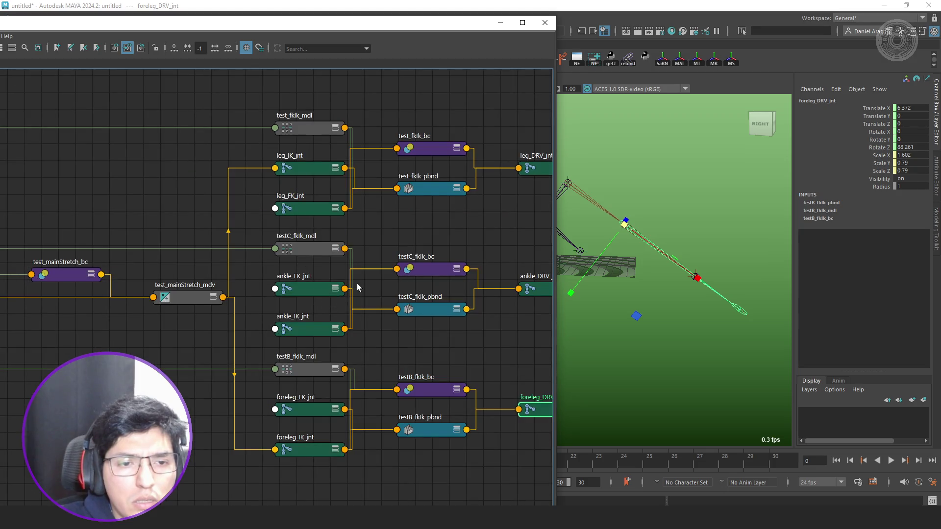
{"action": "scroll", "coordinate": [463, 323], "scroll_direction": "down", "scroll_amount": 2}
{"action": "scroll", "coordinate": [520, 321], "scroll_direction": "up", "scroll_amount": 2}
Remove the testC and ankle nodes from the graph and frame the remaining network.
{"action": "mouse_move", "coordinate": [528, 328]}
{"action": "left_mouse_down"}
{"action": "mouse_move", "coordinate": [433, 326]}
{"action": "mouse_move", "coordinate": [285, 273]}
{"action": "mouse_move", "coordinate": [283, 243]}
{"action": "left_mouse_up"}
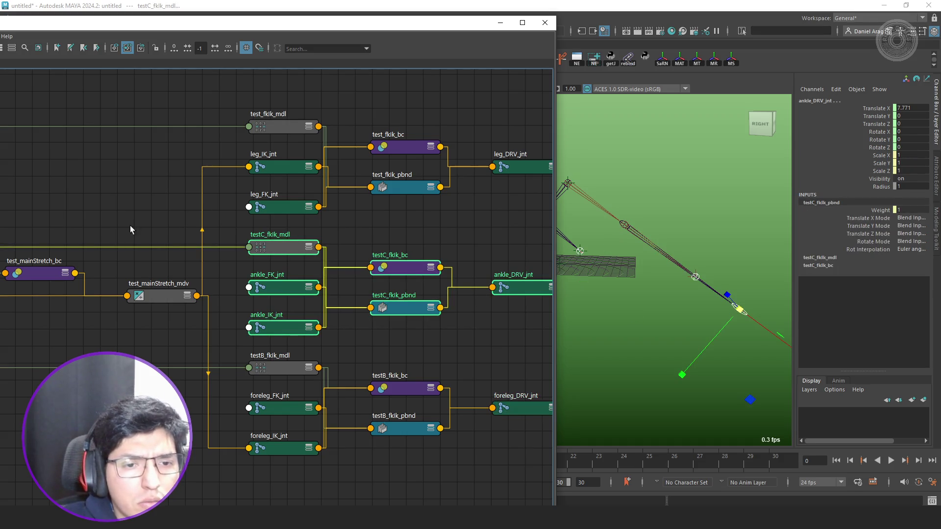
{"action": "key", "text": "ctrl+minus"}
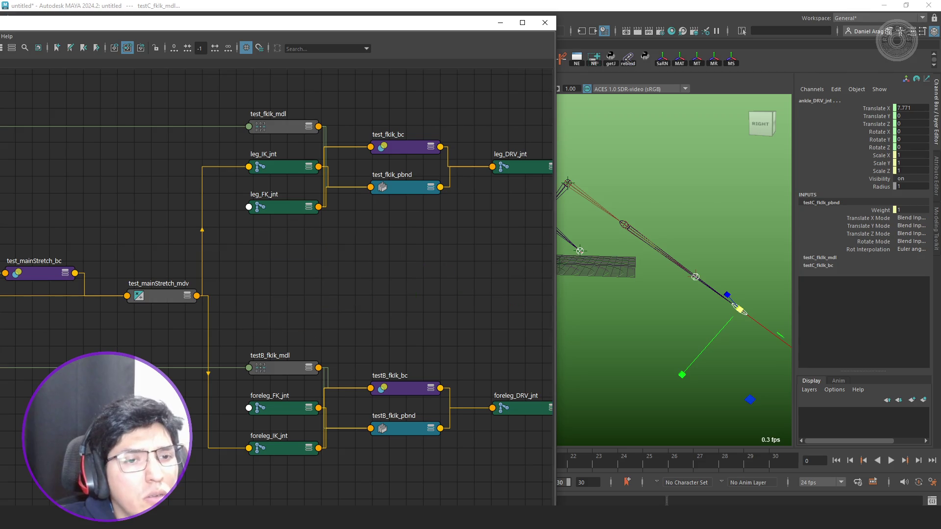
{"action": "key", "text": "a"}
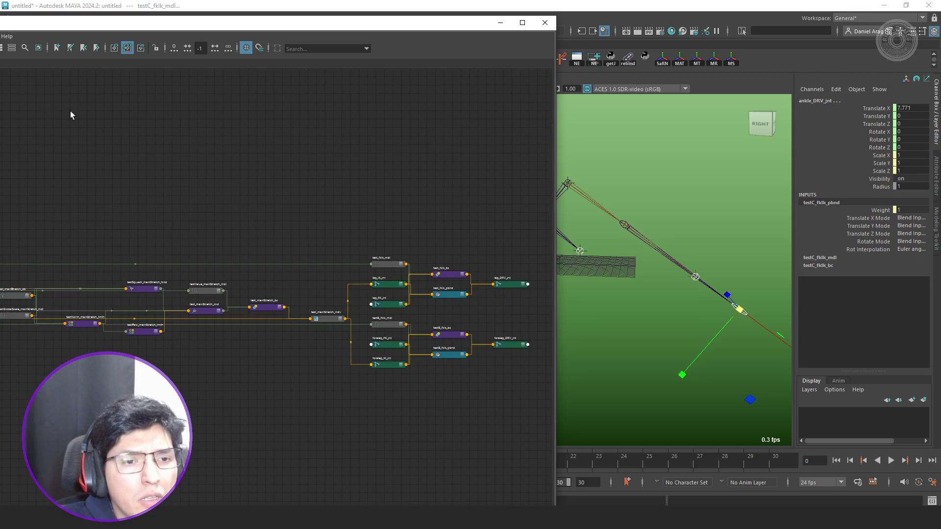
{"action": "scroll", "coordinate": [434, 254], "scroll_direction": "up", "scroll_amount": 4}
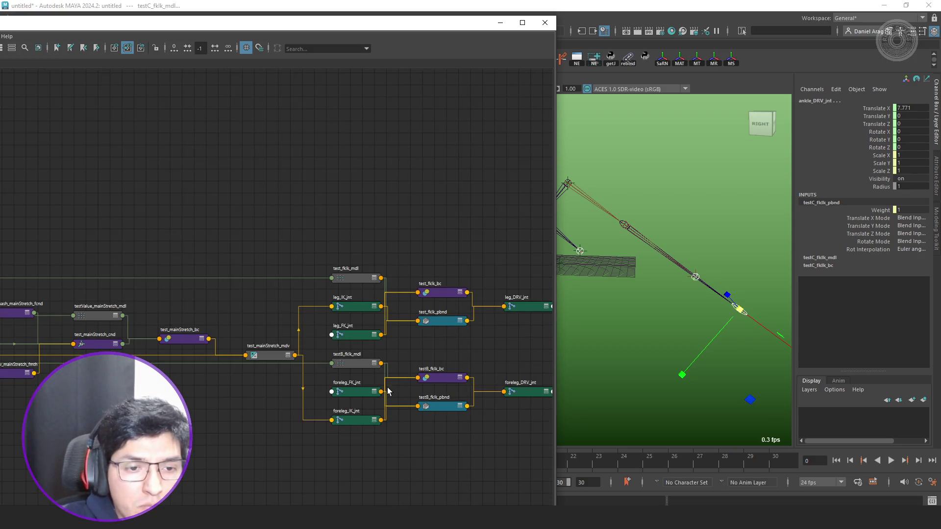
{"action": "scroll", "coordinate": [368, 333], "scroll_direction": "up", "scroll_amount": 2}
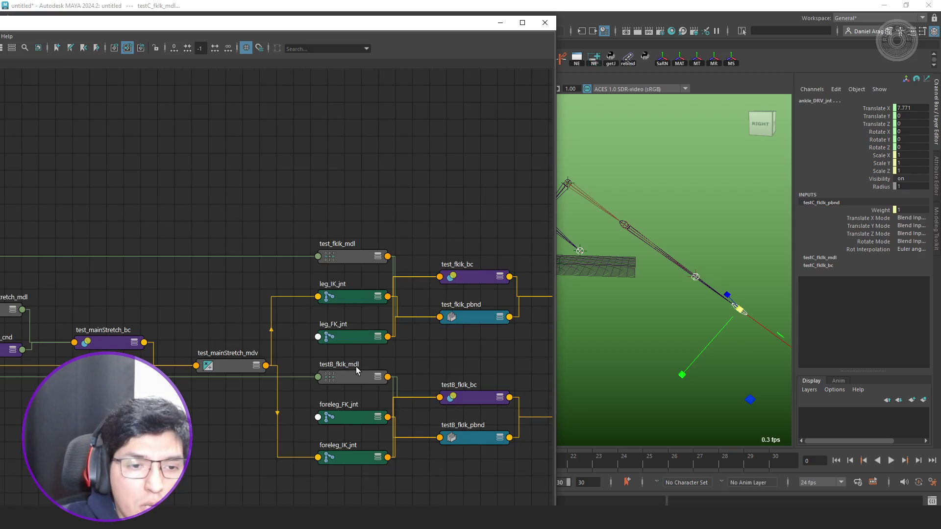
{"action": "left_click", "coordinate": [362, 296]}
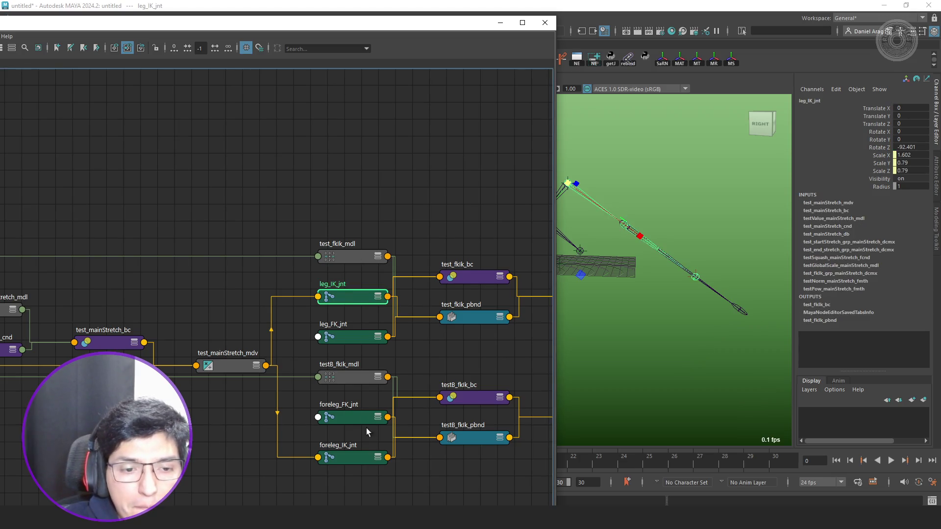
{"action": "left_click", "coordinate": [362, 455]}
{"action": "left_click", "coordinate": [369, 298]}
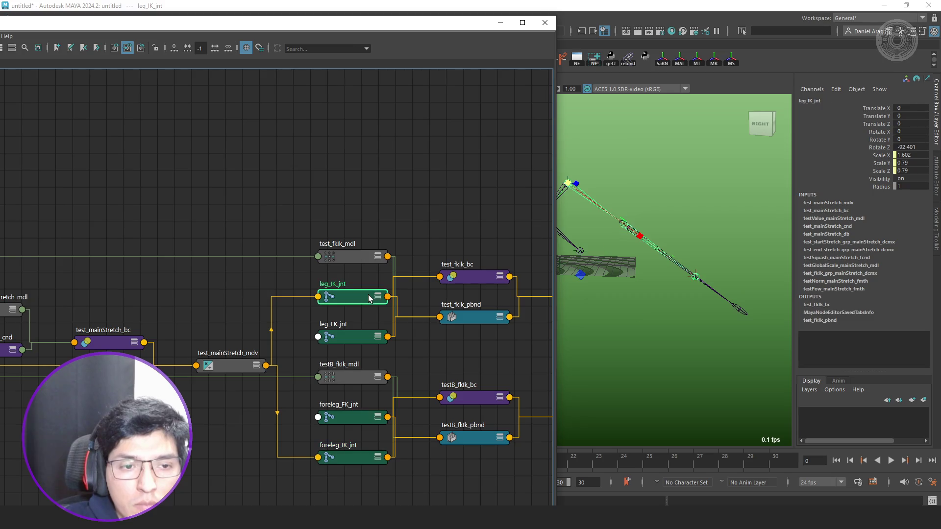
{"action": "left_click", "coordinate": [358, 257]}
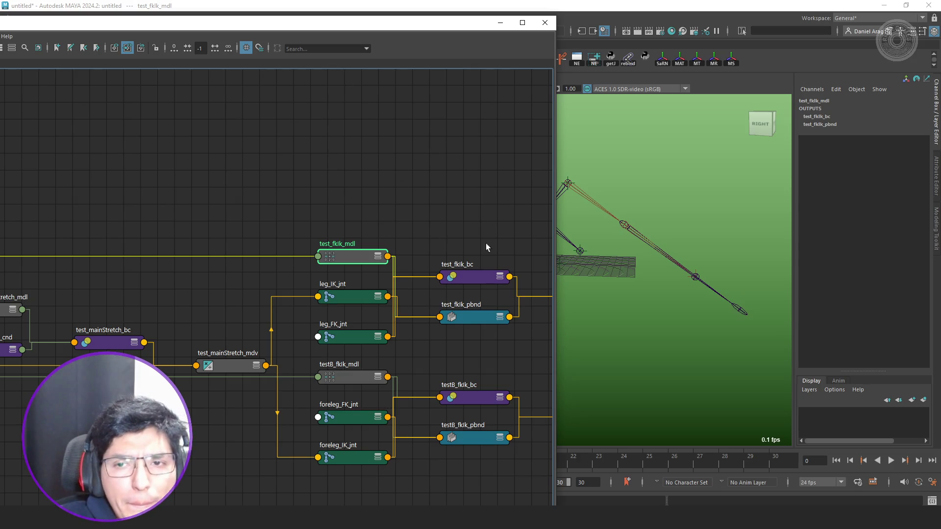
Inspect the attributes of test_fklk_mdl, test_fklk_pbnd and test_fklk_bc.
{"action": "left_click", "coordinate": [936, 191]}
{"action": "scroll", "coordinate": [389, 228], "scroll_direction": "down", "scroll_amount": 2}
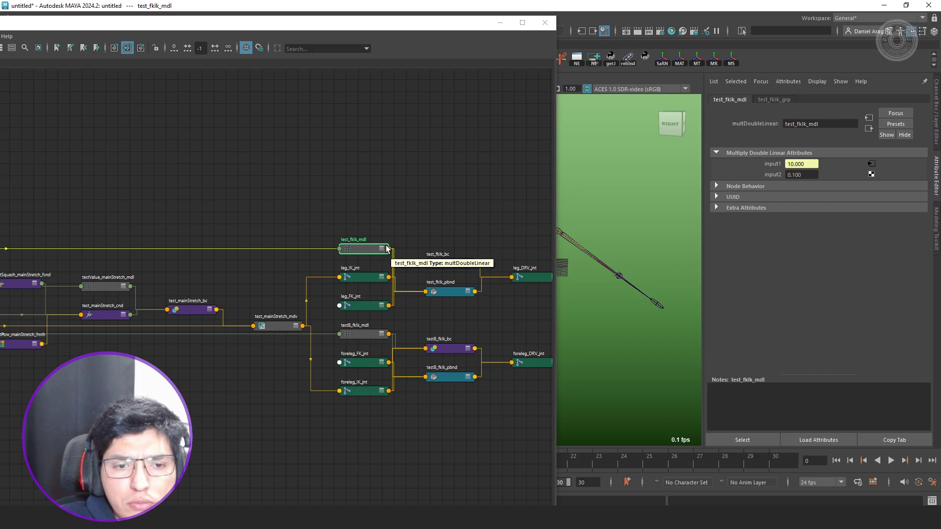
{"action": "scroll", "coordinate": [390, 251], "scroll_direction": "up", "scroll_amount": 2}
{"action": "left_click", "coordinate": [479, 312]}
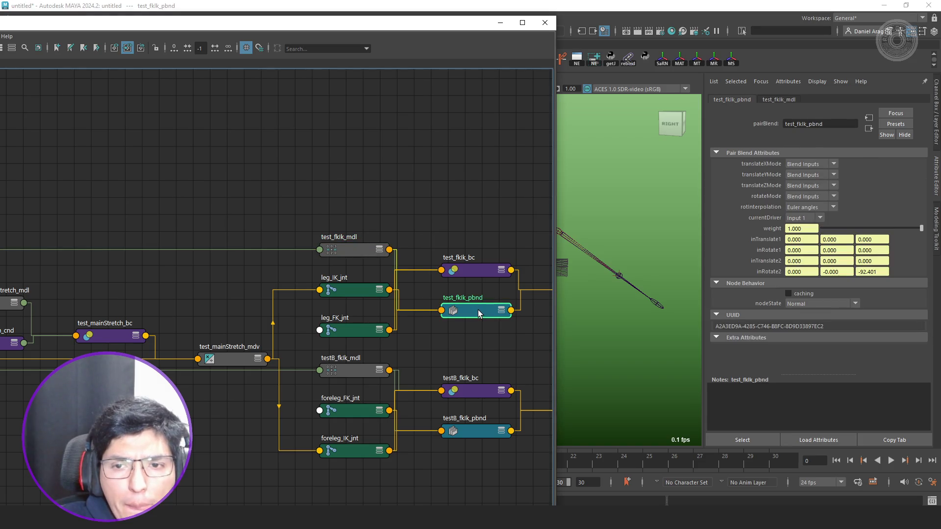
{"action": "left_click", "coordinate": [472, 271]}
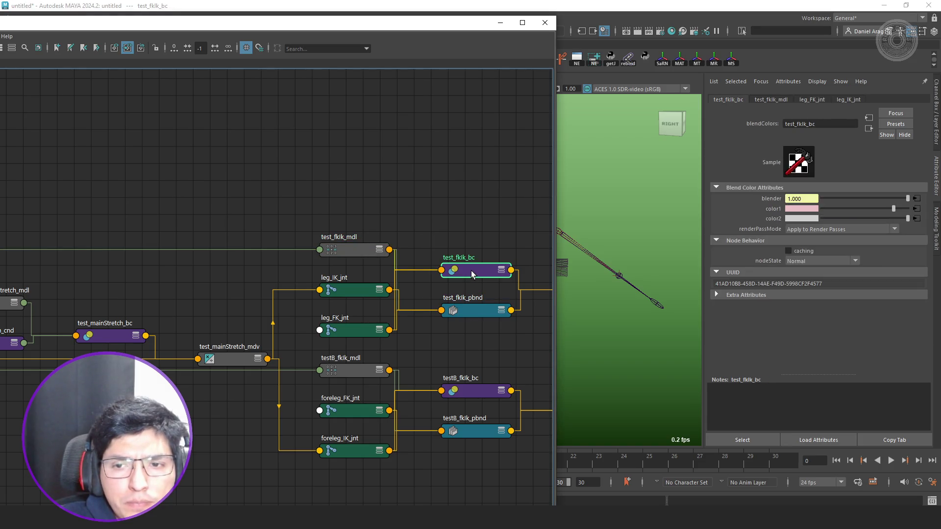
{"action": "left_click", "coordinate": [473, 308]}
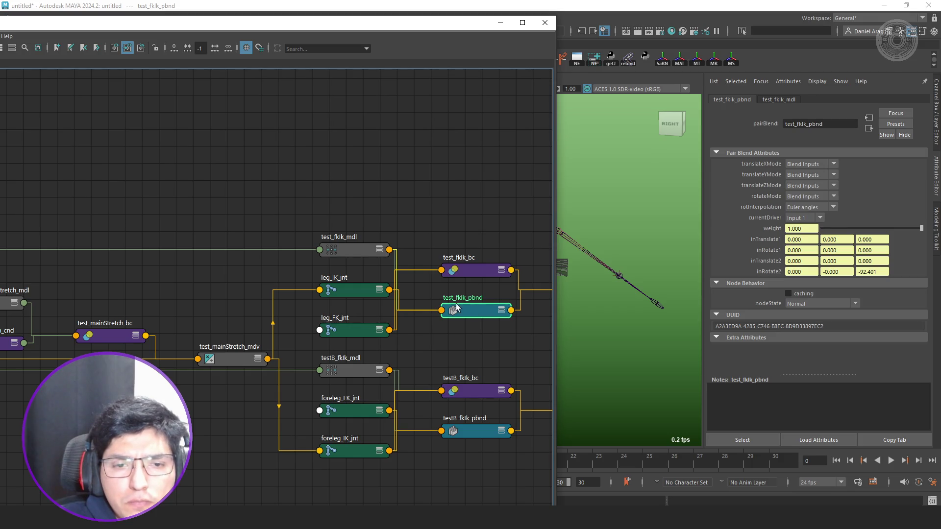
Compare the attributes of leg_IK_jnt and leg_FK_jnt.
{"action": "left_click", "coordinate": [354, 289]}
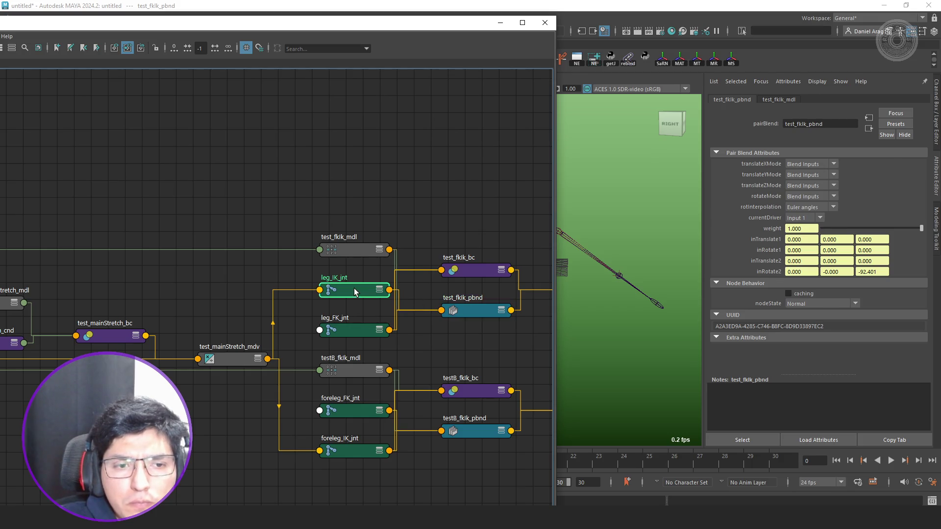
{"action": "left_click", "coordinate": [355, 314]}
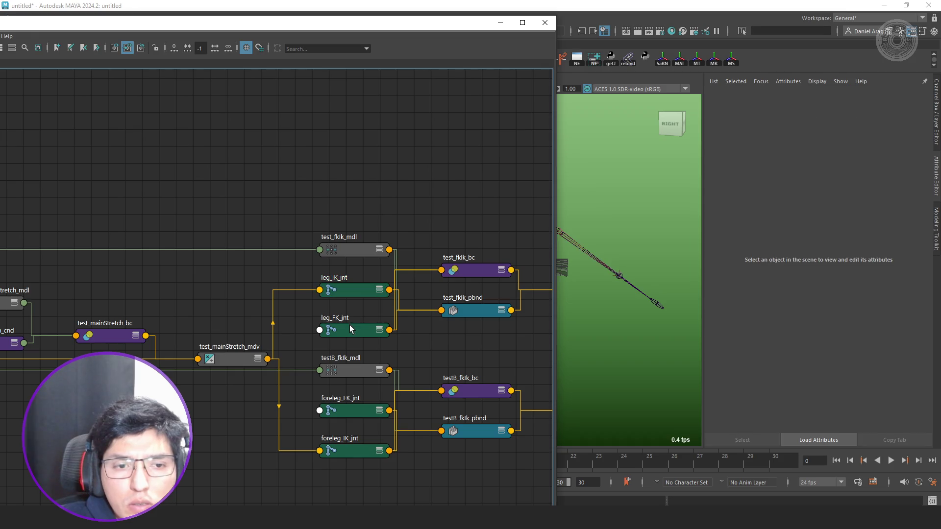
{"action": "left_click", "coordinate": [358, 326]}
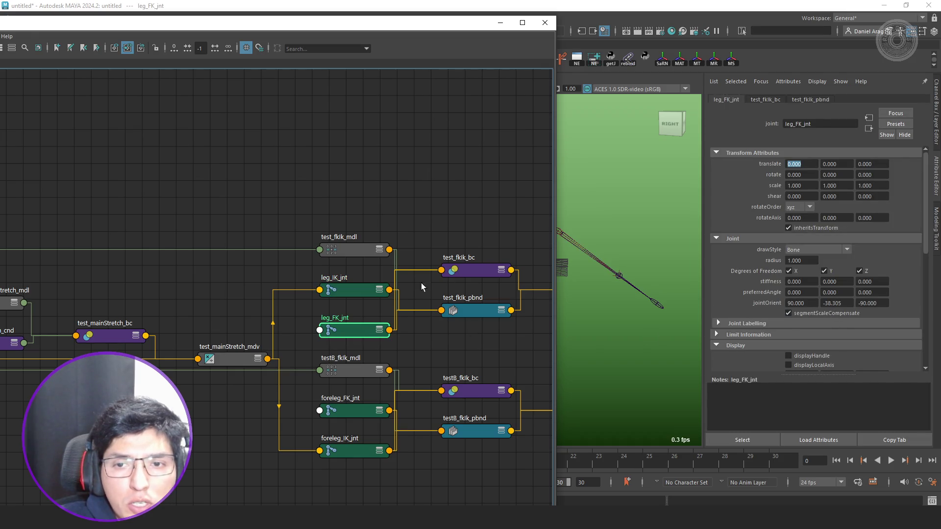
{"action": "left_click_drag", "start_coordinate": [372, 284], "coordinate": [373, 288]}
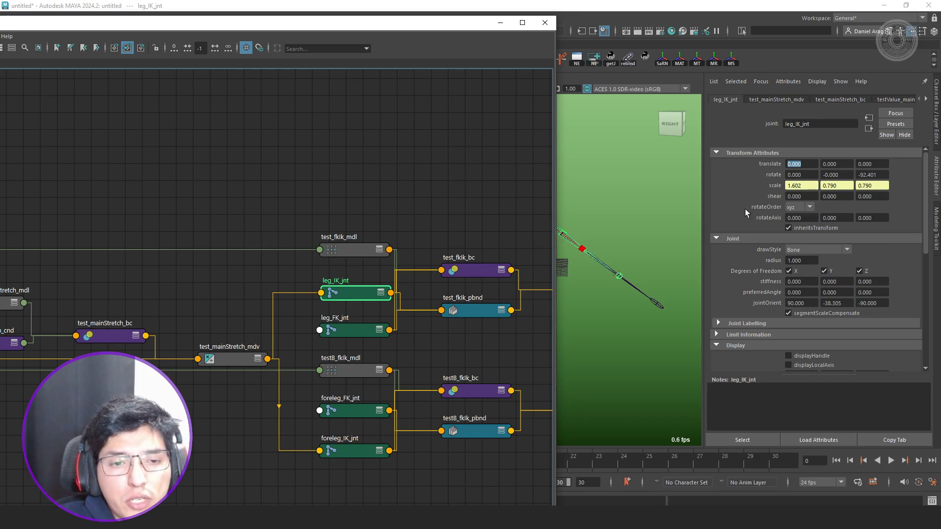
{"action": "scroll", "coordinate": [450, 355], "scroll_direction": "down", "scroll_amount": 4}
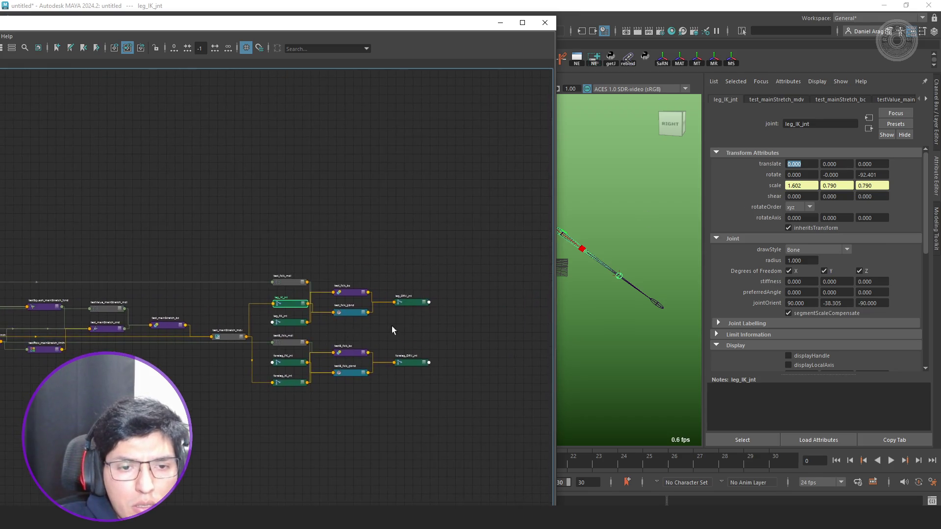
{"action": "scroll", "coordinate": [392, 326], "scroll_direction": "up", "scroll_amount": 2}
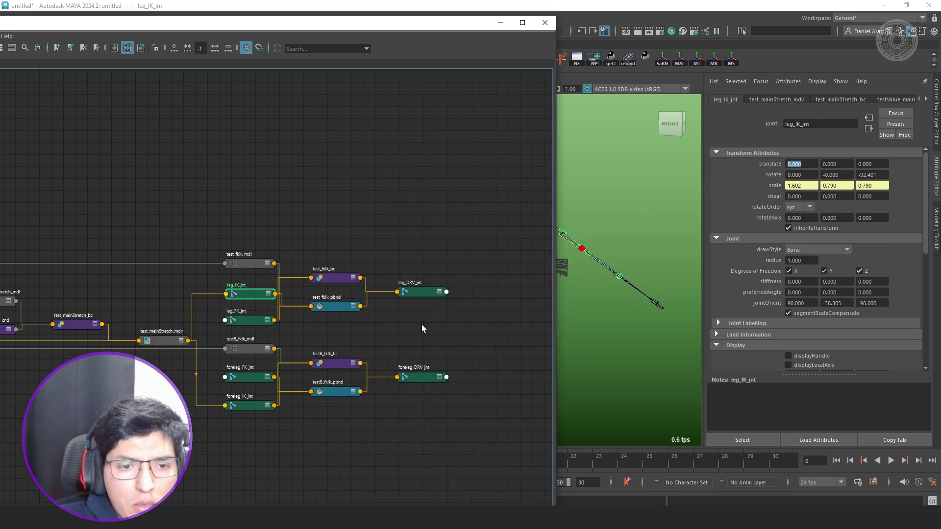
Select the DRV joints, then list leg_IK_jnt's connectable output attributes.
{"action": "left_click", "coordinate": [422, 378]}
{"action": "left_click", "coordinate": [422, 293]}
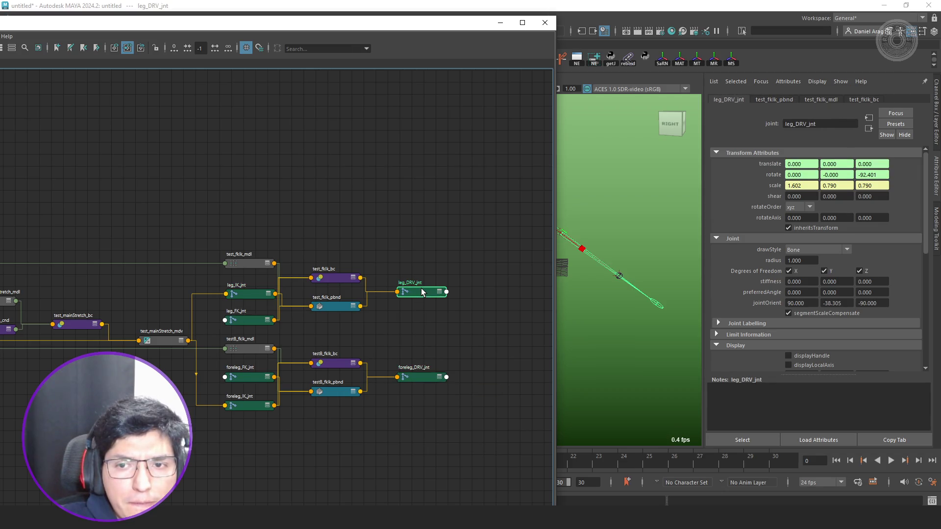
{"action": "right_click", "coordinate": [275, 294]}
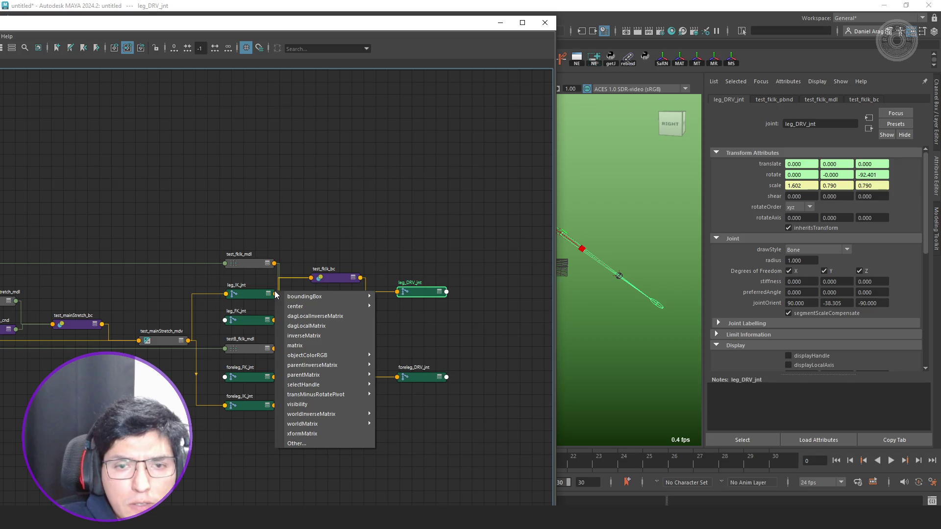
{"action": "left_click", "coordinate": [269, 293]}
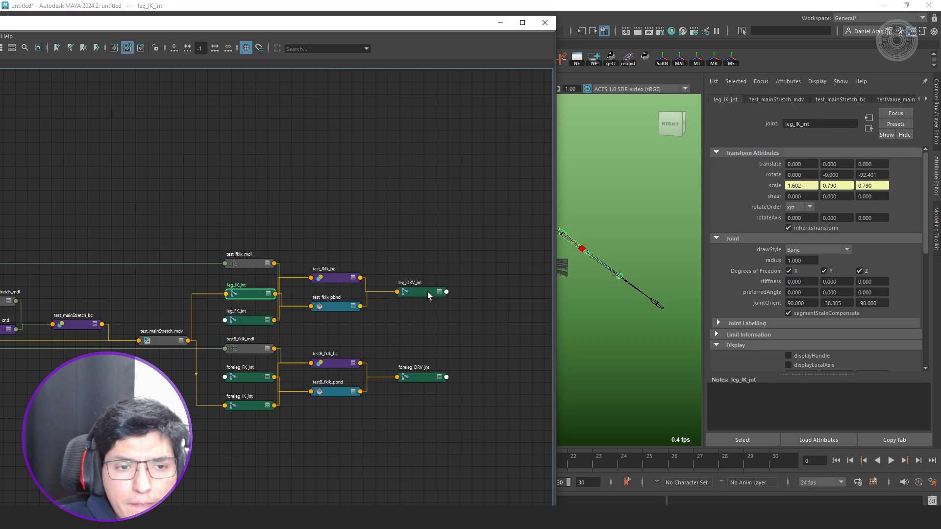
Reposition leg_IK_jnt and leg_DRV_jnt in the graph, adjusting their attribute display.
{"action": "left_click", "coordinate": [428, 292]}
{"action": "scroll", "coordinate": [427, 293], "scroll_direction": "up", "scroll_amount": 5}
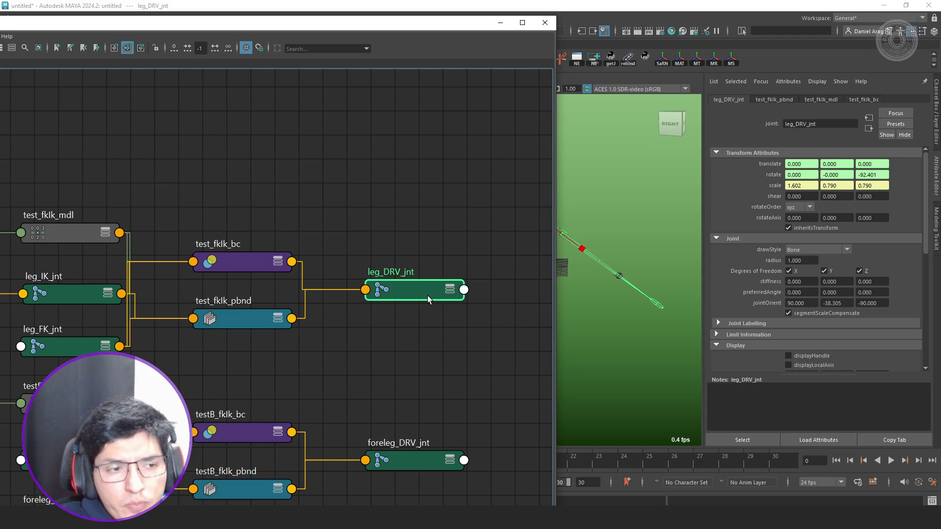
{"action": "key", "text": "3"}
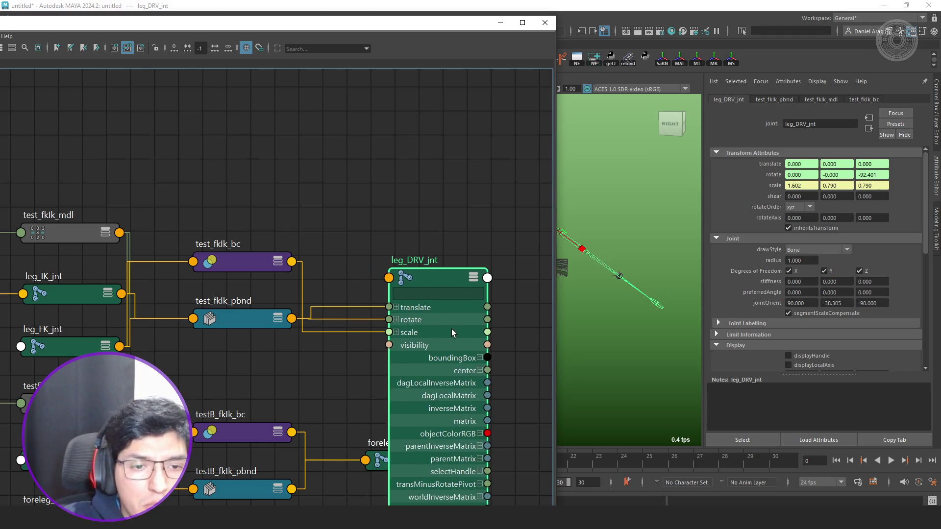
{"action": "key", "text": "2"}
{"action": "middle_click_drag", "start_coordinate": [354, 367], "coordinate": [422, 350], "text": "alt"}
{"action": "left_click", "coordinate": [174, 262]}
{"action": "key", "text": "2"}
{"action": "left_click_drag", "start_coordinate": [174, 262], "coordinate": [154, 215]}
{"action": "mouse_move", "coordinate": [150, 286]}
{"action": "left_mouse_down"}
{"action": "mouse_move", "coordinate": [135, 299]}
{"action": "mouse_move", "coordinate": [456, 318]}
{"action": "left_mouse_up"}
{"action": "left_click_drag", "start_coordinate": [519, 319], "coordinate": [505, 201]}
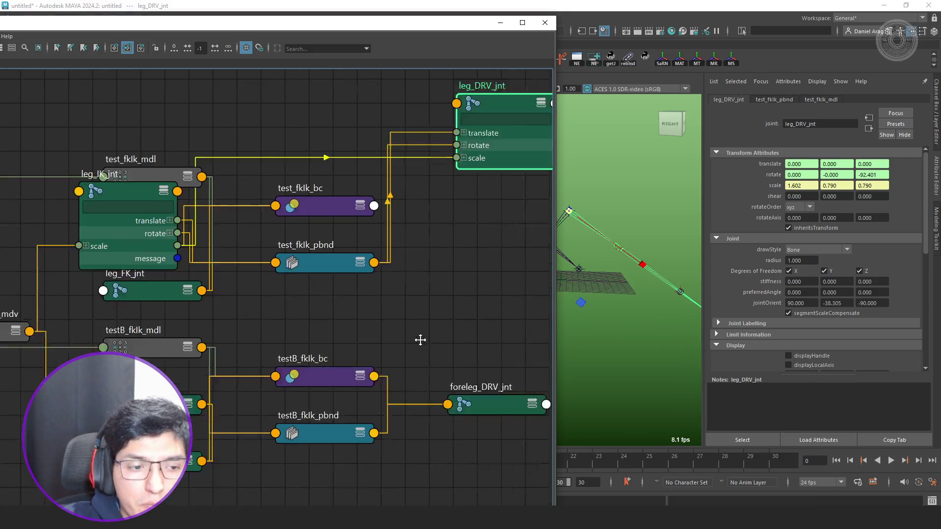
Connect foreleg_IK_jnt.scale to foreleg_DRV_jnt.scale as a trial, then undo it.
{"action": "scroll", "coordinate": [420, 338], "scroll_direction": "up", "scroll_amount": 3}
{"action": "scroll", "coordinate": [490, 441], "scroll_direction": "down", "scroll_amount": 3}
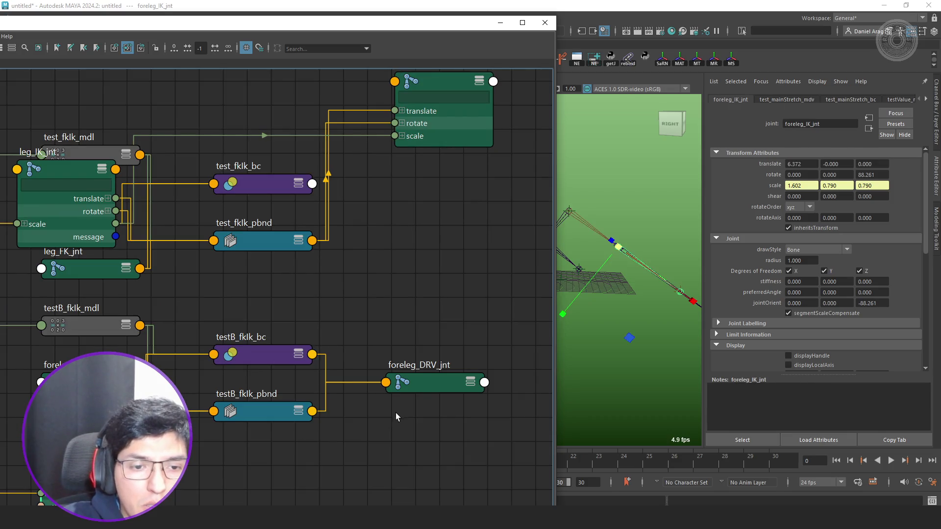
{"action": "left_click", "coordinate": [434, 387]}
{"action": "key", "text": "3"}
{"action": "middle_click_drag", "start_coordinate": [385, 438], "coordinate": [405, 351], "text": "alt"}
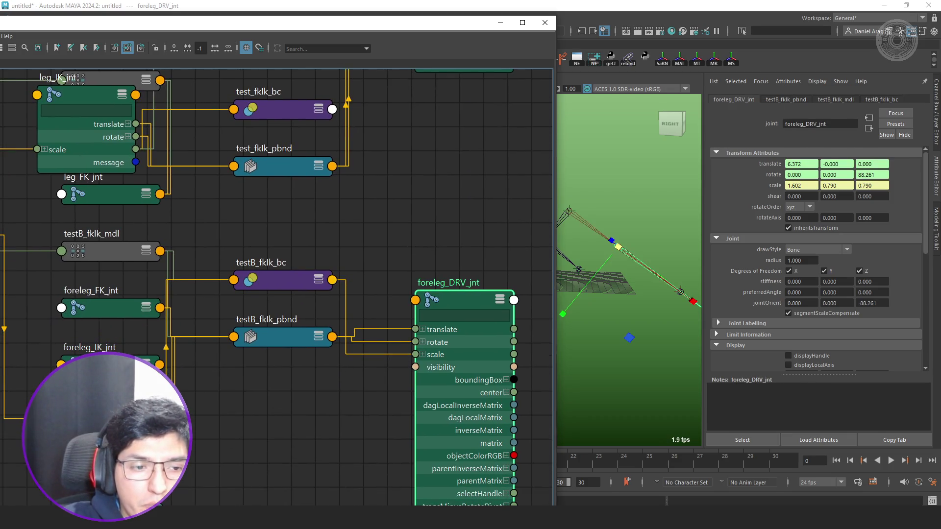
{"action": "mouse_move", "coordinate": [160, 419]}
{"action": "left_mouse_down"}
{"action": "mouse_move", "coordinate": [417, 355]}
{"action": "mouse_move", "coordinate": [463, 380]}
{"action": "left_mouse_up"}
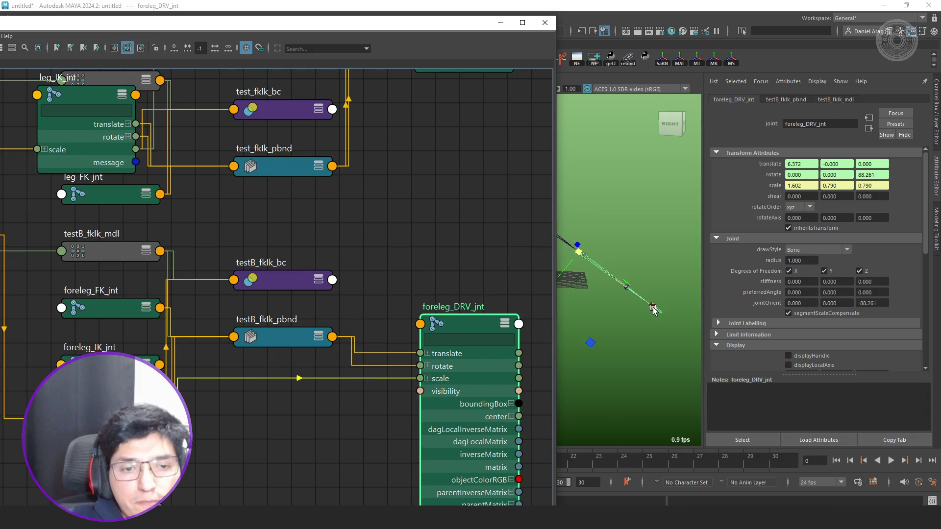
{"action": "key", "text": "ctrl+z"}
{"action": "scroll", "coordinate": [356, 242], "scroll_direction": "down", "scroll_amount": 3}
{"action": "mouse_move", "coordinate": [356, 242]}
{"action": "middle_mouse_down", "text": "alt"}
{"action": "mouse_move", "coordinate": [368, 285]}
{"action": "mouse_move", "coordinate": [424, 286]}
{"action": "middle_mouse_up", "text": "alt"}
{"action": "key", "text": "ctrl+z"}
{"action": "key", "text": "ctrl+z"}
{"action": "key", "text": "ctrl+z"}
{"action": "scroll", "coordinate": [409, 269], "scroll_direction": "up", "scroll_amount": 2}
{"action": "left_click", "coordinate": [460, 214]}
Delete the four FK/IK blend nodes.
{"action": "key", "text": "1"}
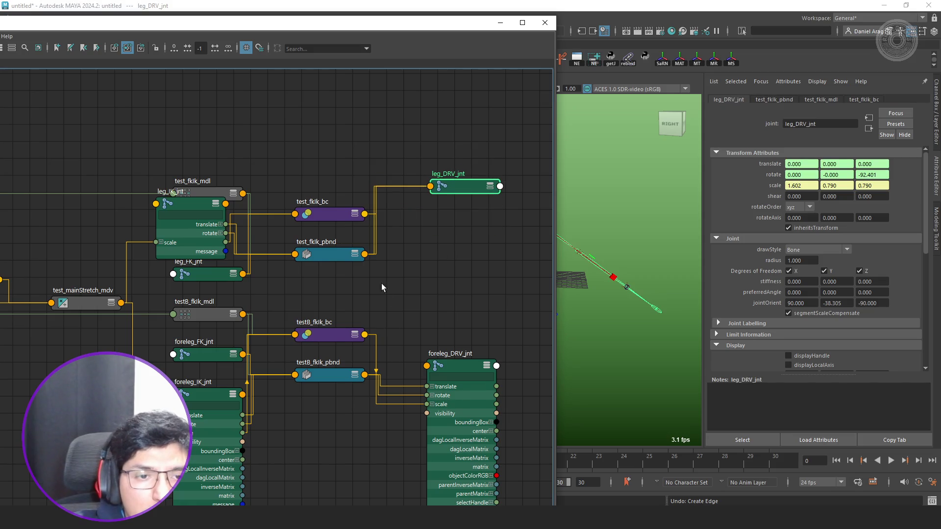
{"action": "mouse_move", "coordinate": [372, 168]}
{"action": "left_mouse_down"}
{"action": "mouse_move", "coordinate": [328, 293]}
{"action": "mouse_move", "coordinate": [310, 410]}
{"action": "left_mouse_up"}
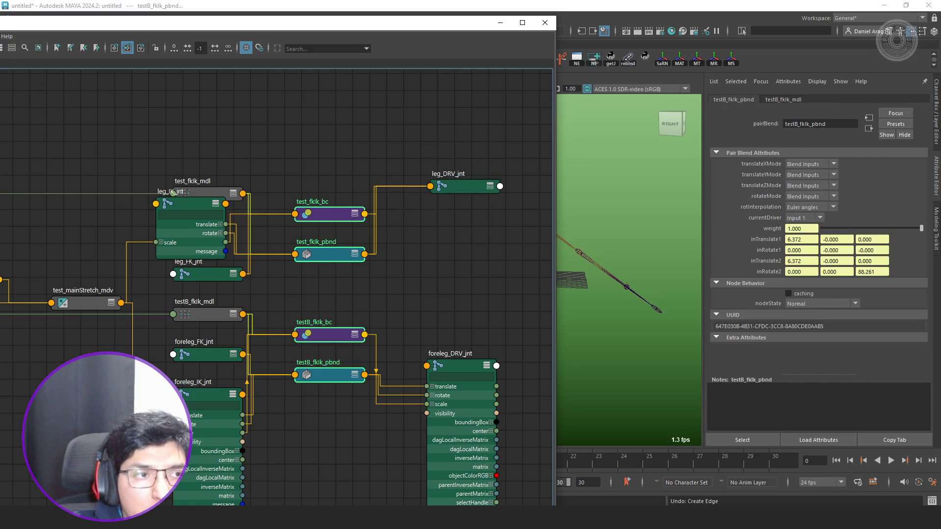
{"action": "key", "text": "Delete"}
Inspect test_mainStretch_mdv and leg_IK_jnt, then close the Node Editor.
{"action": "middle_click_drag", "start_coordinate": [200, 229], "coordinate": [288, 220], "text": "alt"}
{"action": "left_click_drag", "start_coordinate": [288, 219], "coordinate": [319, 229]}
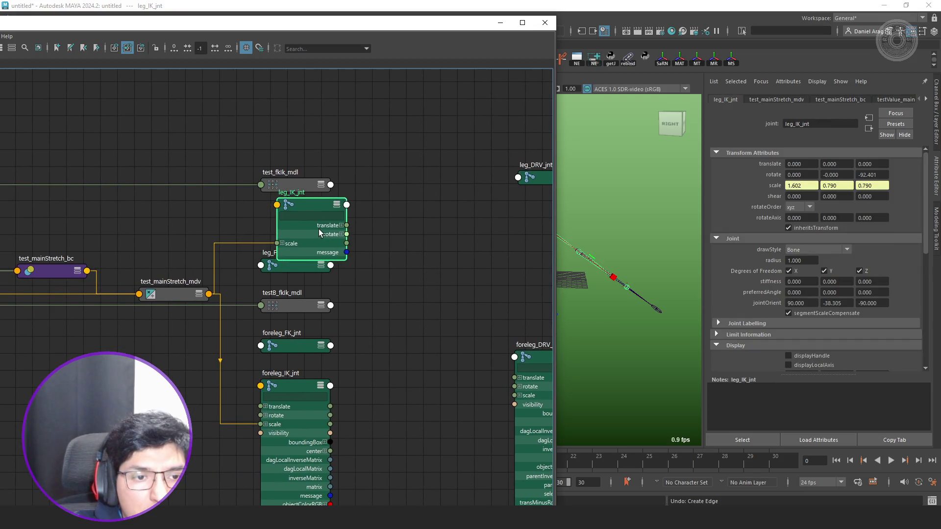
{"action": "key", "text": "1"}
{"action": "middle_click_drag", "start_coordinate": [180, 282], "coordinate": [344, 268], "text": "alt"}
{"action": "left_click", "coordinate": [341, 276]}
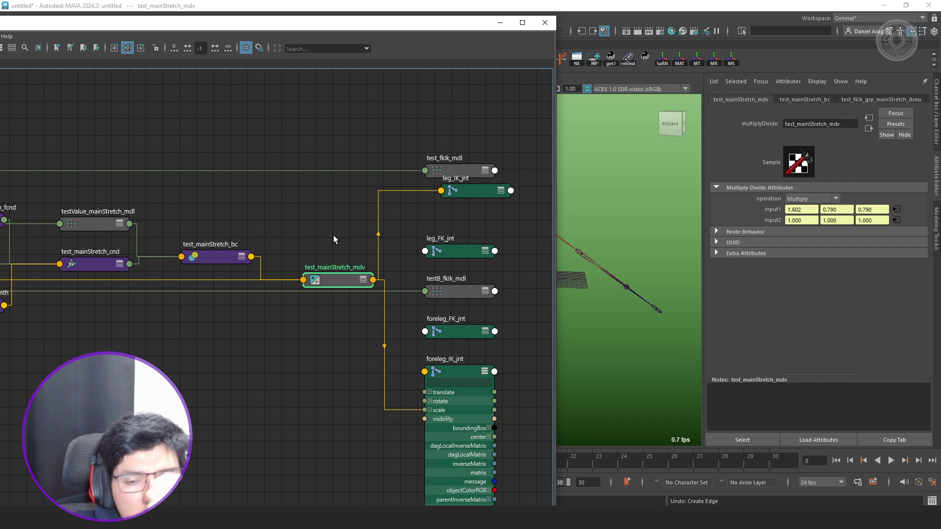
{"action": "left_click", "coordinate": [483, 193]}
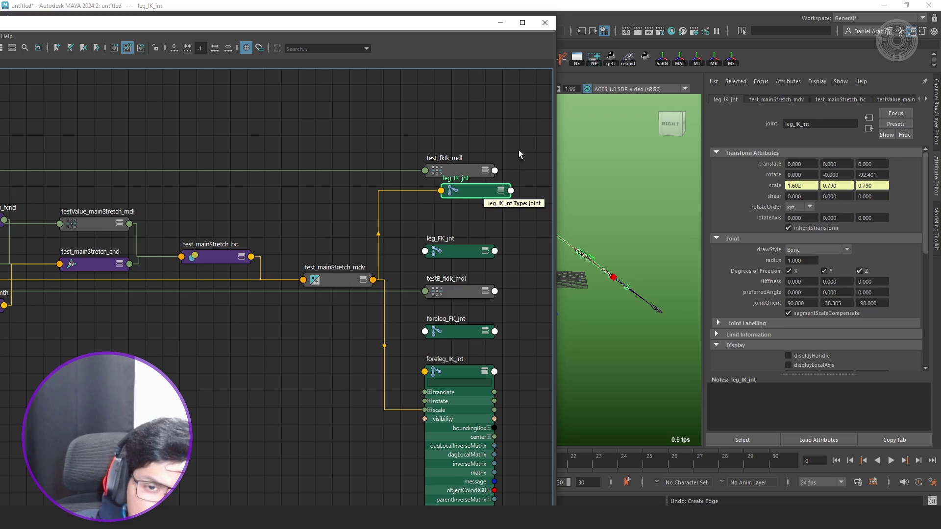
{"action": "left_click", "coordinate": [545, 27]}
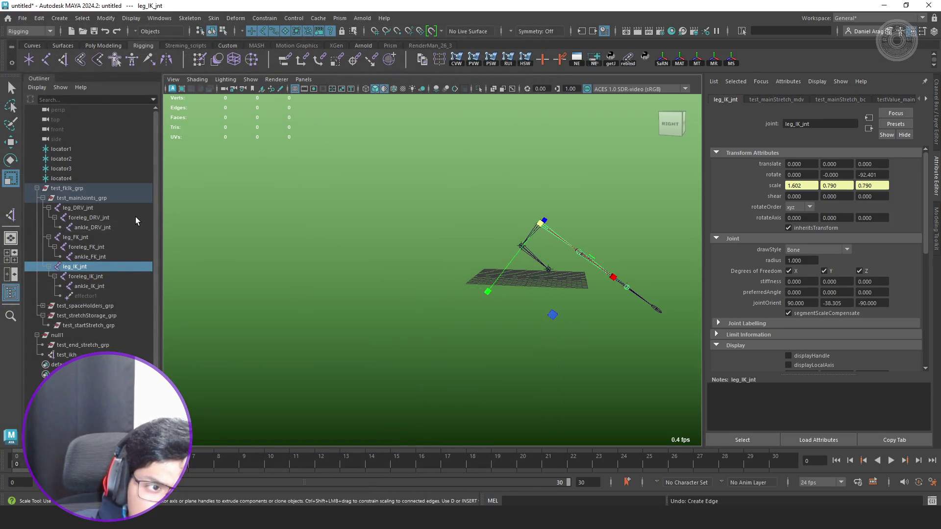
Test-move test_fklk_grp with the Move tool, then undo the move.
{"action": "left_click", "coordinate": [100, 190]}
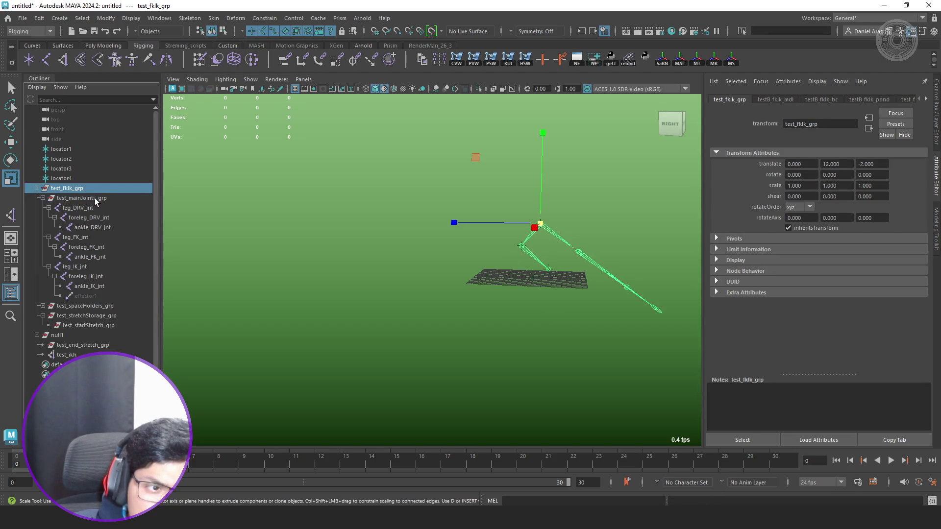
{"action": "left_click", "coordinate": [95, 198]}
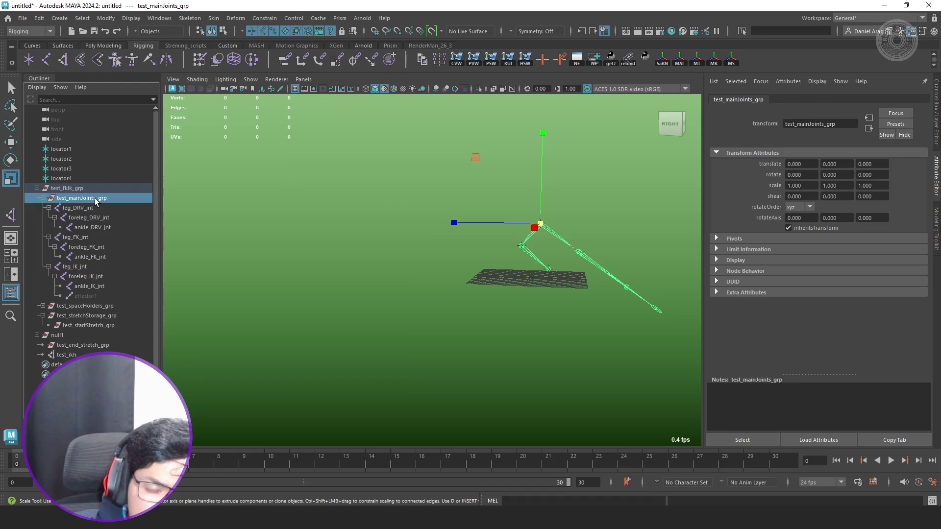
{"action": "left_click", "coordinate": [103, 188]}
{"action": "mouse_move", "coordinate": [376, 202]}
{"action": "left_mouse_down", "text": "alt"}
{"action": "mouse_move", "coordinate": [522, 238]}
{"action": "mouse_move", "coordinate": [481, 246]}
{"action": "mouse_move", "coordinate": [397, 201]}
{"action": "mouse_move", "coordinate": [447, 210]}
{"action": "mouse_move", "coordinate": [378, 209]}
{"action": "mouse_move", "coordinate": [447, 222]}
{"action": "mouse_move", "coordinate": [336, 210]}
{"action": "mouse_move", "coordinate": [294, 216]}
{"action": "mouse_move", "coordinate": [319, 211]}
{"action": "left_mouse_up", "text": "alt"}
{"action": "key", "text": "w"}
{"action": "key", "text": "ctrl+z"}
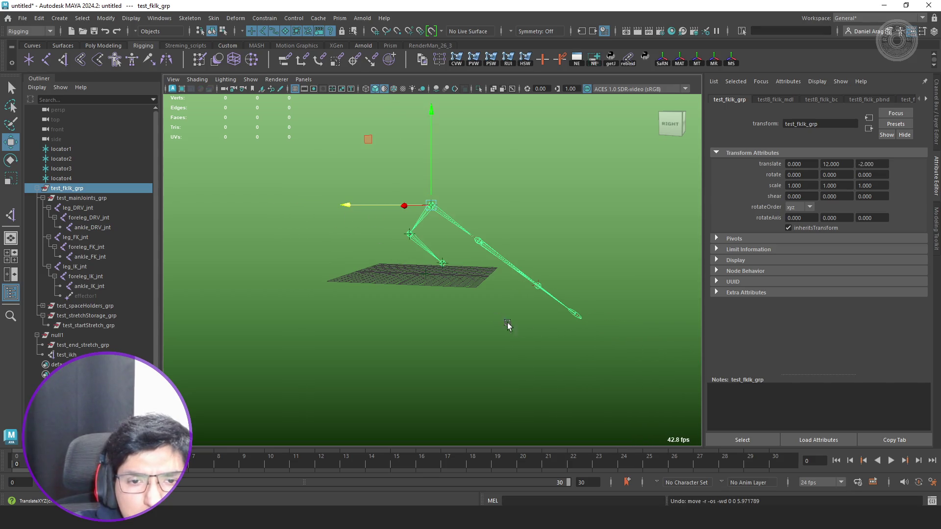
Test stretching by moving test_startStretch_grp and test_end_stretch_grp, undoing each move.
{"action": "left_click", "coordinate": [73, 326]}
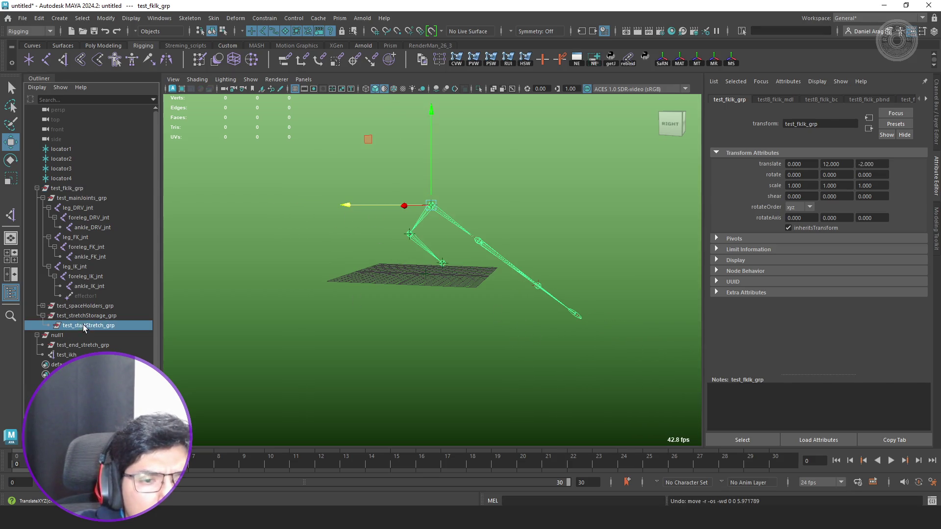
{"action": "middle_click_drag", "start_coordinate": [429, 211], "coordinate": [401, 223], "text": "alt"}
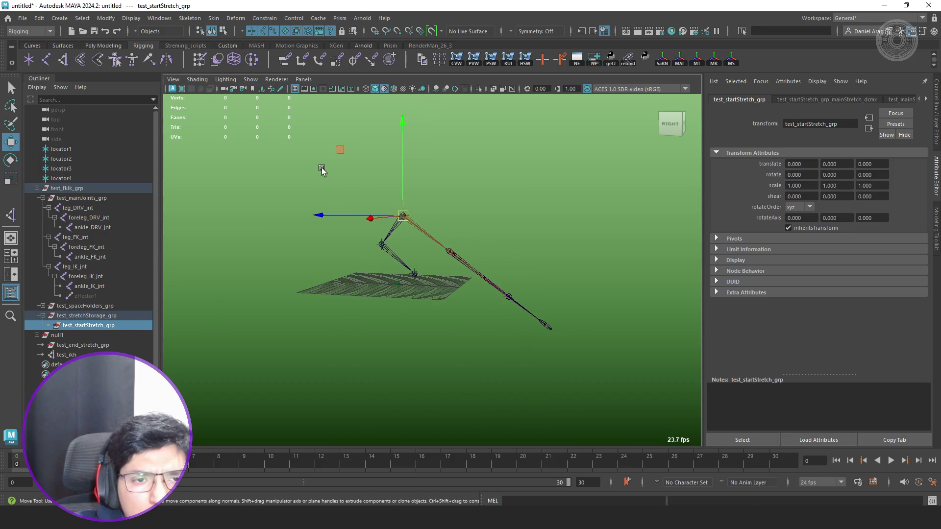
{"action": "mouse_move", "coordinate": [340, 151]}
{"action": "middle_mouse_down"}
{"action": "mouse_move", "coordinate": [433, 214]}
{"action": "mouse_move", "coordinate": [365, 149]}
{"action": "mouse_move", "coordinate": [340, 160]}
{"action": "middle_mouse_up"}
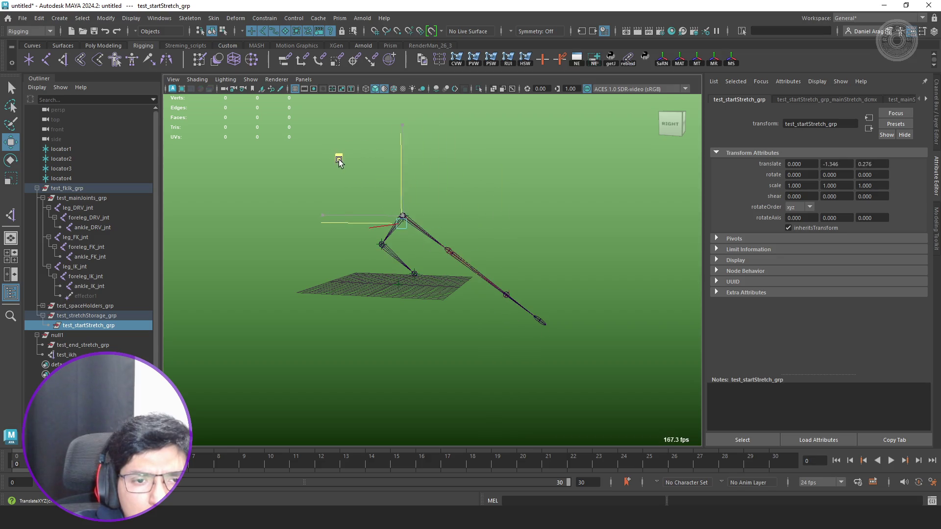
{"action": "key", "text": "ctrl+z"}
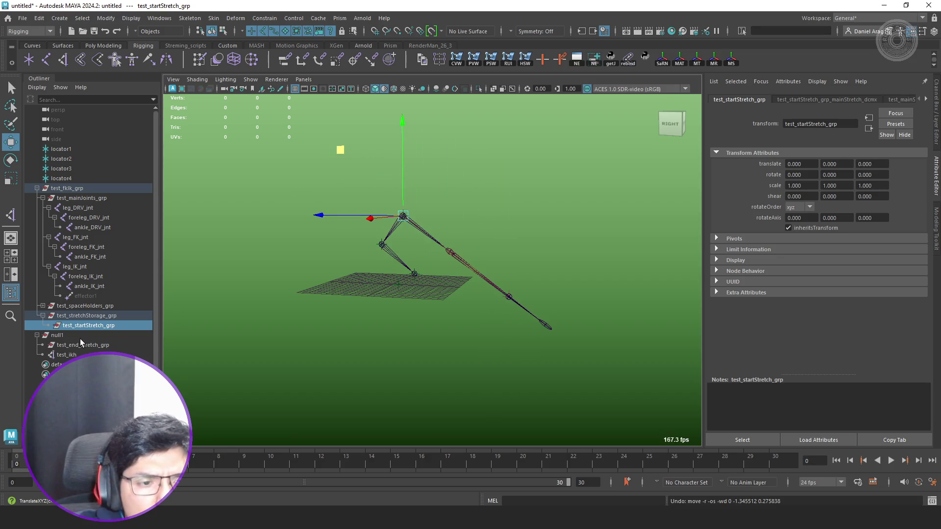
{"action": "left_click", "coordinate": [84, 345]}
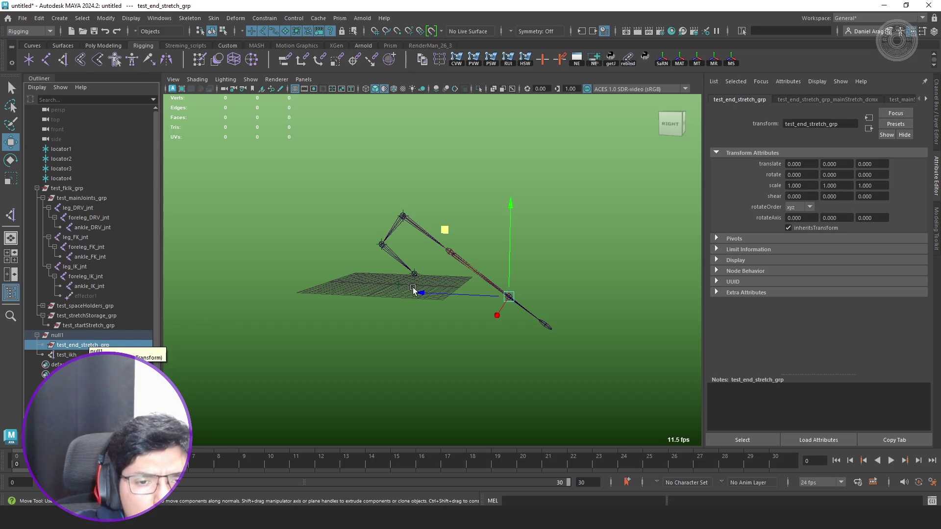
{"action": "left_click_drag", "start_coordinate": [510, 324], "coordinate": [533, 304], "text": "alt"}
{"action": "mouse_move", "coordinate": [489, 228]}
{"action": "left_mouse_down"}
{"action": "mouse_move", "coordinate": [405, 216]}
{"action": "mouse_move", "coordinate": [396, 203]}
{"action": "left_mouse_up"}
{"action": "key", "text": "ctrl+z"}
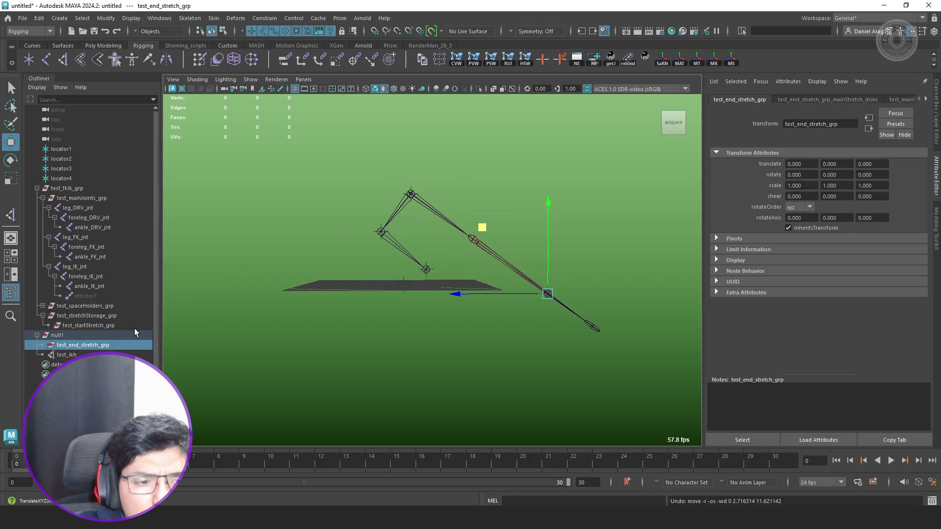
Move null1 to translate 0, 2, -4, then clear the selection.
{"action": "left_click", "coordinate": [81, 337]}
{"action": "left_click_drag", "start_coordinate": [540, 258], "coordinate": [446, 267], "text": "alt"}
{"action": "middle_click_drag", "start_coordinate": [422, 281], "coordinate": [442, 273]}
{"action": "left_click_drag", "start_coordinate": [442, 270], "coordinate": [511, 260], "text": "alt"}
{"action": "key", "text": "q"}
{"action": "left_click", "coordinate": [511, 260]}
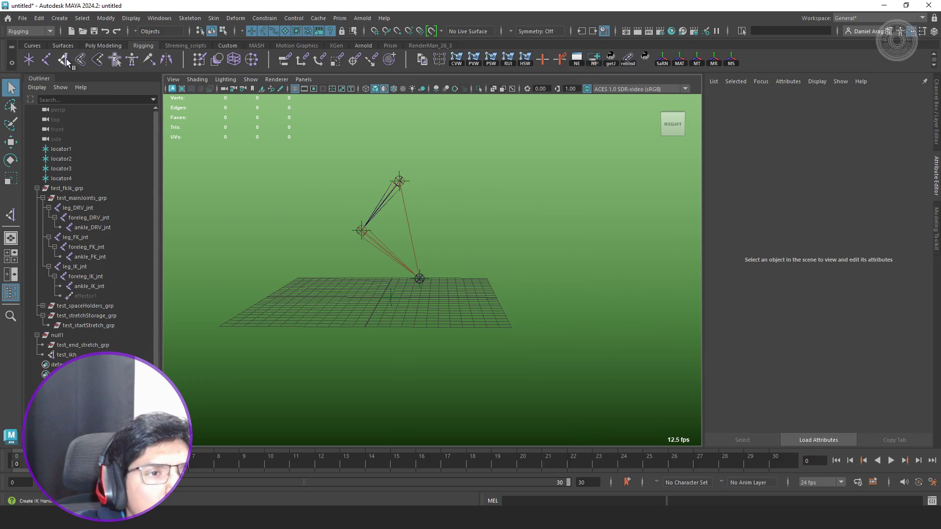
Start the Distance Tool from Measure Tools and select the ankle_IK_jnt and leg_IK_jnt joints.
{"action": "left_click", "coordinate": [106, 19]}
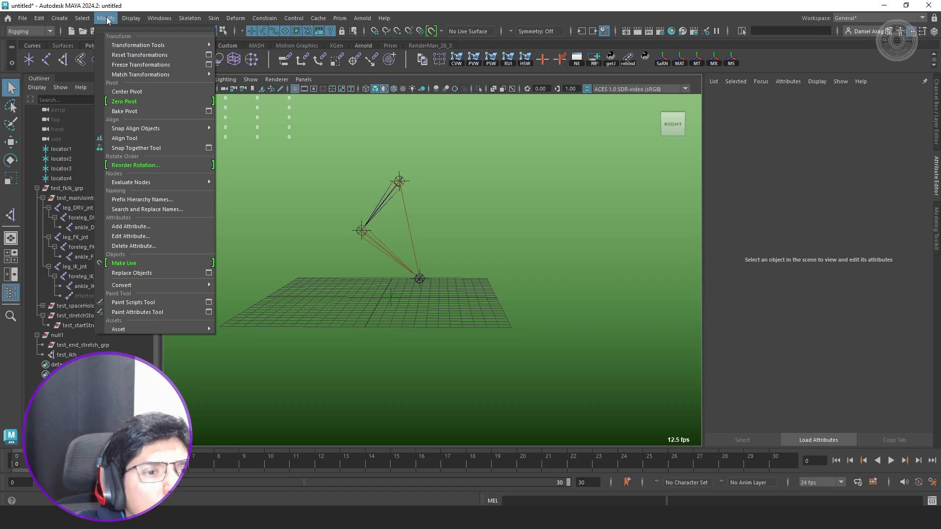
{"action": "mouse_move", "coordinate": [59, 18]}
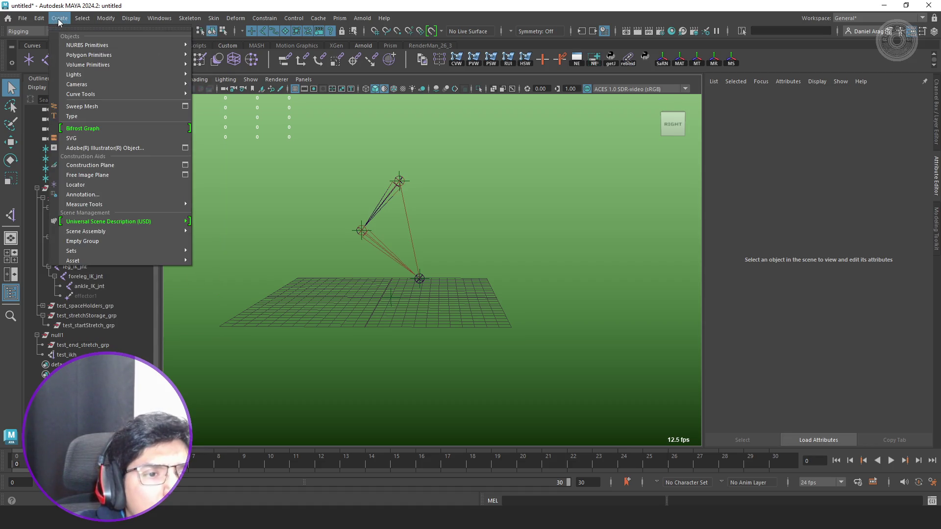
{"action": "mouse_move", "coordinate": [104, 203]}
{"action": "left_click", "coordinate": [237, 204]}
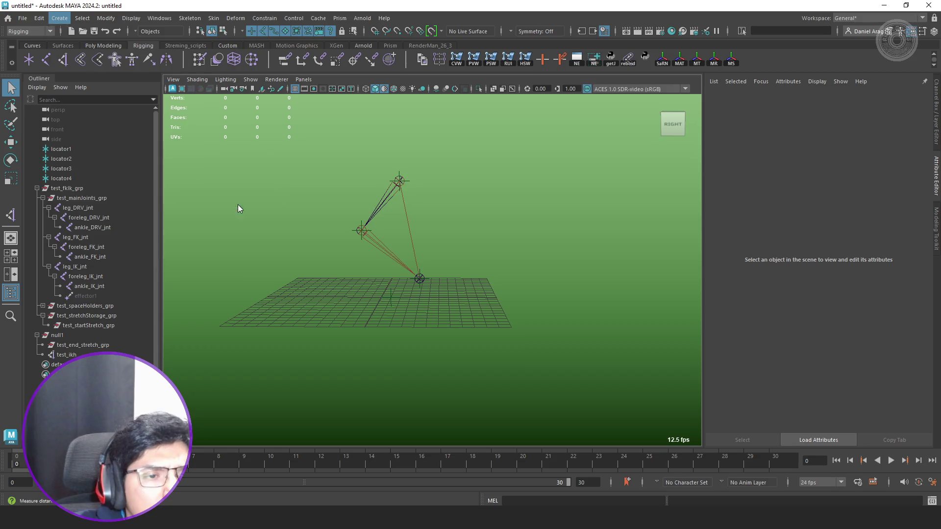
{"action": "left_click", "coordinate": [100, 286], "text": "ctrl"}
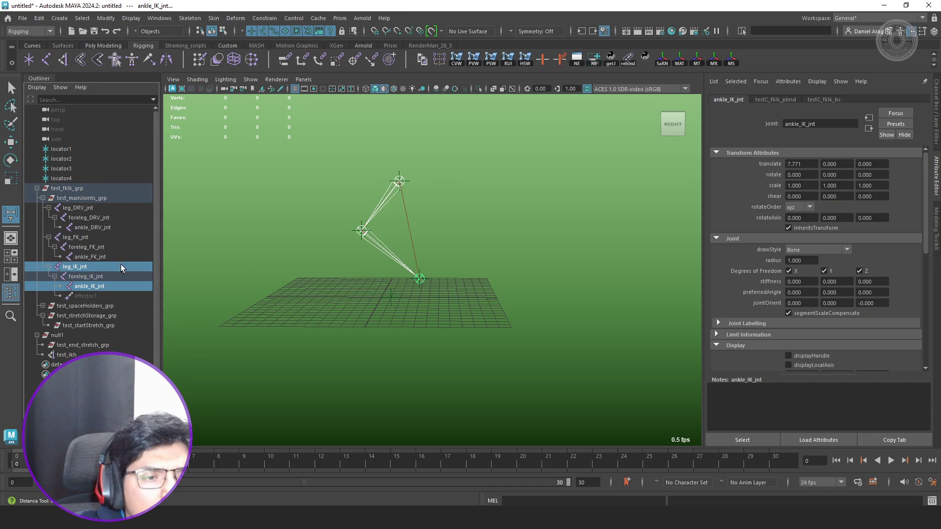
{"action": "left_click", "coordinate": [87, 266]}
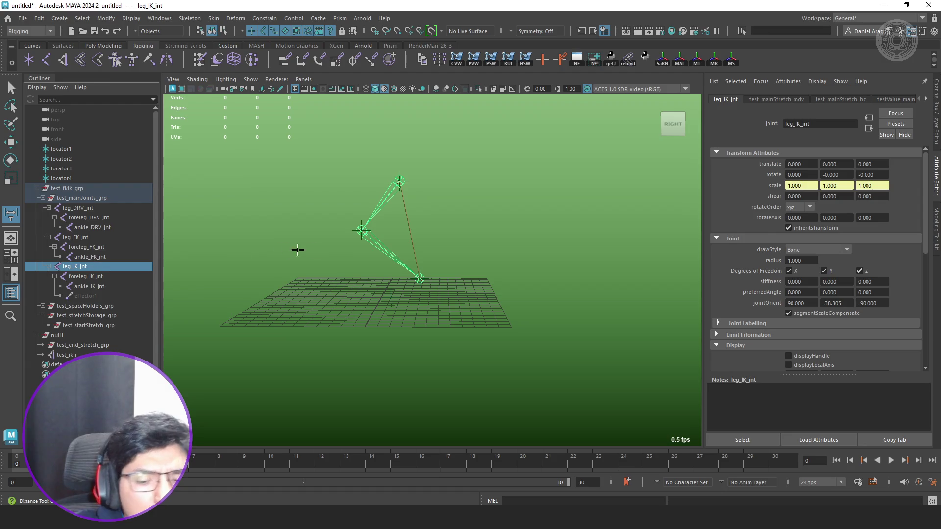
{"action": "key", "text": "q"}
{"action": "left_click", "coordinate": [103, 287]}
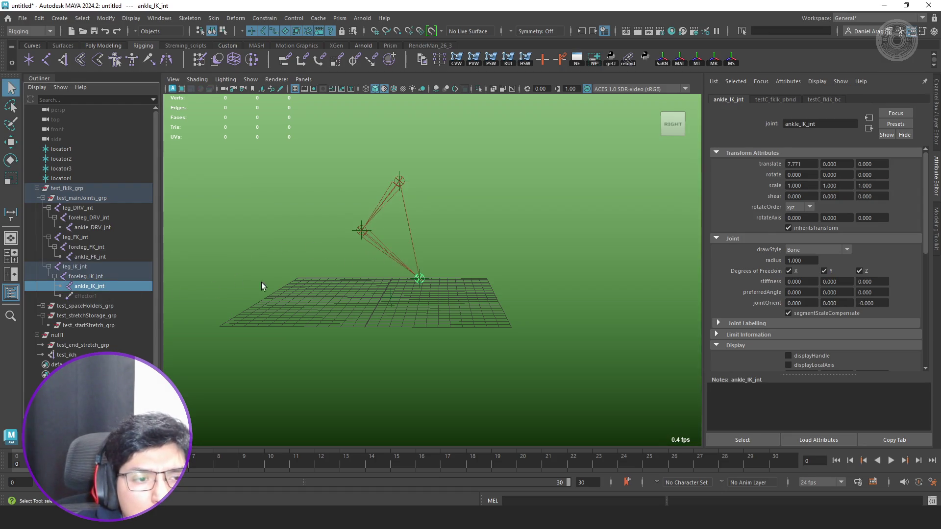
{"action": "left_click", "coordinate": [101, 266]}
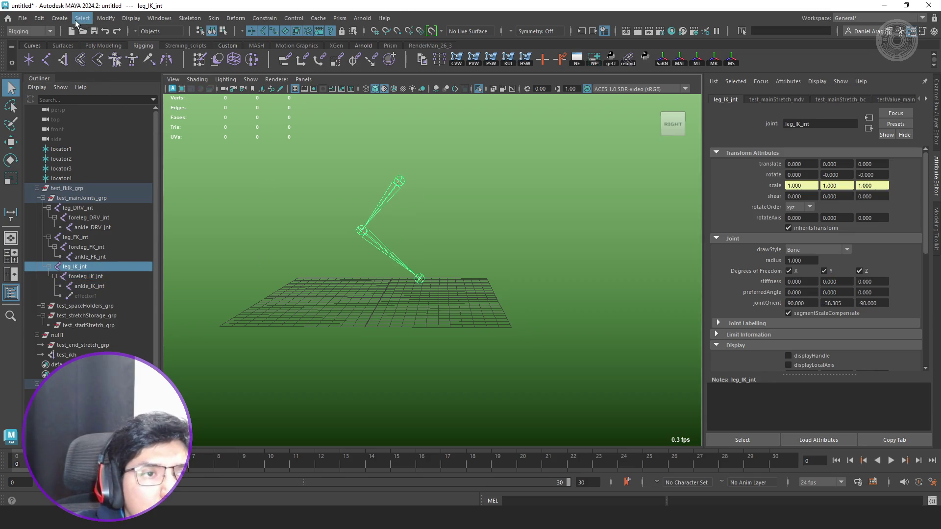
Measure from the hip joint to the ankle, creating a 10.198039 distance dimension.
{"action": "key", "text": "y"}
{"action": "left_click", "coordinate": [402, 181]}
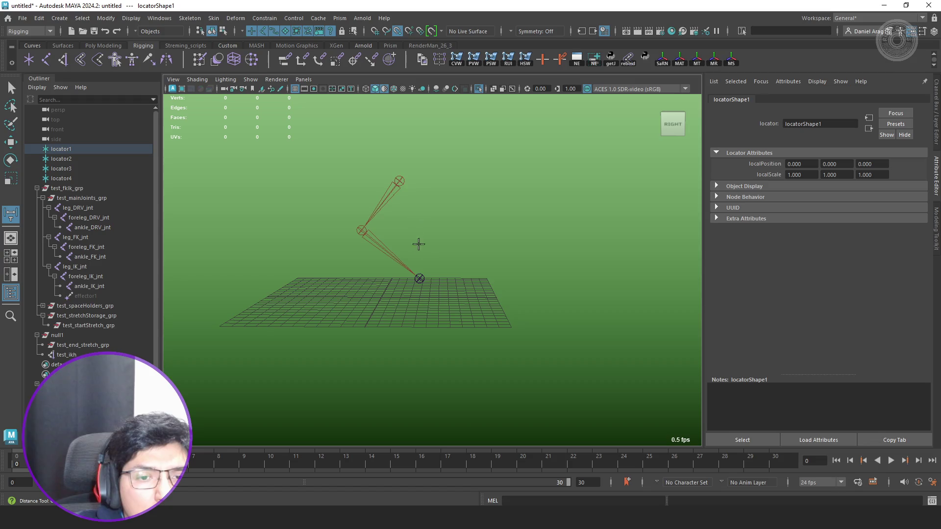
{"action": "left_click", "coordinate": [420, 278]}
{"action": "key", "text": "q"}
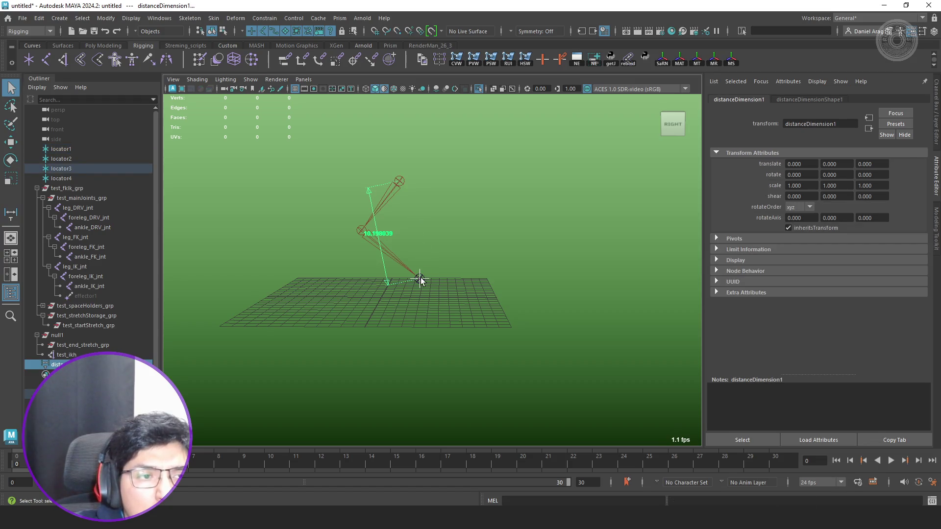
Check locator3, then open distanceDimension1 in the Node Editor.
{"action": "mouse_move", "coordinate": [413, 276]}
{"action": "left_mouse_down", "text": "alt"}
{"action": "mouse_move", "coordinate": [423, 270]}
{"action": "mouse_move", "coordinate": [403, 281]}
{"action": "mouse_move", "coordinate": [432, 272]}
{"action": "left_mouse_up", "text": "alt"}
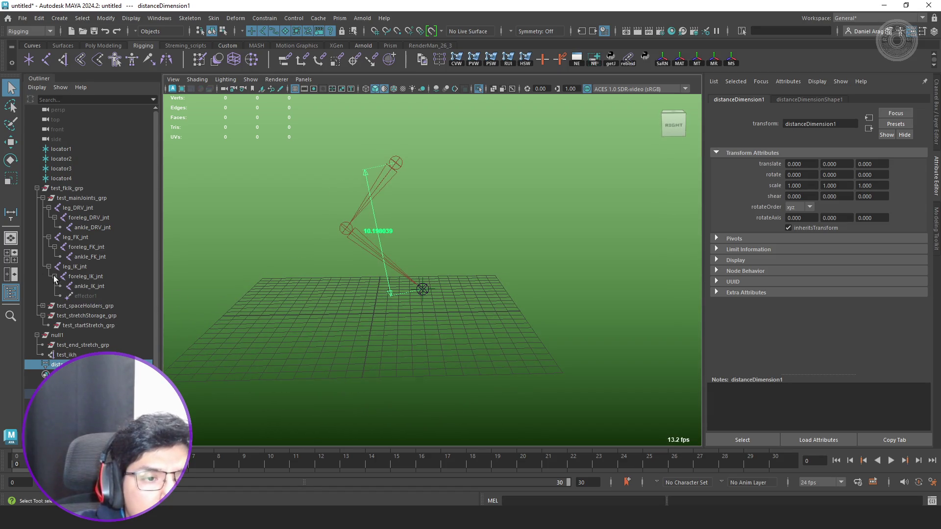
{"action": "left_click", "coordinate": [66, 169]}
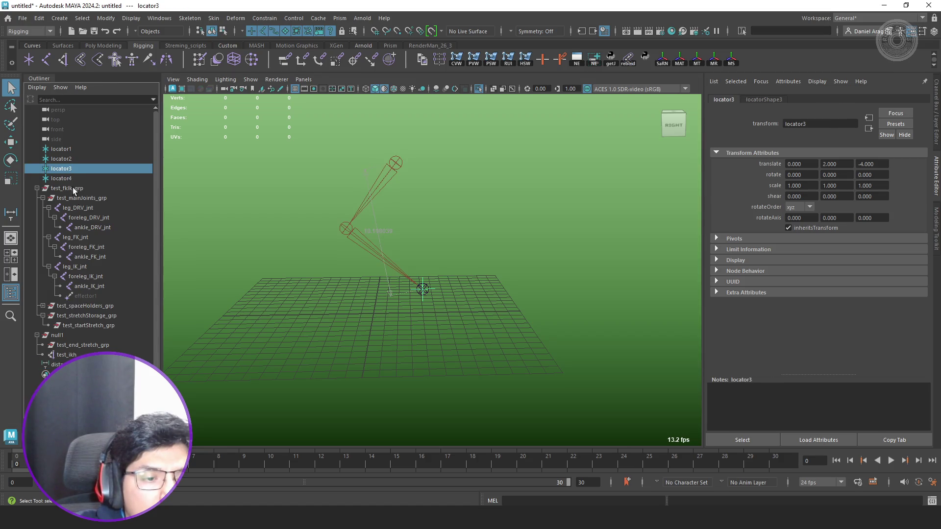
{"action": "left_click", "coordinate": [56, 365]}
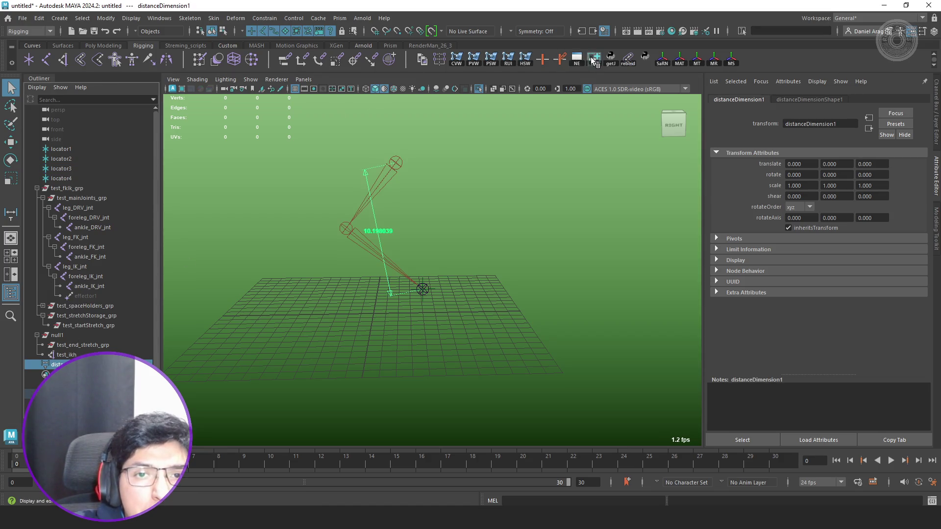
{"action": "left_click", "coordinate": [595, 59]}
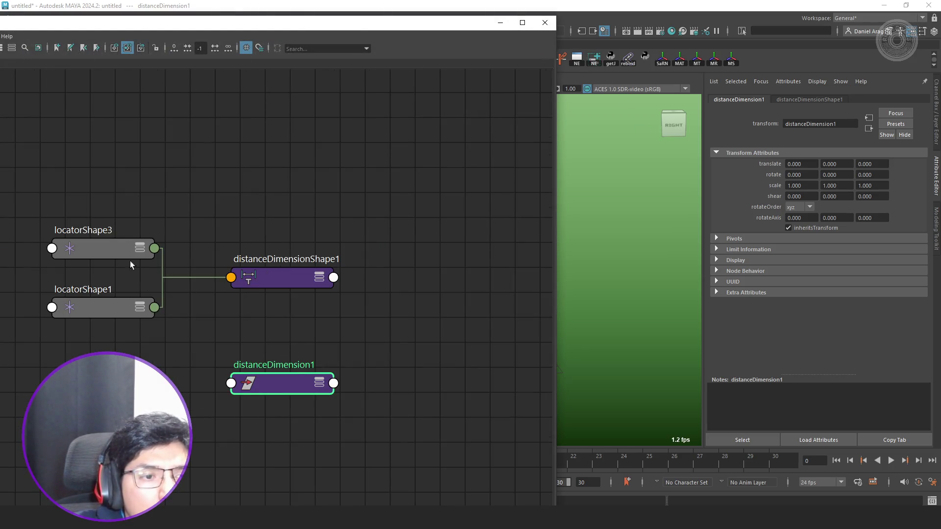
Add leg_IK_jnt to the Node Editor and expand it to show its attributes.
{"action": "mouse_move", "coordinate": [286, 27]}
{"action": "left_mouse_down"}
{"action": "mouse_move", "coordinate": [650, 116]}
{"action": "mouse_move", "coordinate": [732, 118]}
{"action": "left_mouse_up"}
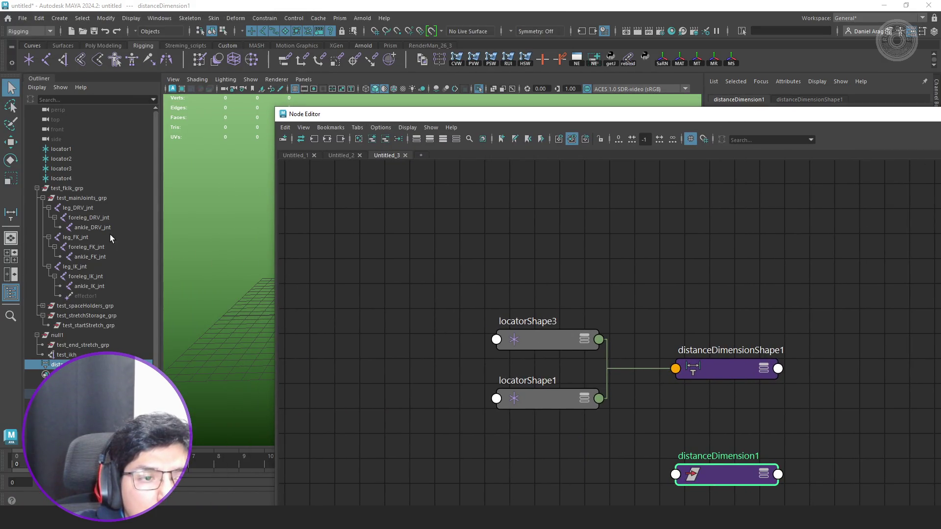
{"action": "left_click", "coordinate": [78, 267]}
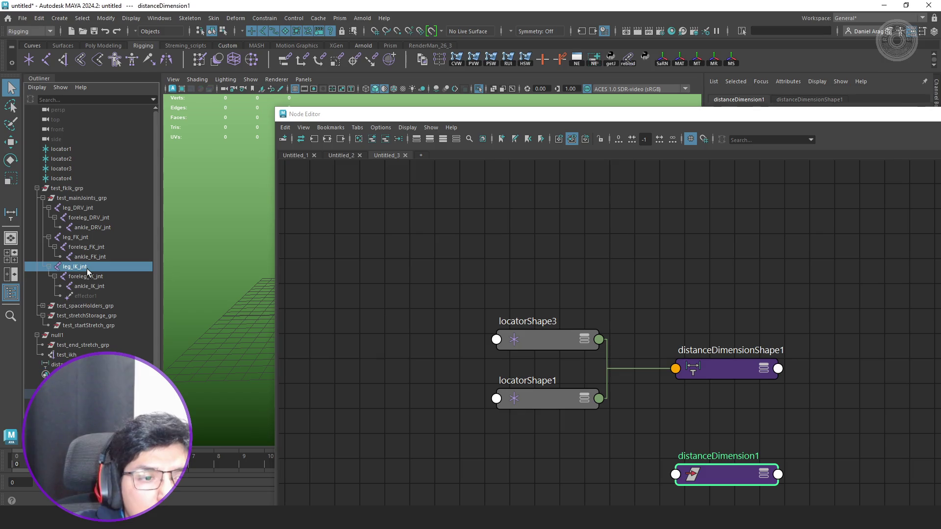
{"action": "left_click", "coordinate": [371, 140]}
{"action": "scroll", "coordinate": [551, 314], "scroll_direction": "down", "scroll_amount": 3}
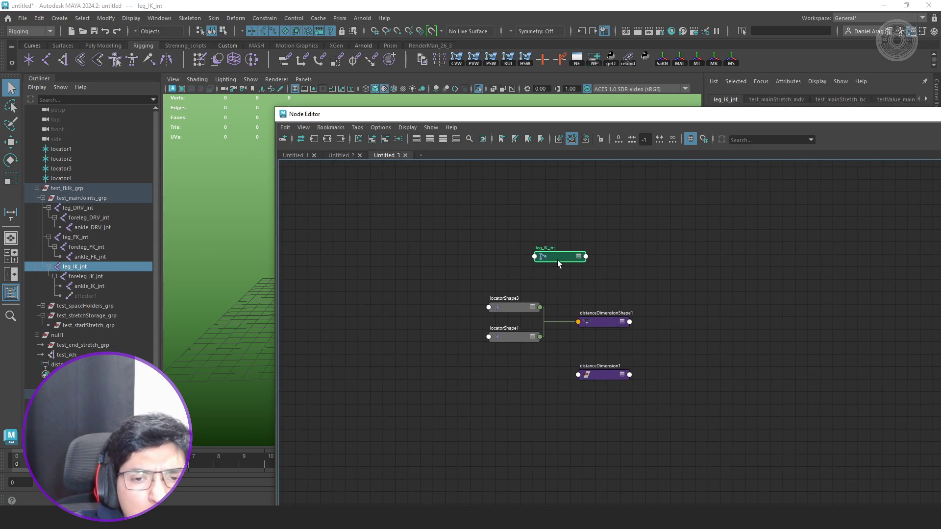
{"action": "left_click_drag", "start_coordinate": [557, 260], "coordinate": [428, 244]}
{"action": "key", "text": "3"}
{"action": "scroll", "coordinate": [430, 250], "scroll_direction": "up", "scroll_amount": 3}
{"action": "mouse_move", "coordinate": [431, 310]}
{"action": "left_mouse_down"}
{"action": "mouse_move", "coordinate": [404, 295]}
{"action": "mouse_move", "coordinate": [416, 264]}
{"action": "left_mouse_up"}
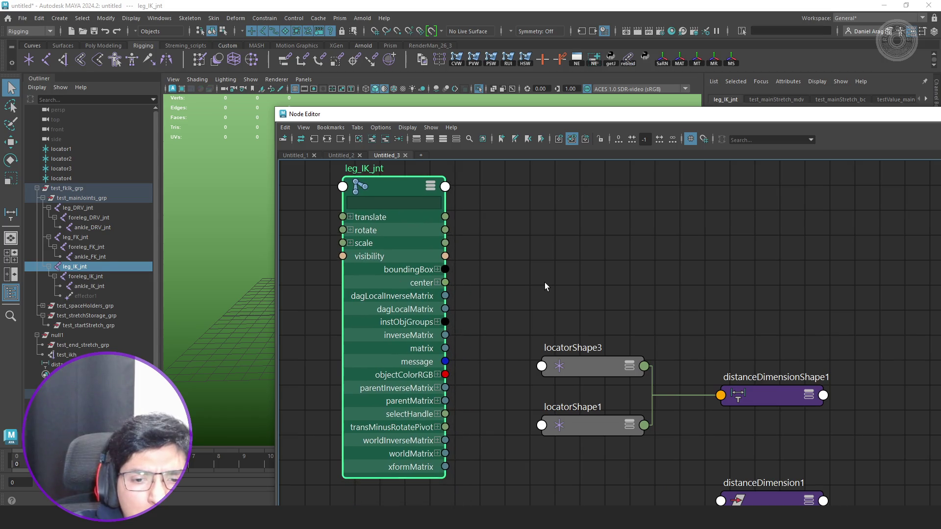
{"action": "left_click", "coordinate": [545, 282]}
Expand distanceDimensionShape1 and cut the locator connections to its startPoint and endPoint.
{"action": "left_click", "coordinate": [757, 392]}
{"action": "key", "text": "3"}
{"action": "left_click_drag", "start_coordinate": [776, 268], "coordinate": [785, 165]}
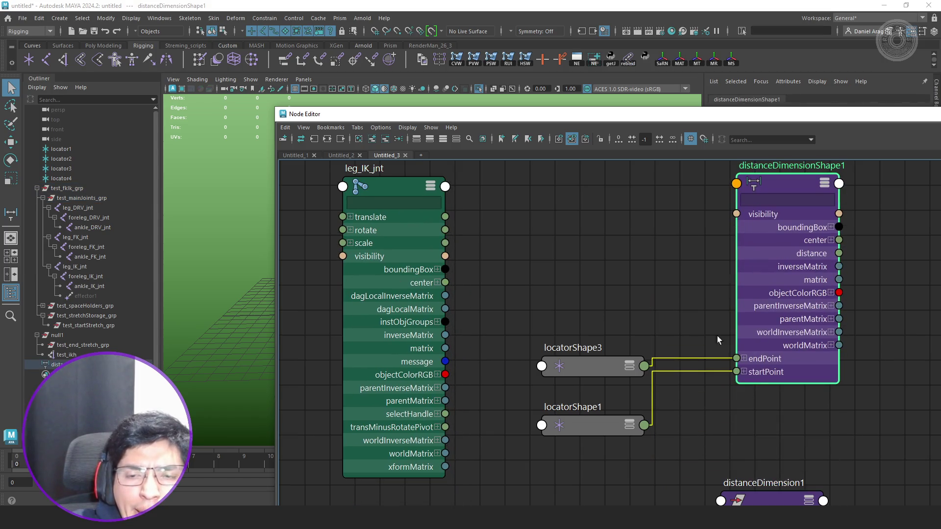
{"action": "left_click_drag", "start_coordinate": [694, 337], "coordinate": [688, 436], "text": "ctrl+shift"}
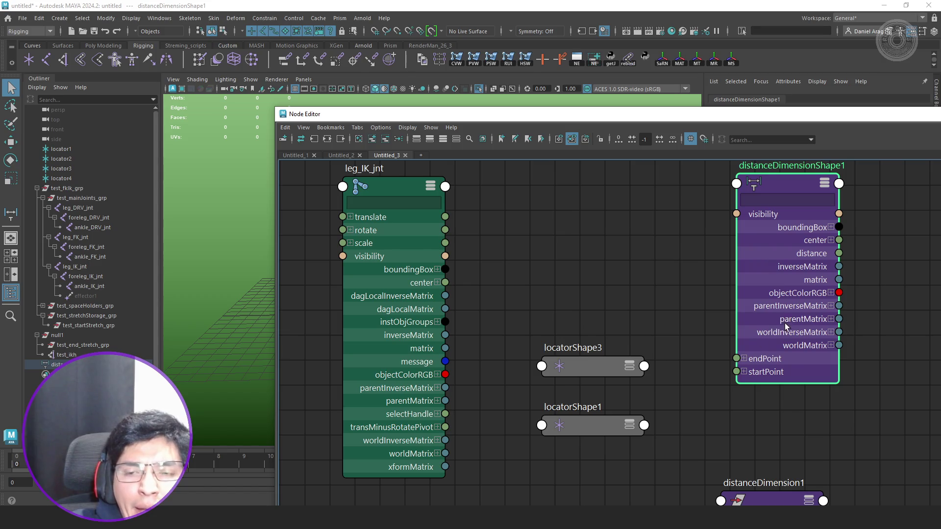
Show all attributes on distanceDimensionShape1.
{"action": "right_click", "coordinate": [782, 184]}
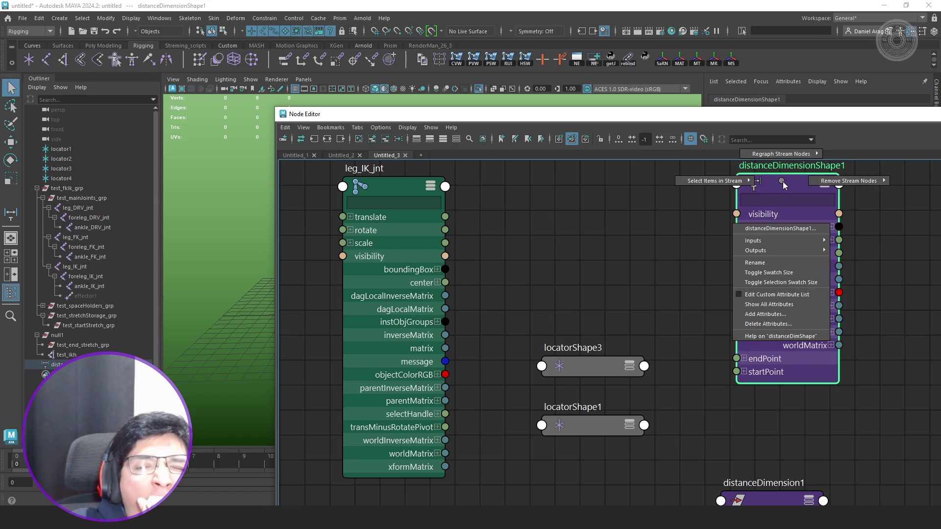
{"action": "left_click", "coordinate": [785, 304]}
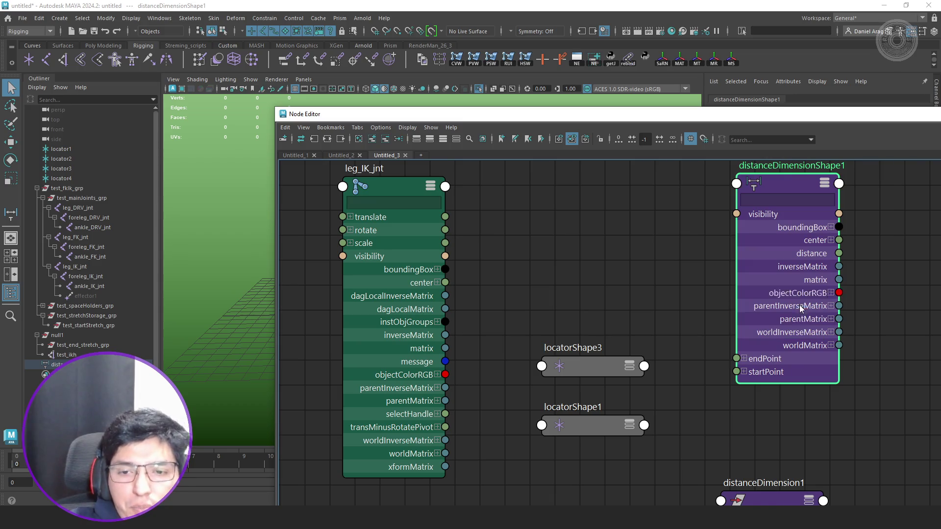
{"action": "scroll", "coordinate": [811, 277], "scroll_direction": "down", "scroll_amount": 10}
{"action": "scroll", "coordinate": [781, 303], "scroll_direction": "down", "scroll_amount": 5}
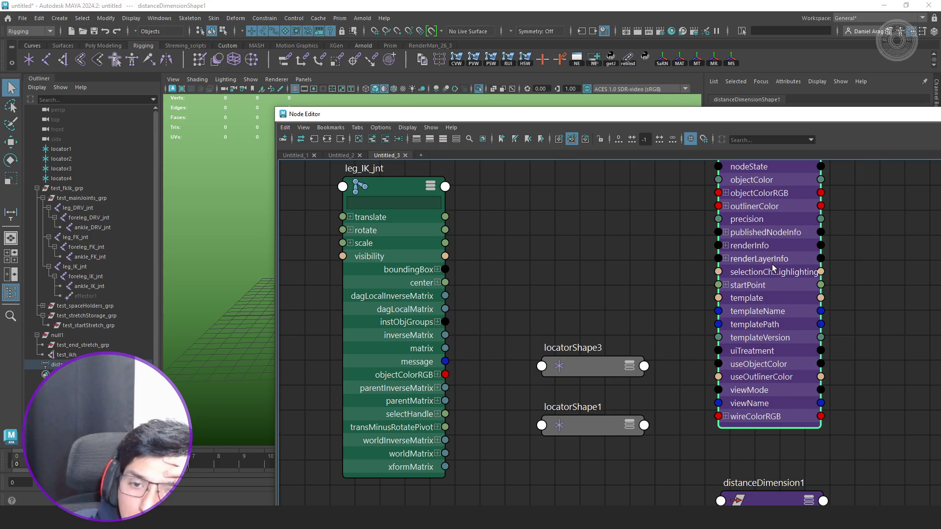
{"action": "scroll", "coordinate": [781, 302], "scroll_direction": "up", "scroll_amount": 3}
{"action": "left_click", "coordinate": [722, 332]}
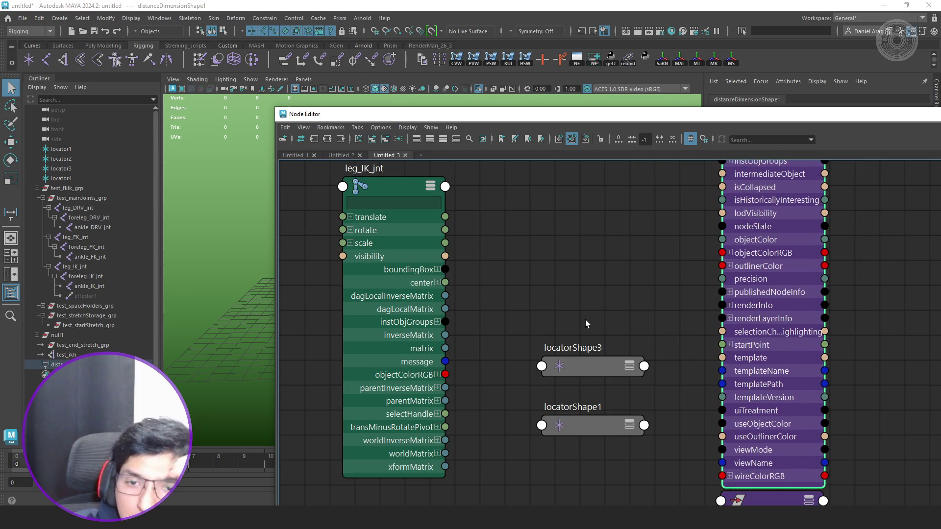
Create decomposeMatrix1 and feed it leg_IK_jnt's worldMatrix[0] as inputMatrix.
{"action": "type", "text": "dec"}
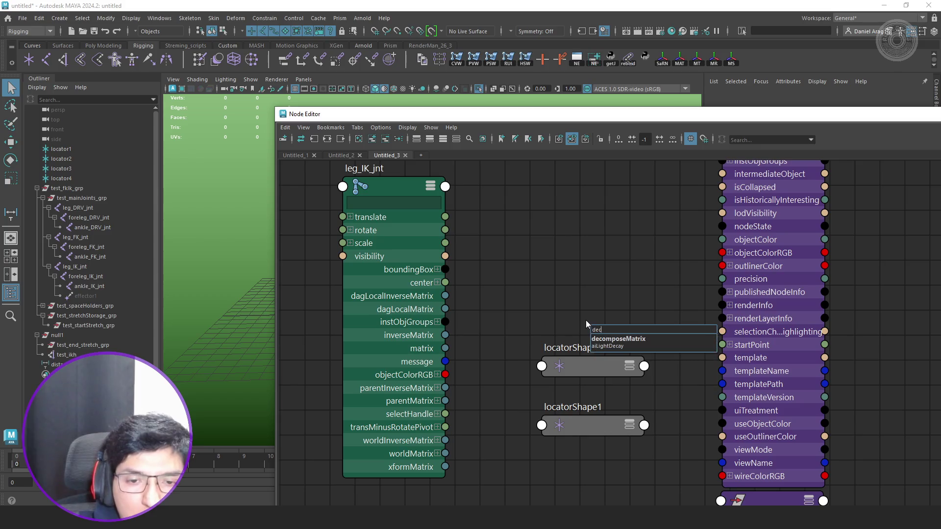
{"action": "key", "text": "Return"}
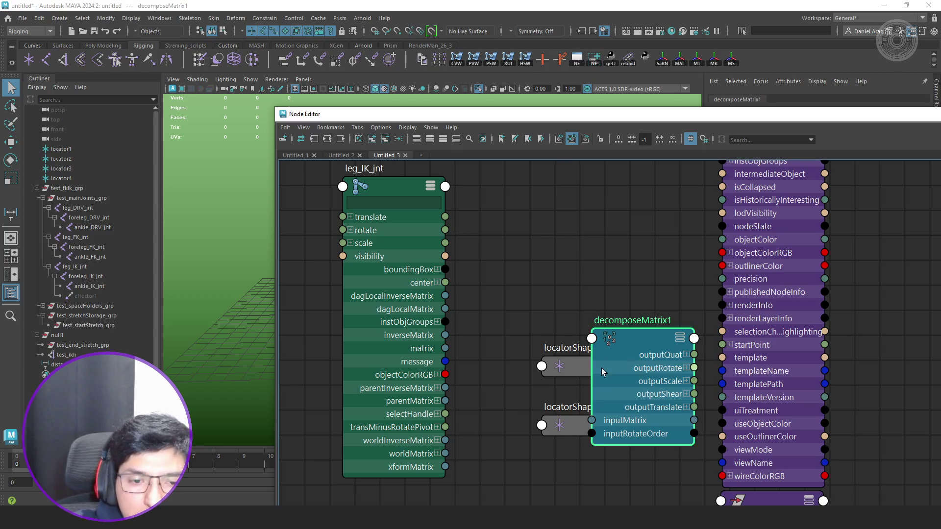
{"action": "left_click_drag", "start_coordinate": [602, 368], "coordinate": [571, 296]}
{"action": "left_click", "coordinate": [452, 458]}
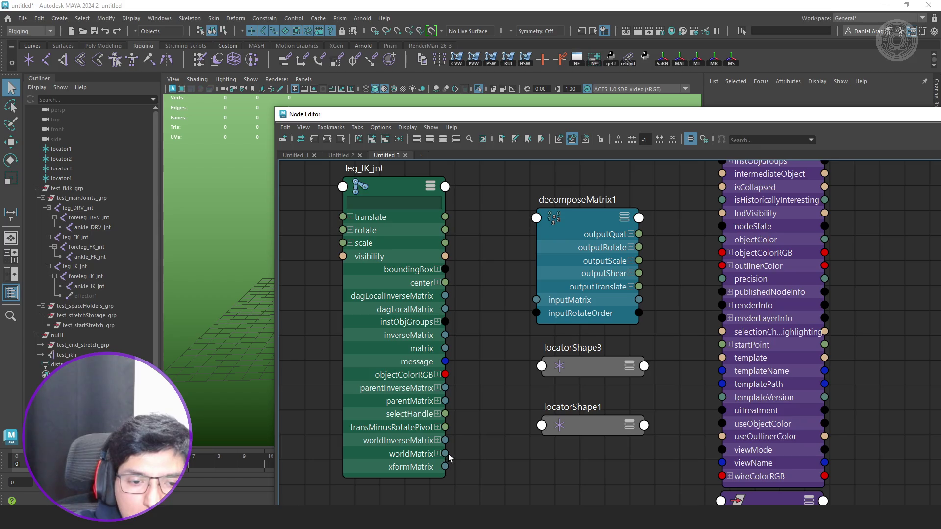
{"action": "left_click", "coordinate": [438, 454]}
{"action": "mouse_move", "coordinate": [445, 466]}
{"action": "left_mouse_down"}
{"action": "mouse_move", "coordinate": [524, 381]}
{"action": "mouse_move", "coordinate": [563, 318]}
{"action": "mouse_move", "coordinate": [545, 300]}
{"action": "left_mouse_up"}
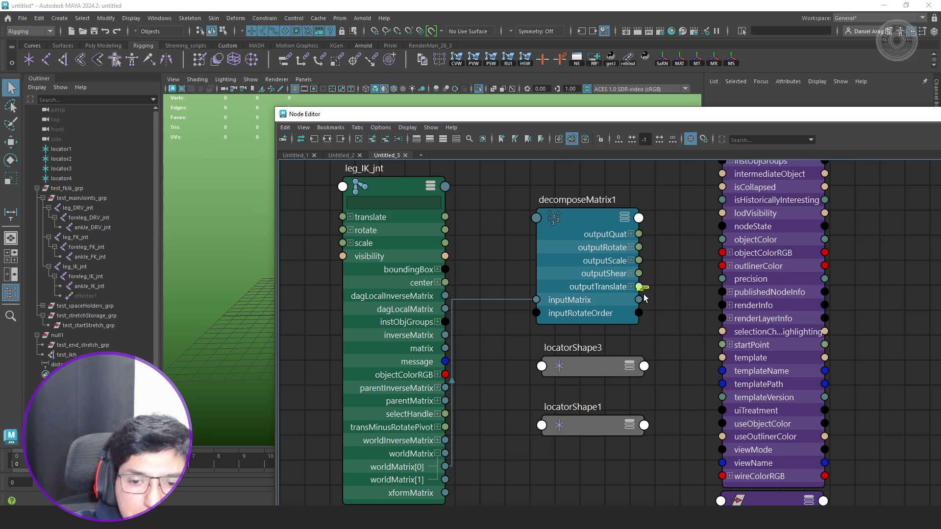
Drive distanceDimensionShape1's startPoint from decomposeMatrix1's outputTranslate, now reading 0, 12, -2.
{"action": "mouse_move", "coordinate": [638, 287]}
{"action": "left_mouse_down"}
{"action": "mouse_move", "coordinate": [714, 395]}
{"action": "mouse_move", "coordinate": [737, 345]}
{"action": "left_mouse_up"}
{"action": "left_click", "coordinate": [736, 345]}
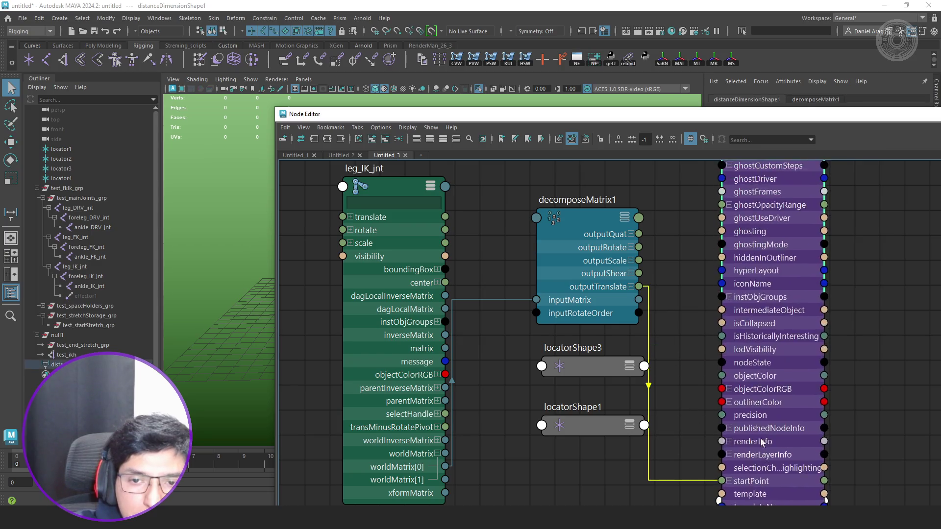
{"action": "scroll", "coordinate": [760, 357], "scroll_direction": "down", "scroll_amount": 5}
{"action": "left_click_drag", "start_coordinate": [766, 189], "coordinate": [787, 338]}
{"action": "scroll", "coordinate": [748, 380], "scroll_direction": "up", "scroll_amount": 3}
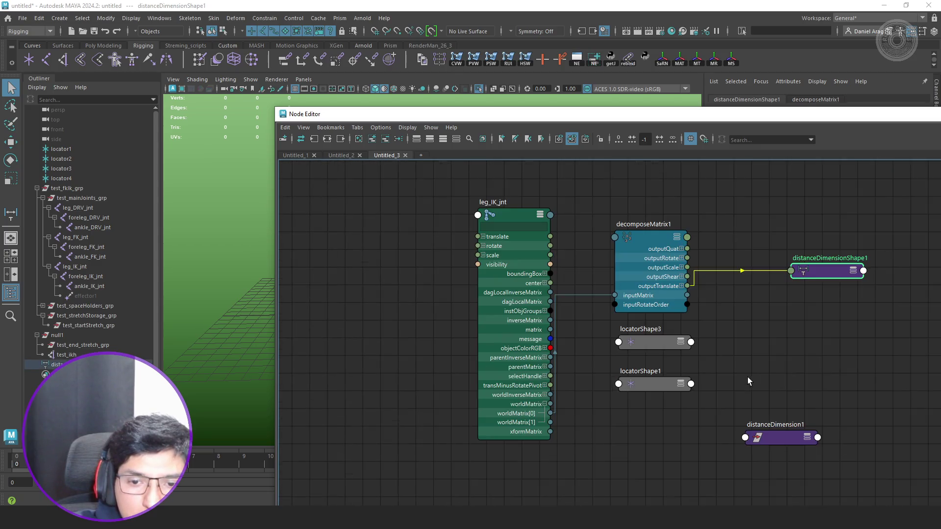
{"action": "middle_click_drag", "start_coordinate": [748, 380], "coordinate": [578, 366], "text": "alt"}
Load ankle_IK_jnt into the Node Editor.
{"action": "key", "text": "alt+F4"}
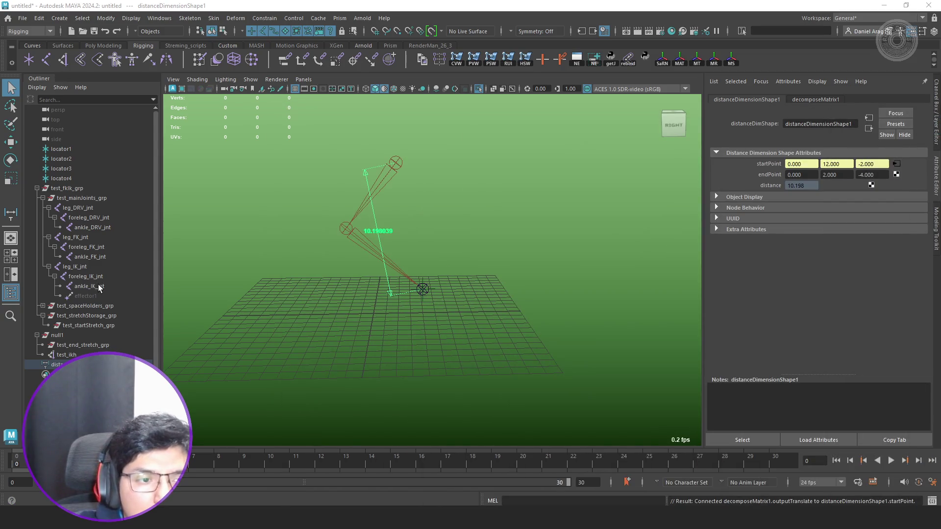
{"action": "left_click", "coordinate": [89, 286]}
{"action": "left_click", "coordinate": [577, 58]}
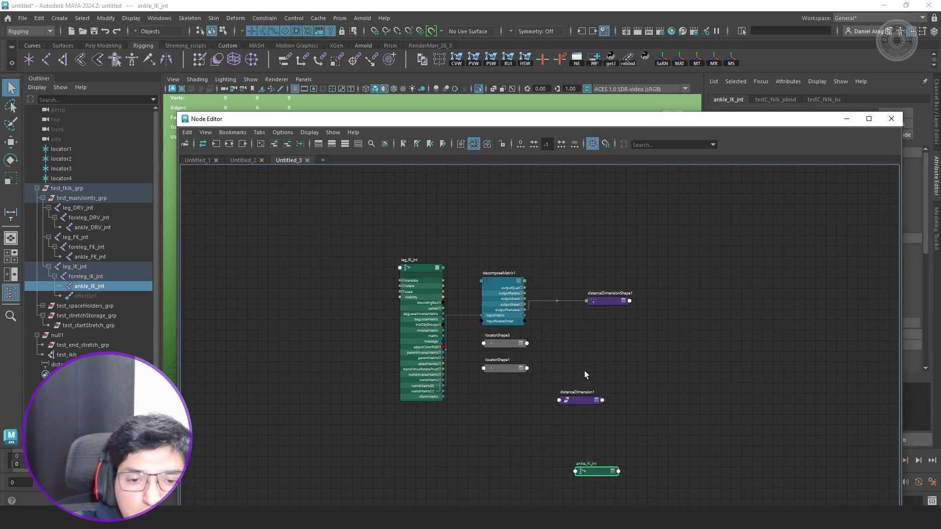
Duplicate decomposeMatrix1 as decomposeMatrix2 and feed it ankle_IK_jnt's worldMatrix[0].
{"action": "left_click_drag", "start_coordinate": [596, 483], "coordinate": [399, 359]}
{"action": "left_click", "coordinate": [399, 360]}
{"action": "key", "text": "1"}
{"action": "mouse_move", "coordinate": [388, 413]}
{"action": "left_mouse_down"}
{"action": "mouse_move", "coordinate": [386, 339]}
{"action": "mouse_move", "coordinate": [376, 319]}
{"action": "left_mouse_up"}
{"action": "left_click", "coordinate": [504, 322]}
{"action": "key", "text": "ctrl+d"}
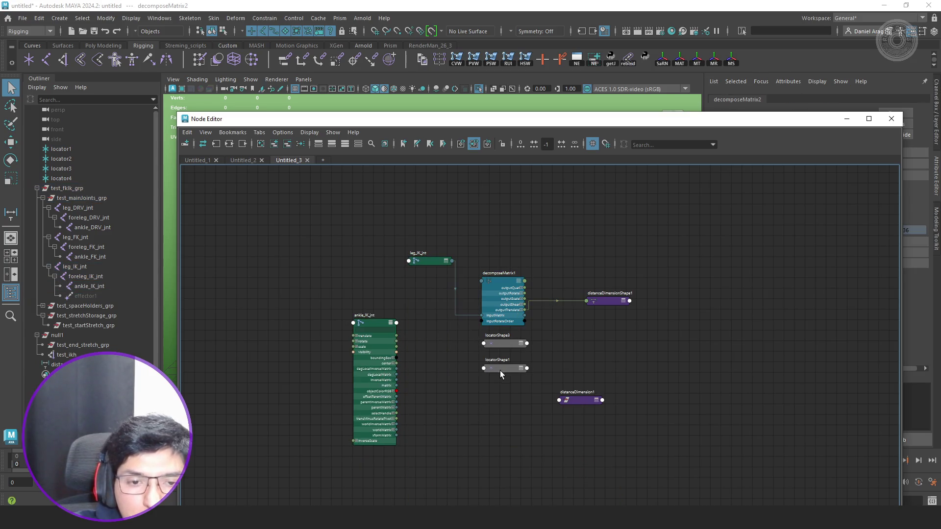
{"action": "key", "text": "f"}
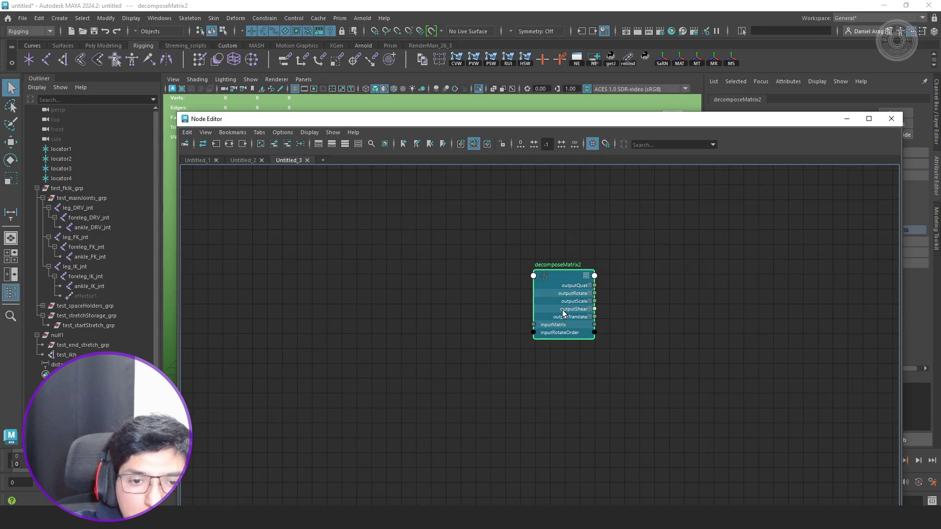
{"action": "scroll", "coordinate": [428, 320], "scroll_direction": "up", "scroll_amount": 5}
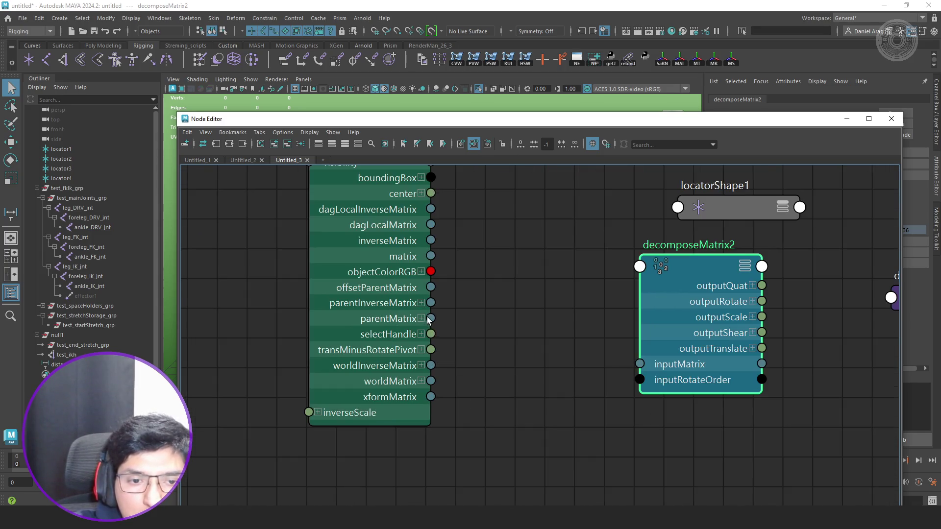
{"action": "left_click", "coordinate": [421, 381]}
{"action": "left_click_drag", "start_coordinate": [638, 365], "coordinate": [431, 396]}
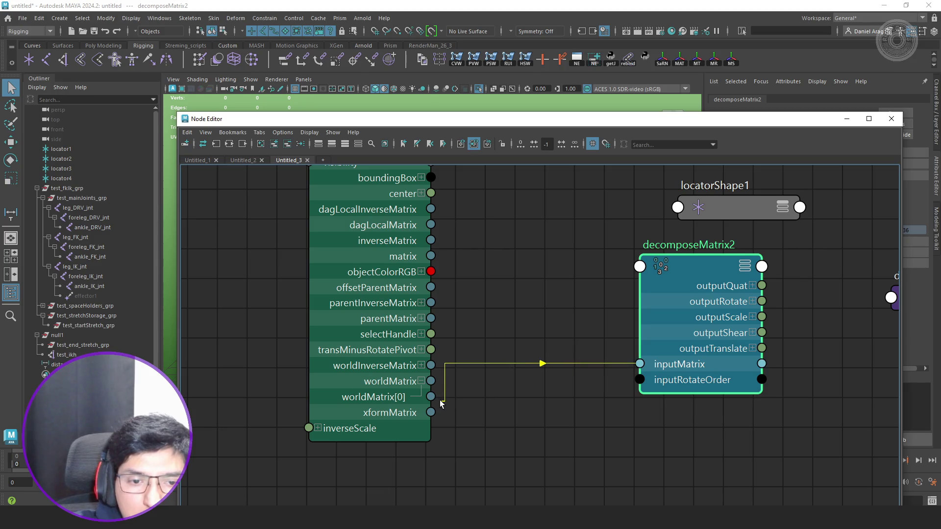
Drive distanceDimensionShape1's endPoint from decomposeMatrix2's outputTranslate, giving a 10.198 distance.
{"action": "scroll", "coordinate": [539, 373], "scroll_direction": "down", "scroll_amount": 5}
{"action": "scroll", "coordinate": [557, 365], "scroll_direction": "up", "scroll_amount": 4}
{"action": "scroll", "coordinate": [558, 365], "scroll_direction": "down", "scroll_amount": 4}
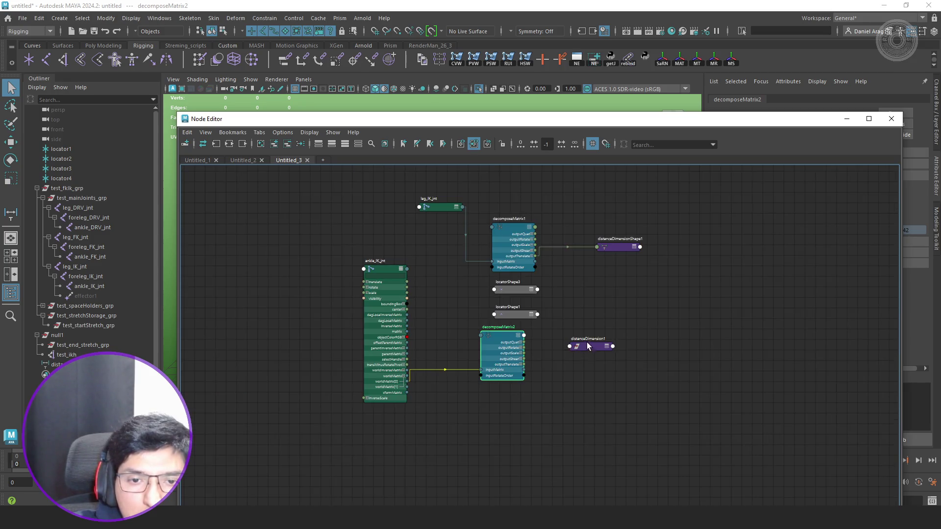
{"action": "left_click", "coordinate": [617, 246]}
{"action": "key", "text": "3"}
{"action": "scroll", "coordinate": [616, 265], "scroll_direction": "up", "scroll_amount": 2}
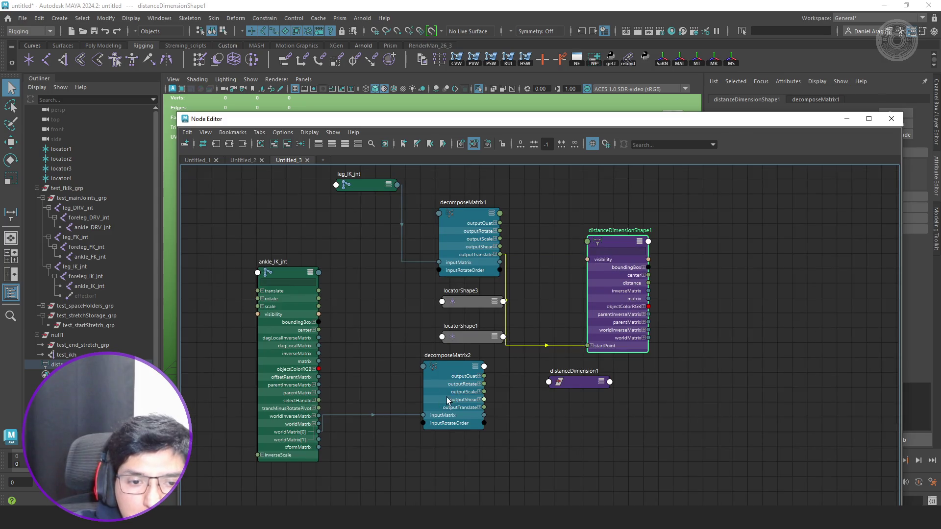
{"action": "mouse_move", "coordinate": [485, 407]}
{"action": "left_mouse_down"}
{"action": "mouse_move", "coordinate": [571, 319]}
{"action": "mouse_move", "coordinate": [573, 360]}
{"action": "mouse_move", "coordinate": [618, 208]}
{"action": "left_mouse_up"}
{"action": "scroll", "coordinate": [571, 339], "scroll_direction": "up", "scroll_amount": 3}
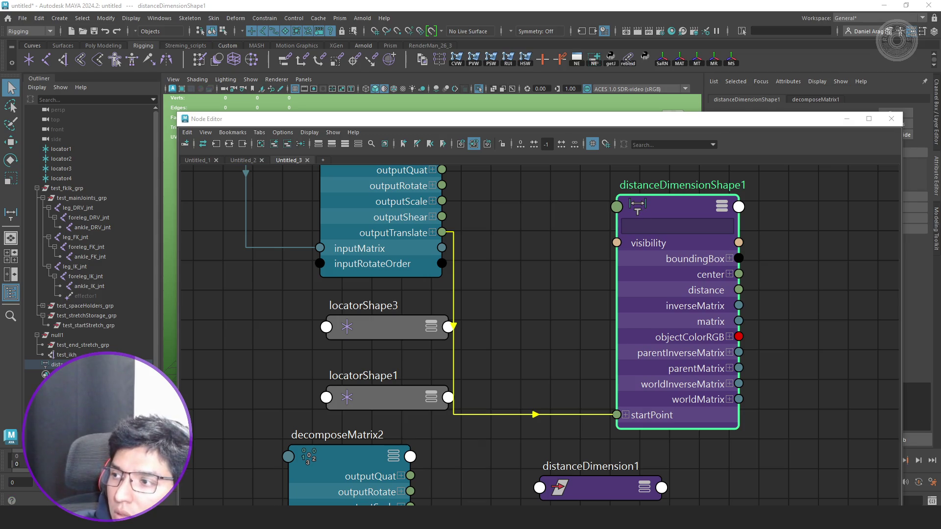
{"action": "scroll", "coordinate": [587, 313], "scroll_direction": "down", "scroll_amount": 10}
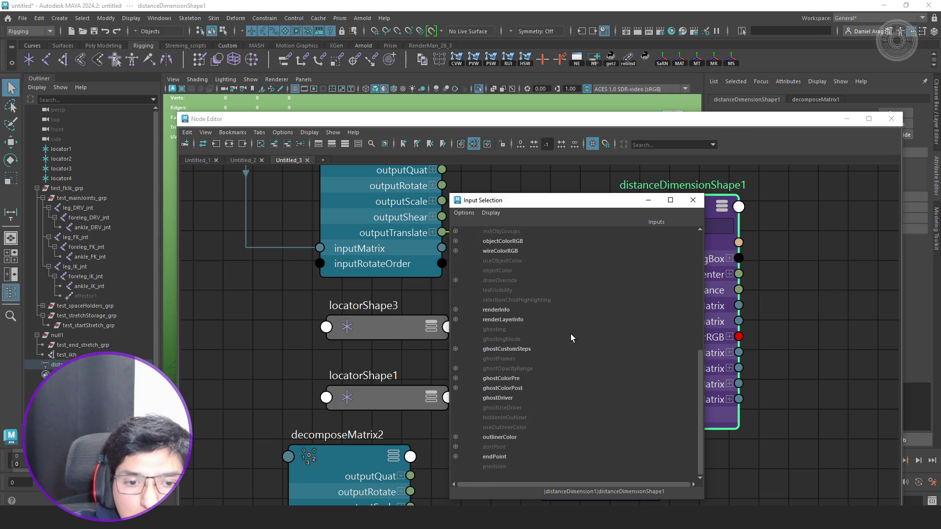
{"action": "left_click", "coordinate": [505, 457]}
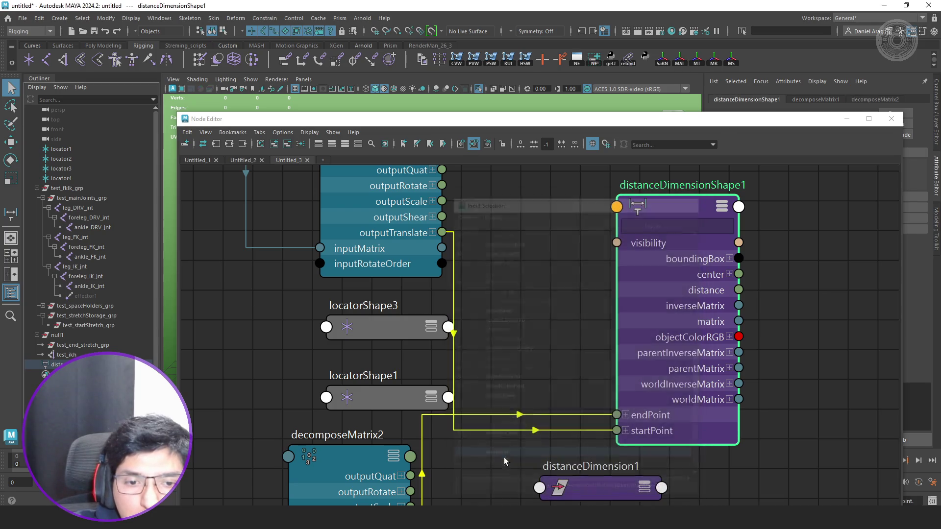
Move the Node Editor aside and orbit the viewport around the leg rig.
{"action": "left_click", "coordinate": [689, 129]}
{"action": "mouse_move", "coordinate": [726, 115]}
{"action": "left_mouse_down"}
{"action": "mouse_move", "coordinate": [384, 356]}
{"action": "mouse_move", "coordinate": [291, 400]}
{"action": "left_mouse_up"}
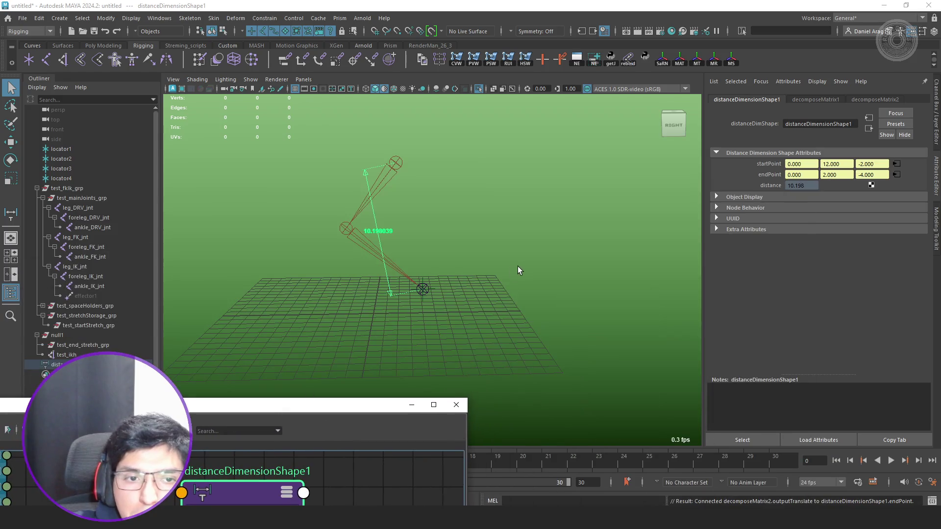
{"action": "mouse_move", "coordinate": [518, 267]}
{"action": "left_mouse_down", "text": "alt"}
{"action": "mouse_move", "coordinate": [496, 285]}
{"action": "mouse_move", "coordinate": [524, 243]}
{"action": "mouse_move", "coordinate": [559, 223]}
{"action": "mouse_move", "coordinate": [544, 260]}
{"action": "left_mouse_up", "text": "alt"}
Select null1 and drag it back in the Right view to stretch the leg.
{"action": "left_click", "coordinate": [67, 336]}
{"action": "key", "text": "w"}
{"action": "key", "text": "f"}
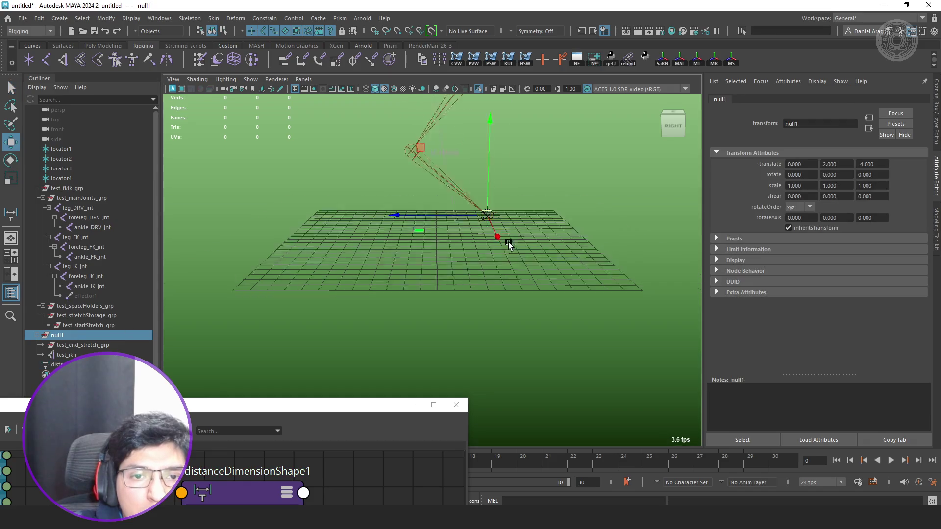
{"action": "key", "text": "alt+b"}
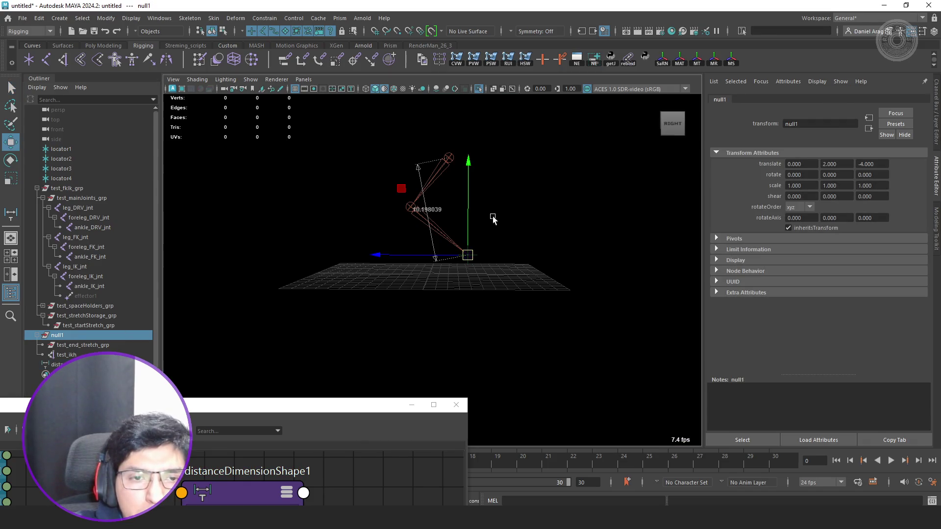
{"action": "left_click_drag", "start_coordinate": [401, 189], "coordinate": [470, 198]}
{"action": "mouse_move", "coordinate": [470, 200]}
{"action": "middle_mouse_down"}
{"action": "mouse_move", "coordinate": [487, 210]}
{"action": "mouse_move", "coordinate": [579, 211]}
{"action": "middle_mouse_up"}
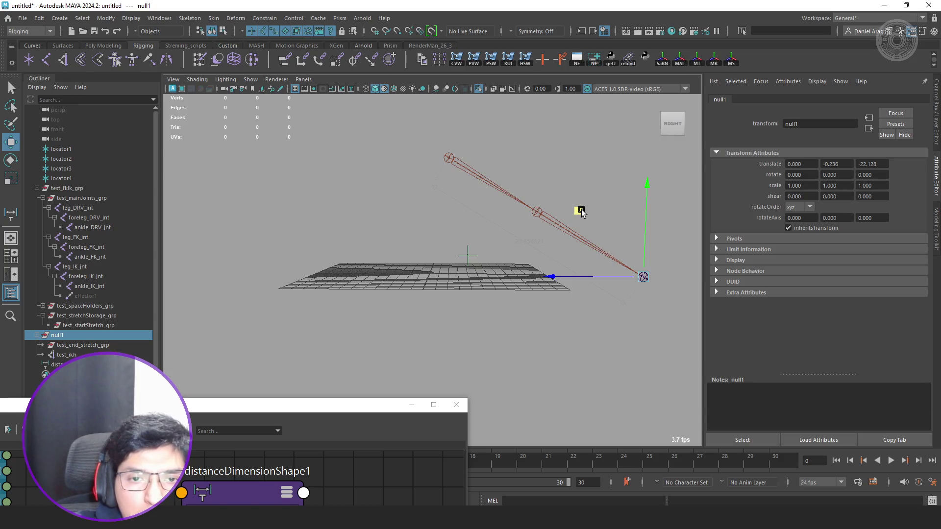
Move null1 lower and further out to 0, -1.506, -23.2, then enlarge the Node Editor.
{"action": "middle_click_drag", "start_coordinate": [624, 218], "coordinate": [555, 238], "text": "alt"}
{"action": "left_click", "coordinate": [478, 90]}
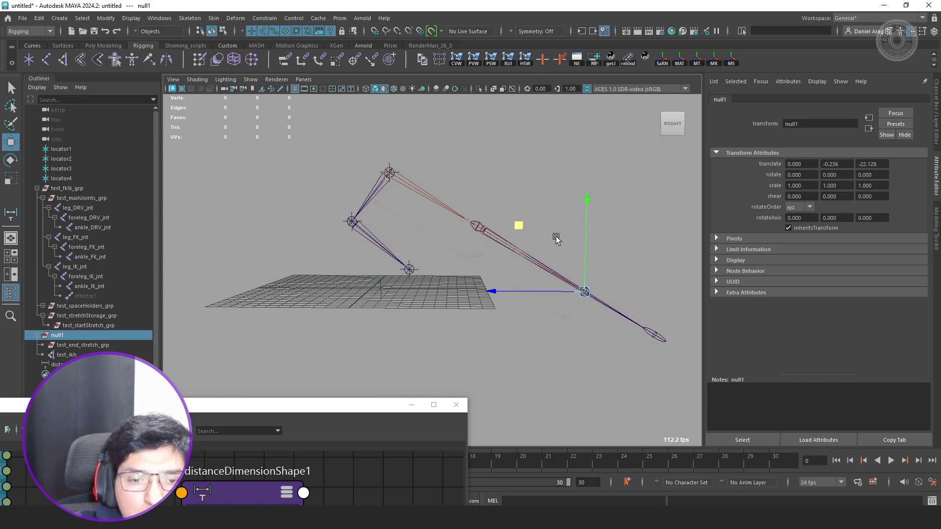
{"action": "key", "text": "alt+b"}
{"action": "left_click_drag", "start_coordinate": [517, 227], "coordinate": [573, 250]}
{"action": "scroll", "coordinate": [581, 282], "scroll_direction": "up", "scroll_amount": 2}
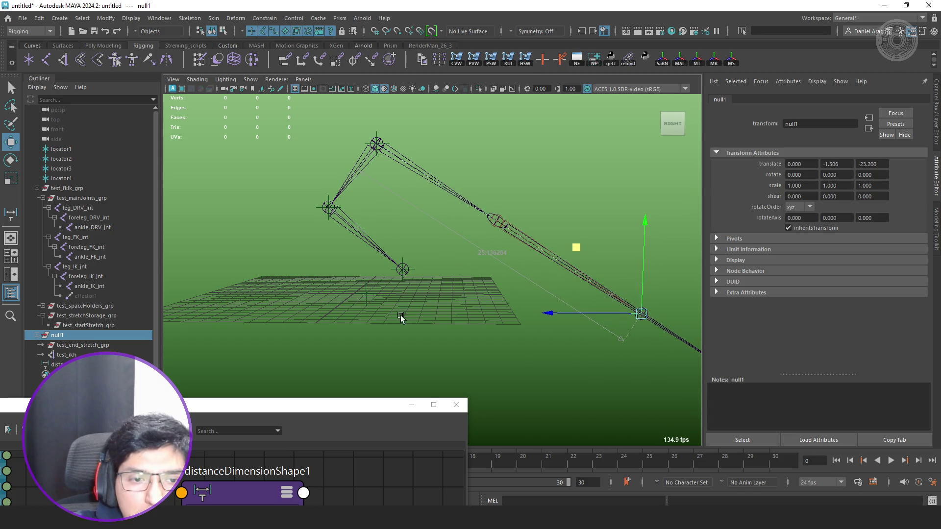
{"action": "left_click_drag", "start_coordinate": [325, 401], "coordinate": [325, 176]}
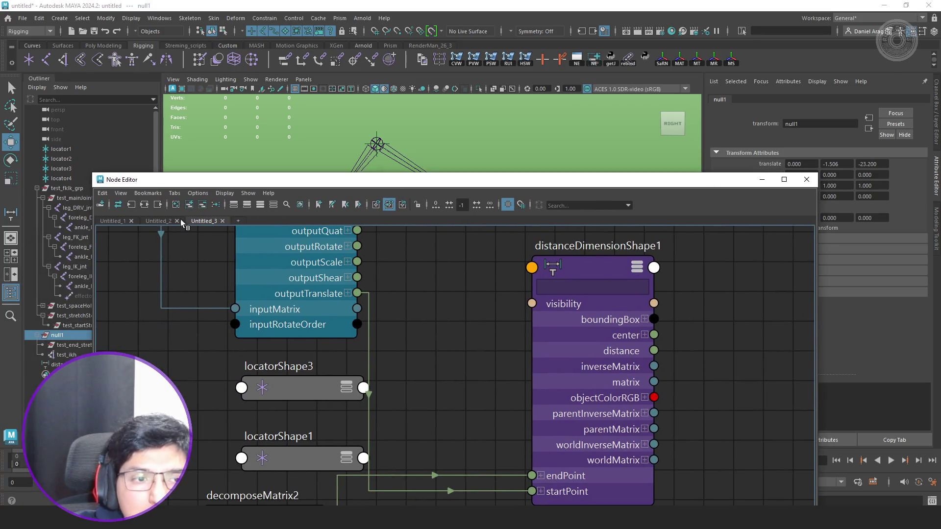
Inspect test_mainStretch_db and testNorm_mainStretch_fmth (25.136 ÷ 14.143) in the Untitled_2 graph.
{"action": "left_click", "coordinate": [157, 221]}
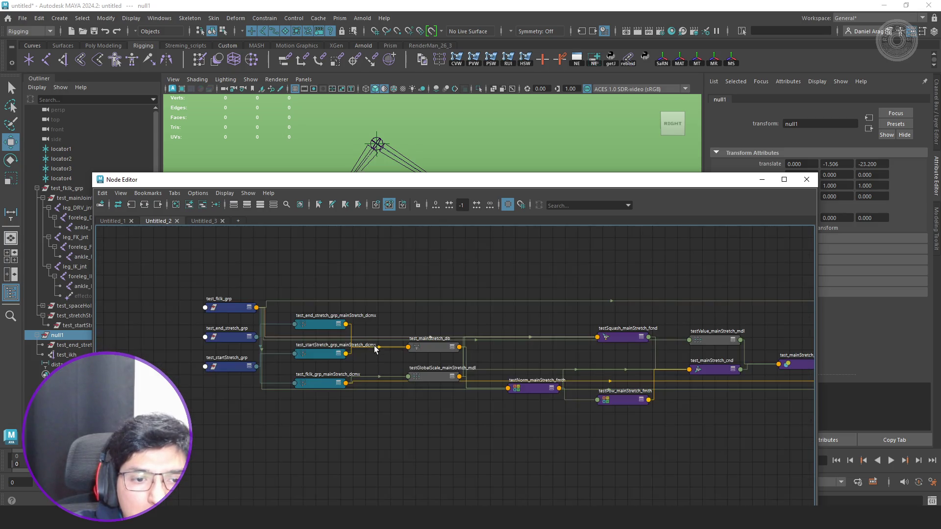
{"action": "left_click", "coordinate": [466, 351]}
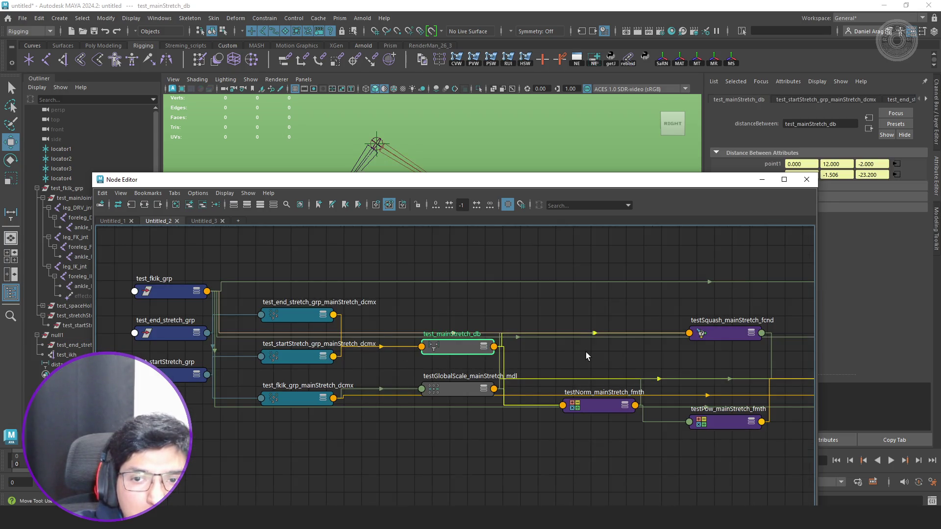
{"action": "left_click", "coordinate": [590, 406]}
{"action": "left_click_drag", "start_coordinate": [661, 195], "coordinate": [372, 222]}
{"action": "scroll", "coordinate": [387, 327], "scroll_direction": "down", "scroll_amount": 3}
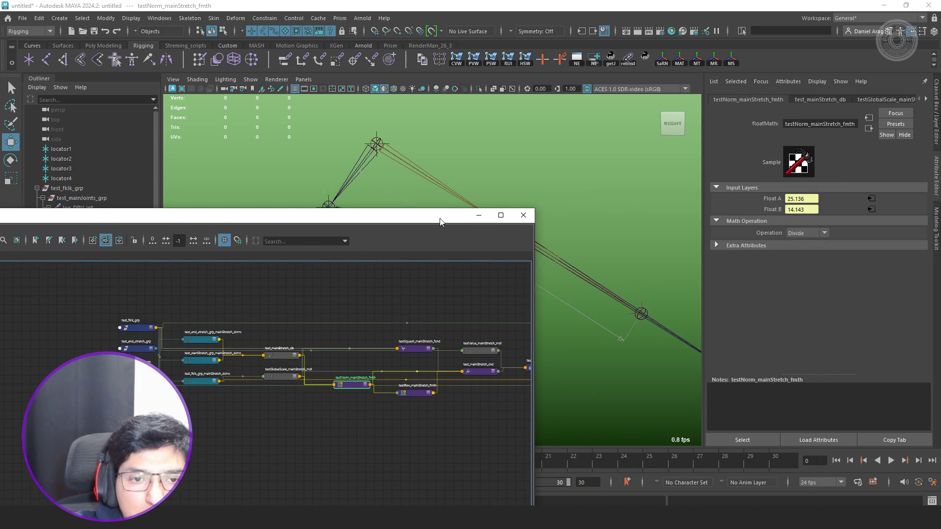
{"action": "left_click_drag", "start_coordinate": [440, 222], "coordinate": [302, 289]}
{"action": "scroll", "coordinate": [524, 271], "scroll_direction": "down", "scroll_amount": 3}
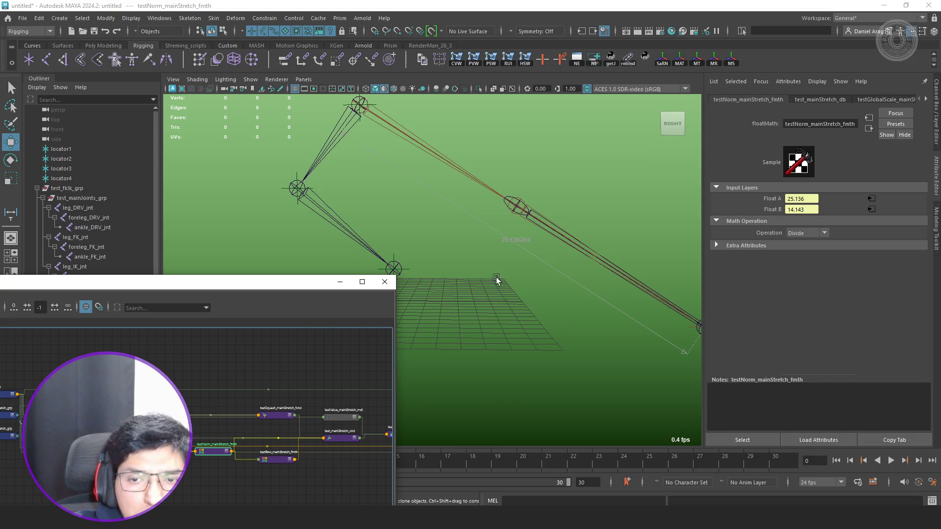
{"action": "scroll", "coordinate": [270, 434], "scroll_direction": "up", "scroll_amount": 3}
Pan toward the squash and pow nodes, then frame and select distanceDimensionShape1.
{"action": "middle_click_drag", "start_coordinate": [299, 430], "coordinate": [269, 390]}
{"action": "scroll", "coordinate": [235, 480], "scroll_direction": "down", "scroll_amount": 2}
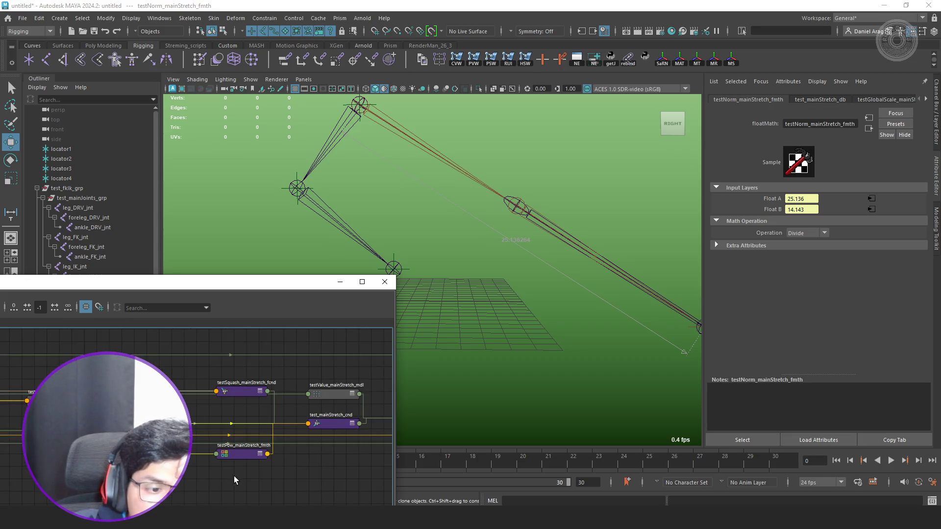
{"action": "scroll", "coordinate": [259, 459], "scroll_direction": "up", "scroll_amount": 2}
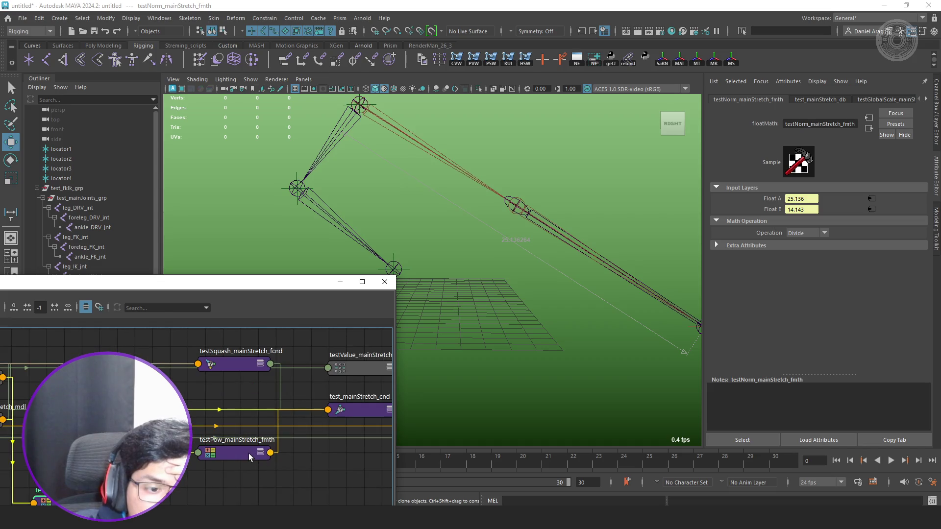
{"action": "scroll", "coordinate": [249, 457], "scroll_direction": "down", "scroll_amount": 4}
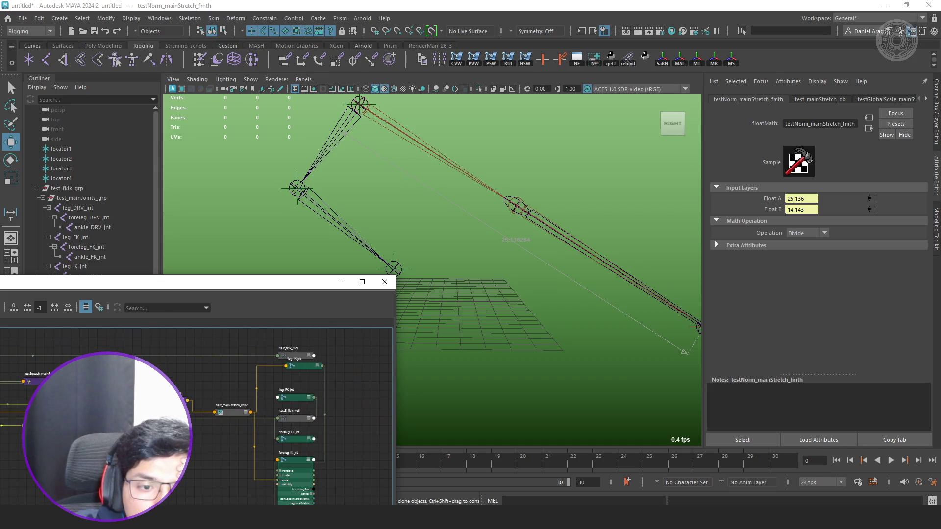
{"action": "key", "text": "f"}
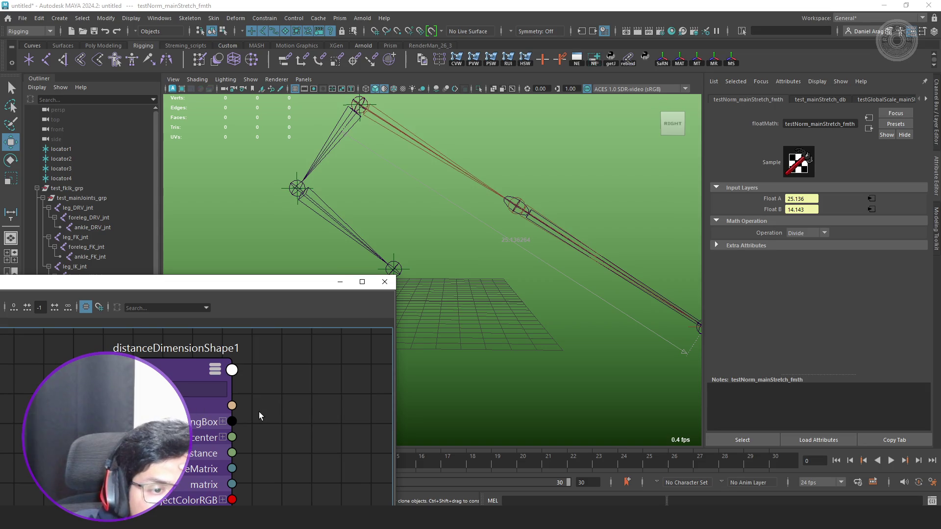
{"action": "scroll", "coordinate": [258, 411], "scroll_direction": "down", "scroll_amount": 4}
{"action": "scroll", "coordinate": [259, 439], "scroll_direction": "up", "scroll_amount": 4}
{"action": "left_click", "coordinate": [235, 403]}
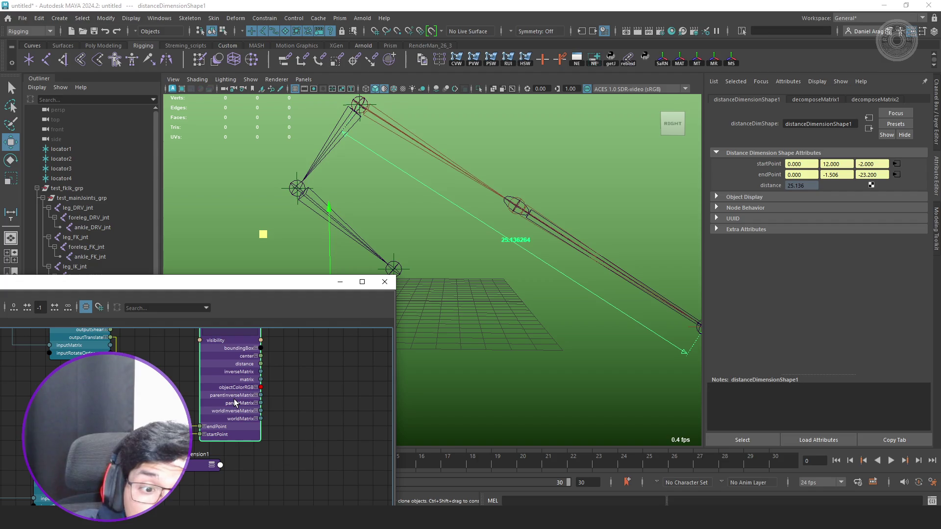
Delete distanceDimensionShape1 and decomposeMatrix1, then inspect testSquash_fcnd, test_mainStretch_cnd and testValue_mdl.
{"action": "scroll", "coordinate": [199, 392], "scroll_direction": "down", "scroll_amount": 3}
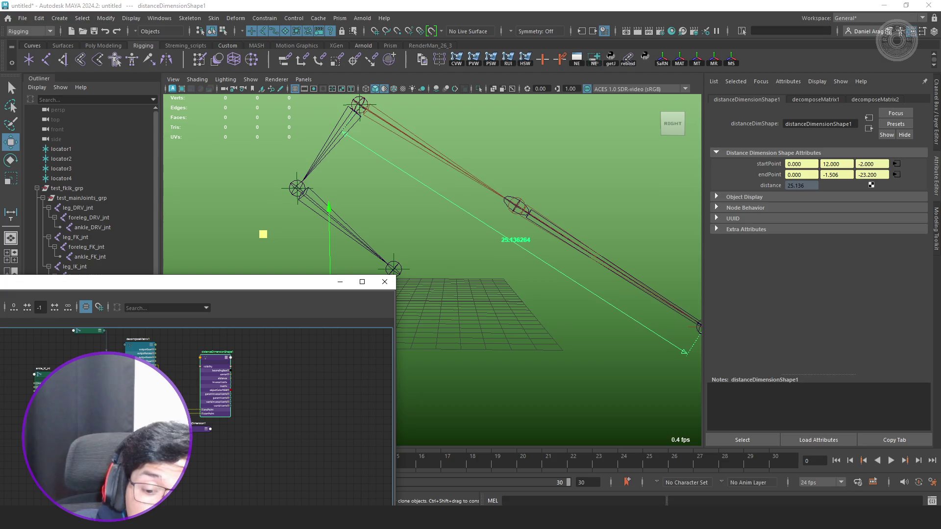
{"action": "key", "text": "Delete"}
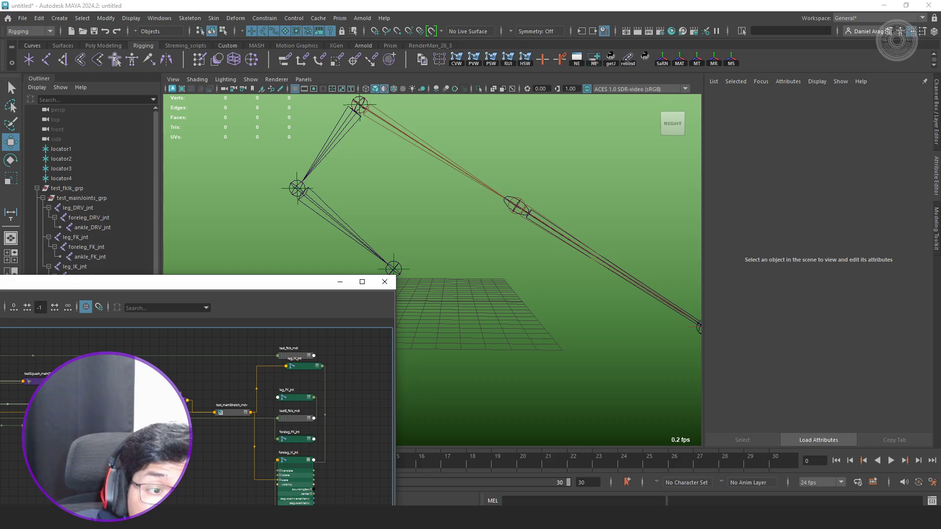
{"action": "left_click", "coordinate": [35, 381]}
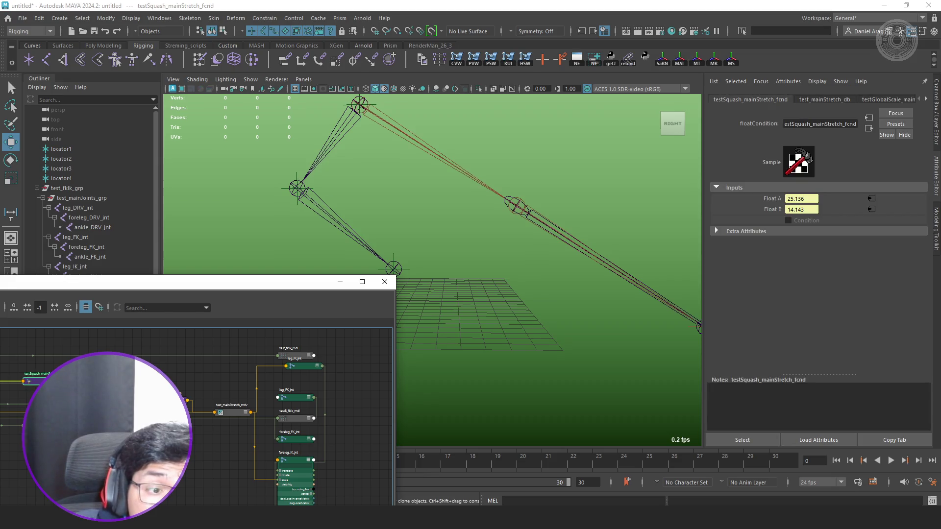
{"action": "left_click", "coordinate": [147, 399]}
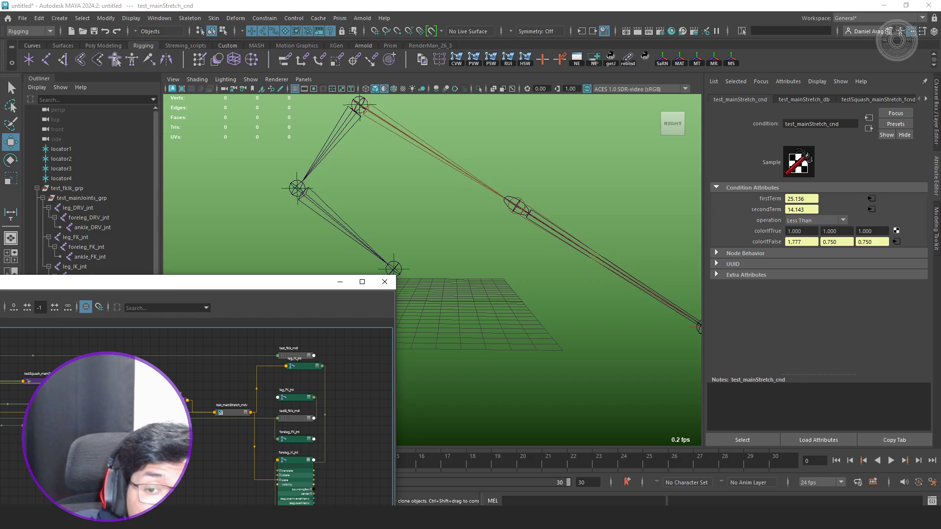
{"action": "left_click", "coordinate": [147, 427]}
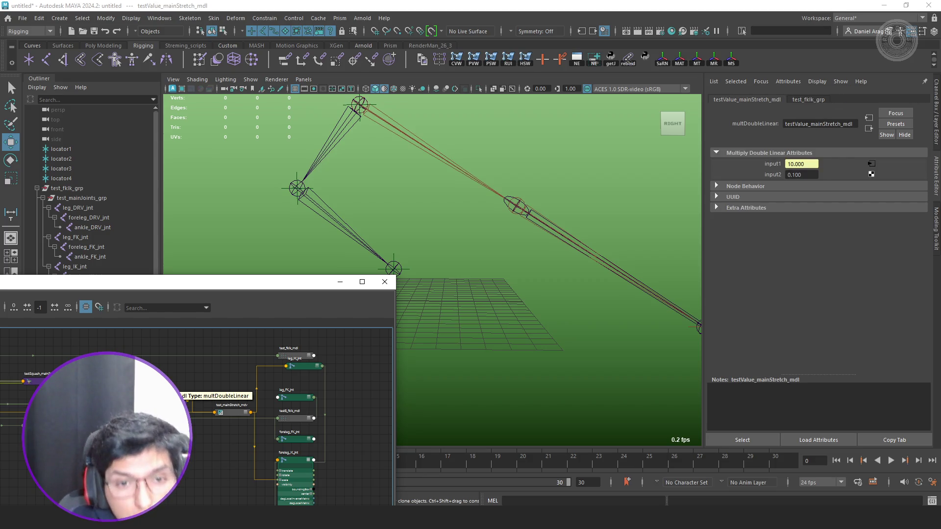
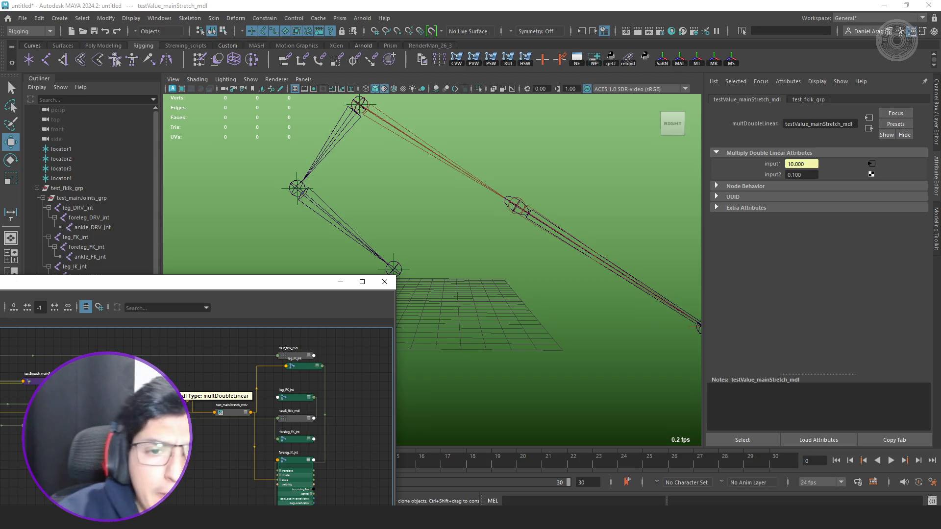
Inspect the test_mainStretch_bc and test_mainStretch_mdv nodes, then bring the rig_v041 Maya window forward.
{"action": "left_click", "coordinate": [208, 466]}
{"action": "left_click", "coordinate": [186, 401]}
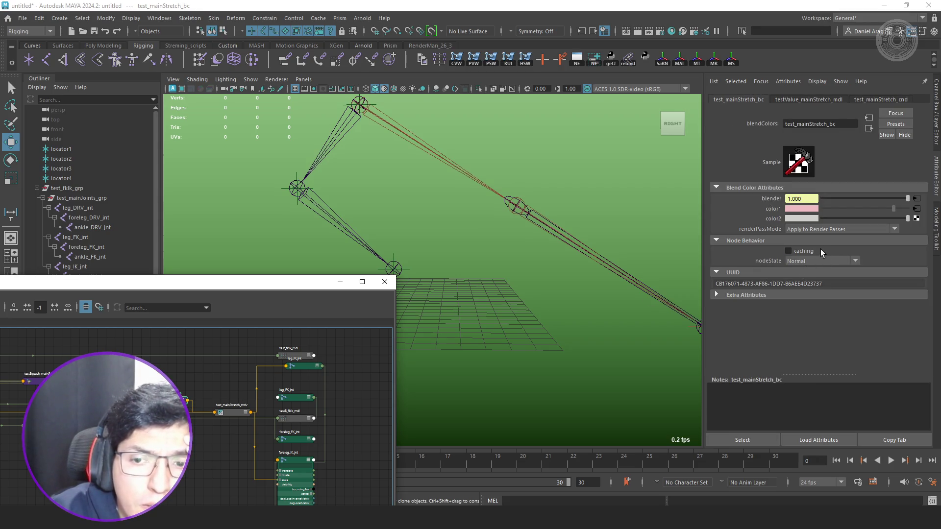
{"action": "scroll", "coordinate": [217, 435], "scroll_direction": "up", "scroll_amount": 2}
{"action": "scroll", "coordinate": [194, 395], "scroll_direction": "up", "scroll_amount": 2}
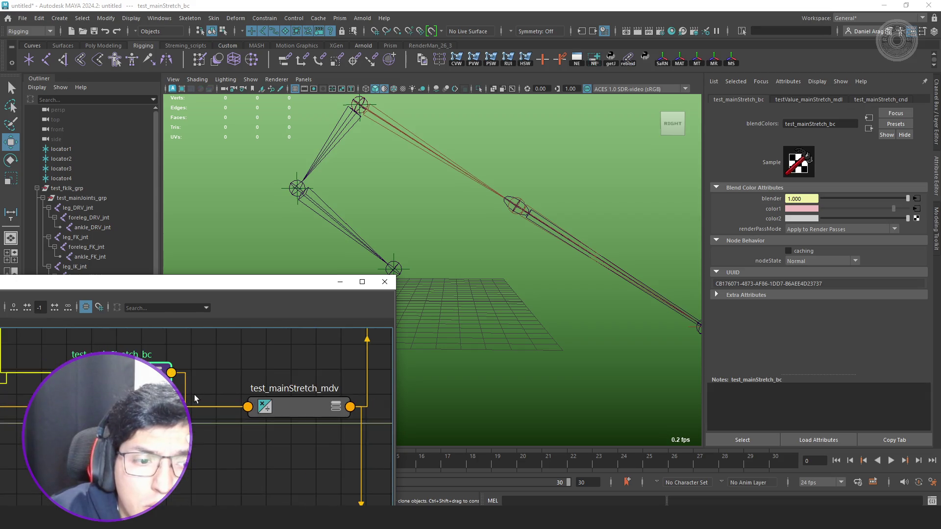
{"action": "scroll", "coordinate": [225, 399], "scroll_direction": "down", "scroll_amount": 2}
{"action": "left_click", "coordinate": [270, 404]}
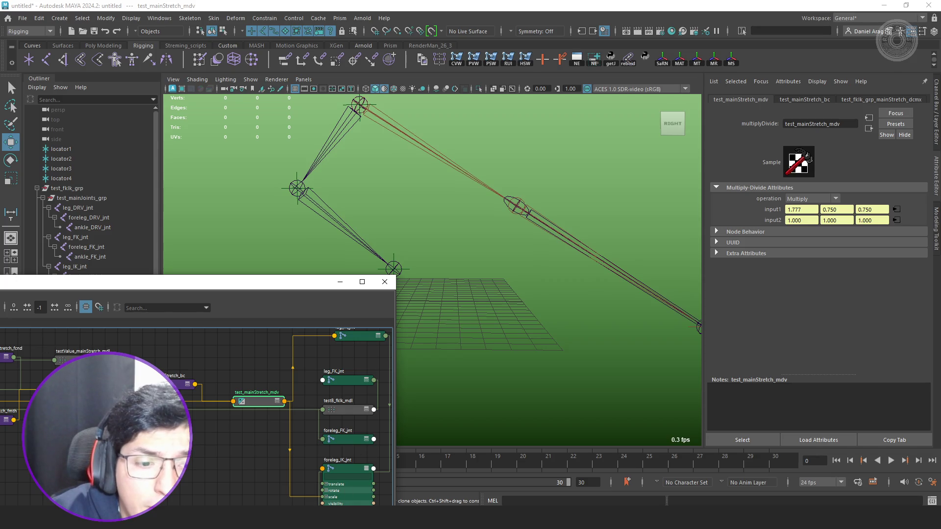
{"action": "mouse_move", "coordinate": [302, 518]}
{"action": "left_click", "coordinate": [376, 474]}
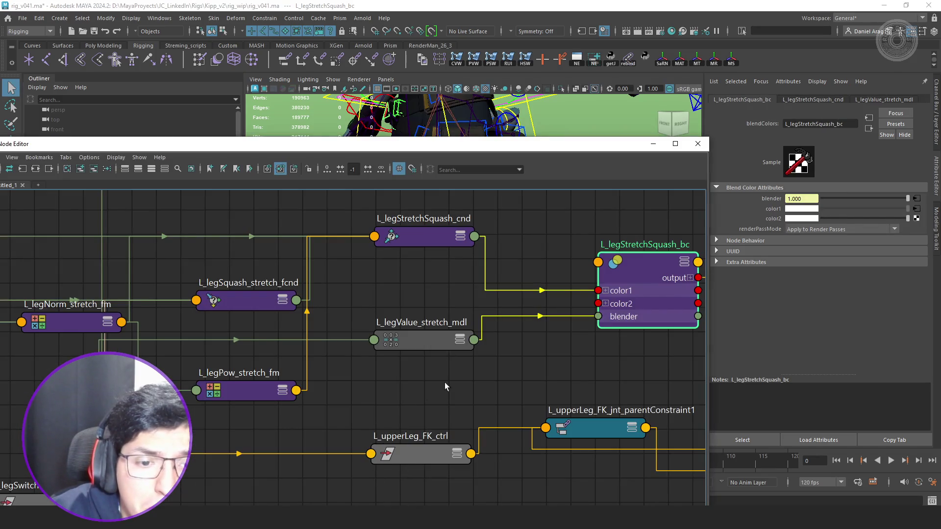
Review rig_v041's L_legStretchSquash_bc network and its driven joints, then return to the untitled scene.
{"action": "scroll", "coordinate": [461, 378], "scroll_direction": "down", "scroll_amount": 3}
{"action": "mouse_move", "coordinate": [551, 354]}
{"action": "middle_mouse_down", "text": "alt"}
{"action": "mouse_move", "coordinate": [368, 368]}
{"action": "mouse_move", "coordinate": [424, 370]}
{"action": "middle_mouse_up", "text": "alt"}
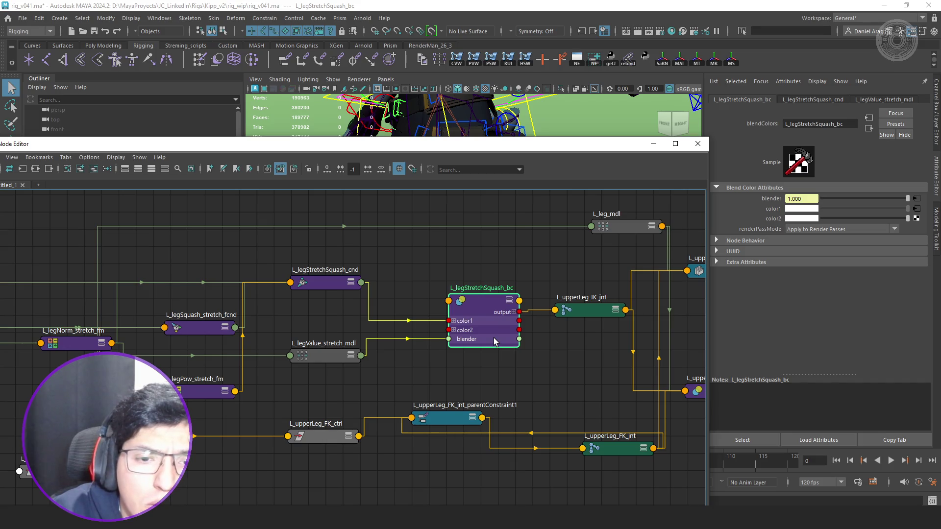
{"action": "left_click_drag", "start_coordinate": [493, 340], "coordinate": [479, 333]}
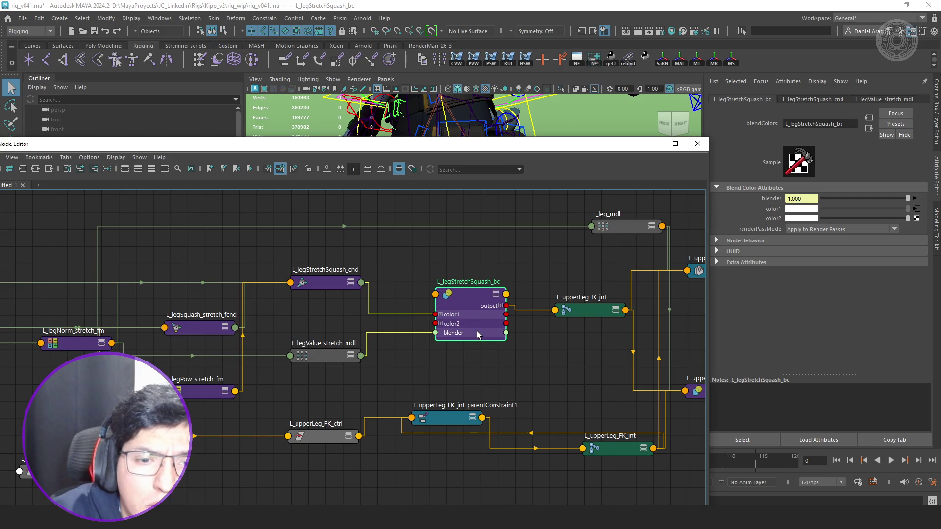
{"action": "middle_click_drag", "start_coordinate": [542, 353], "coordinate": [396, 353], "text": "alt"}
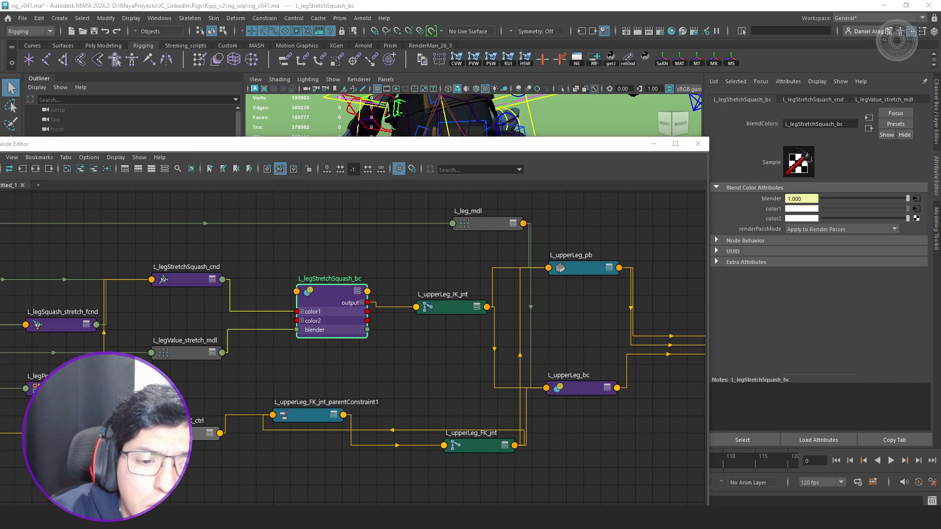
{"action": "left_click", "coordinate": [241, 471]}
{"action": "scroll", "coordinate": [196, 420], "scroll_direction": "up", "scroll_amount": 2}
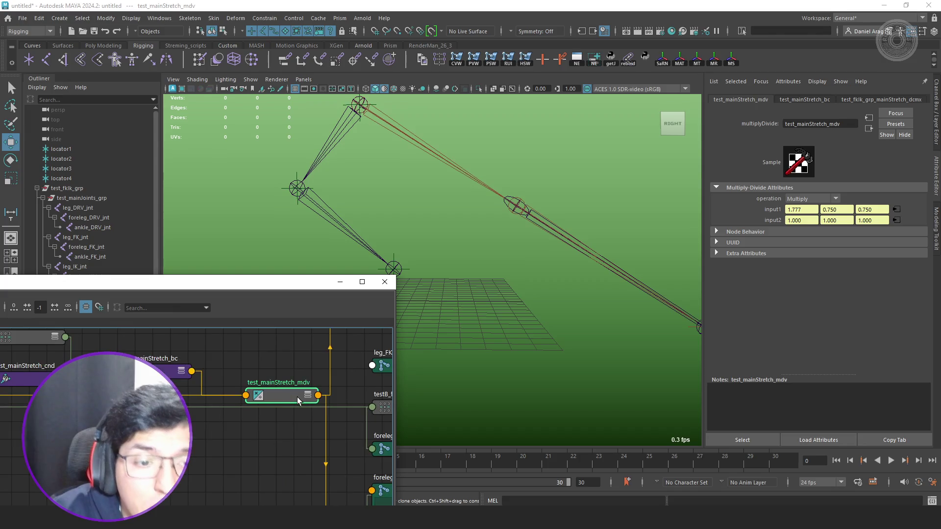
Maximize the Node Editor and expand leg_IK_jnt and test_mainStretch_bc, moving the blend node near the joints.
{"action": "left_click", "coordinate": [361, 283]}
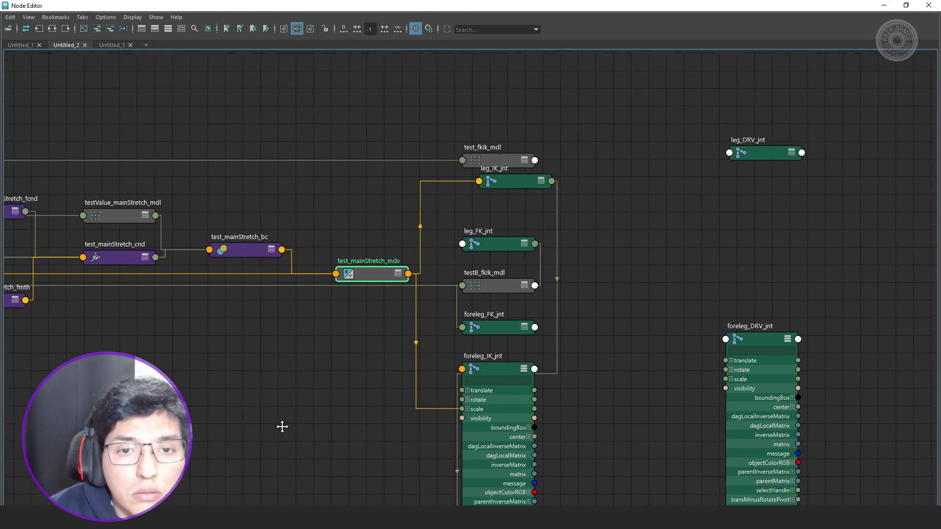
{"action": "key", "text": "3"}
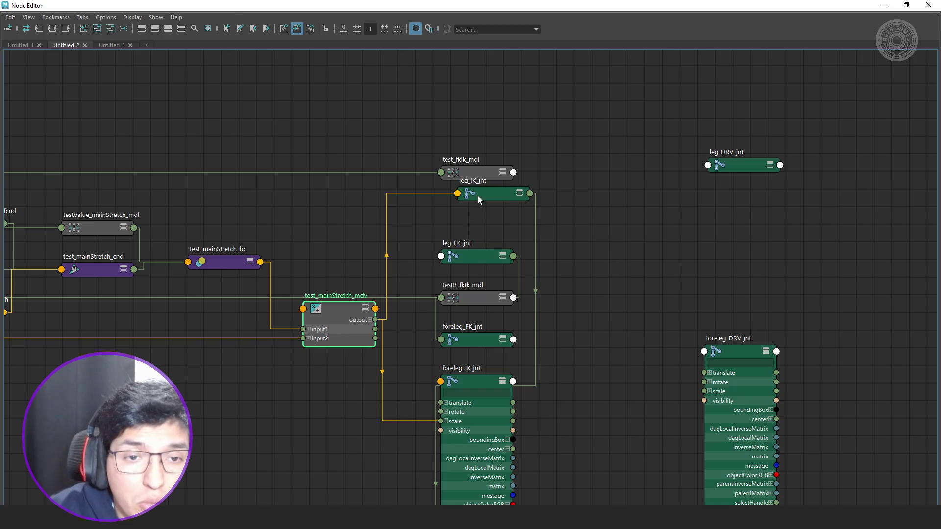
{"action": "left_click", "coordinate": [478, 196]}
{"action": "key", "text": "3"}
{"action": "scroll", "coordinate": [433, 196], "scroll_direction": "up", "scroll_amount": 2}
{"action": "key", "text": "3"}
{"action": "mouse_move", "coordinate": [172, 278]}
{"action": "left_mouse_down"}
{"action": "mouse_move", "coordinate": [168, 249]}
{"action": "mouse_move", "coordinate": [404, 240]}
{"action": "left_mouse_up"}
{"action": "scroll", "coordinate": [402, 274], "scroll_direction": "down", "scroll_amount": 2}
Connect test_mainStretch_bc's output to foreleg_IK_jnt's scale and restore the Node Editor's size.
{"action": "left_click", "coordinate": [454, 300]}
{"action": "key", "text": "1"}
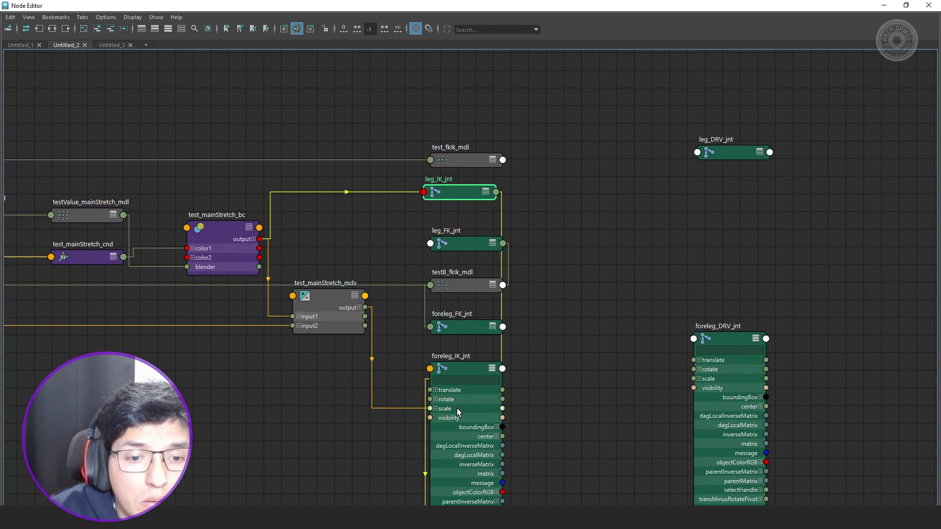
{"action": "left_click_drag", "start_coordinate": [325, 306], "coordinate": [294, 372]}
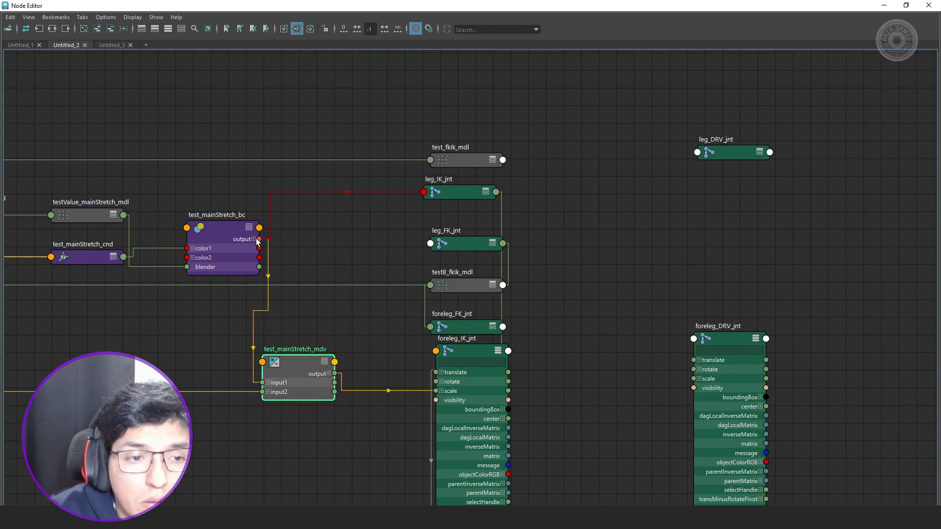
{"action": "left_click_drag", "start_coordinate": [259, 239], "coordinate": [436, 390]}
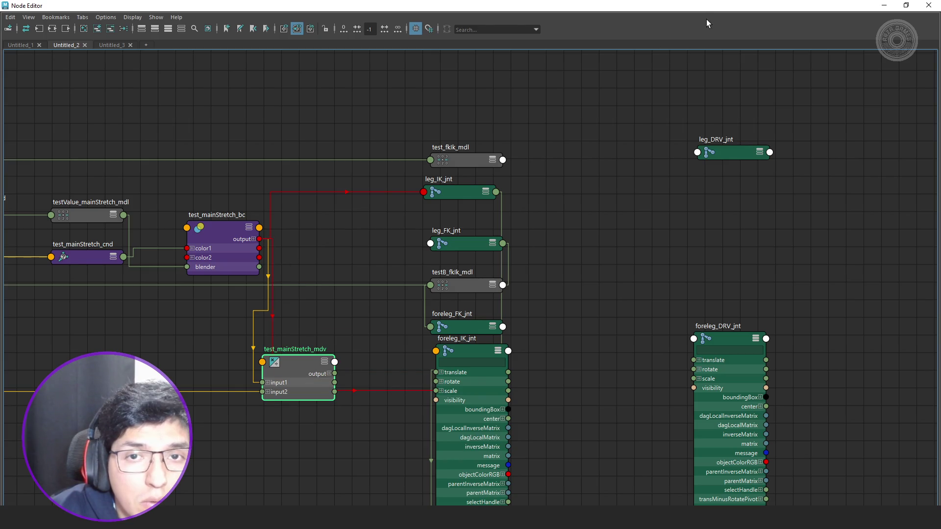
{"action": "mouse_move", "coordinate": [441, 6]}
{"action": "left_mouse_down"}
{"action": "mouse_move", "coordinate": [372, 15]}
{"action": "mouse_move", "coordinate": [65, 176]}
{"action": "left_mouse_up"}
{"action": "scroll", "coordinate": [492, 254], "scroll_direction": "down", "scroll_amount": 5}
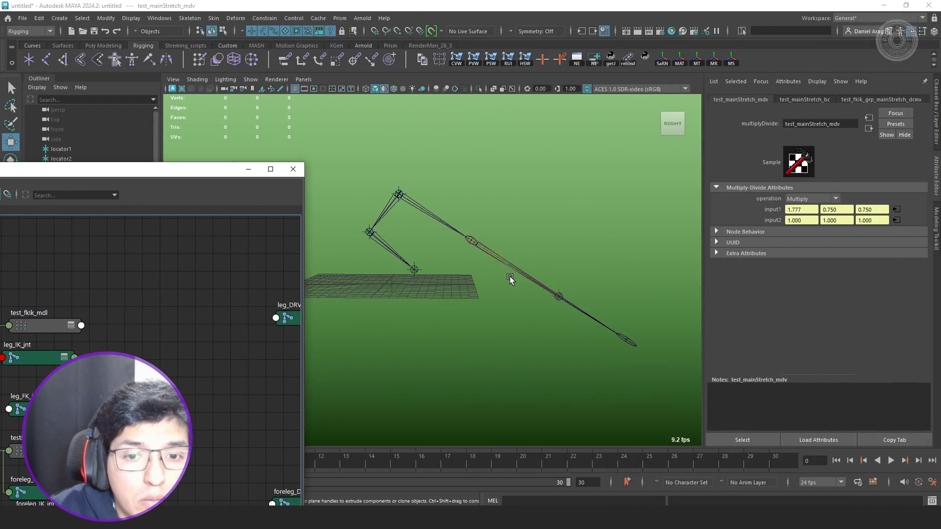
Move null1 in the viewport to stretch the IK leg out toward it.
{"action": "middle_click_drag", "start_coordinate": [509, 275], "coordinate": [595, 265], "text": "alt"}
{"action": "mouse_move", "coordinate": [224, 177]}
{"action": "left_mouse_down"}
{"action": "mouse_move", "coordinate": [221, 355]}
{"action": "mouse_move", "coordinate": [221, 347]}
{"action": "left_mouse_up"}
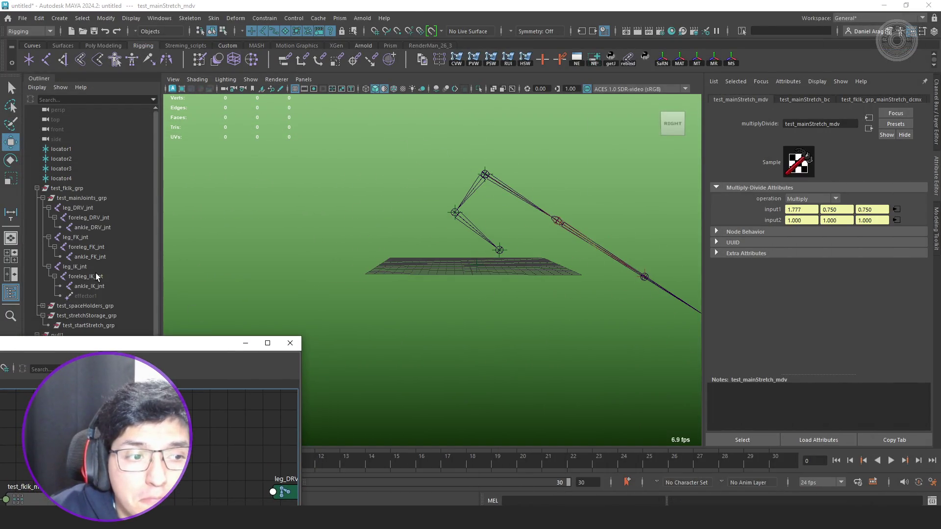
{"action": "left_click_drag", "start_coordinate": [103, 343], "coordinate": [103, 398]}
{"action": "left_click", "coordinate": [78, 337]}
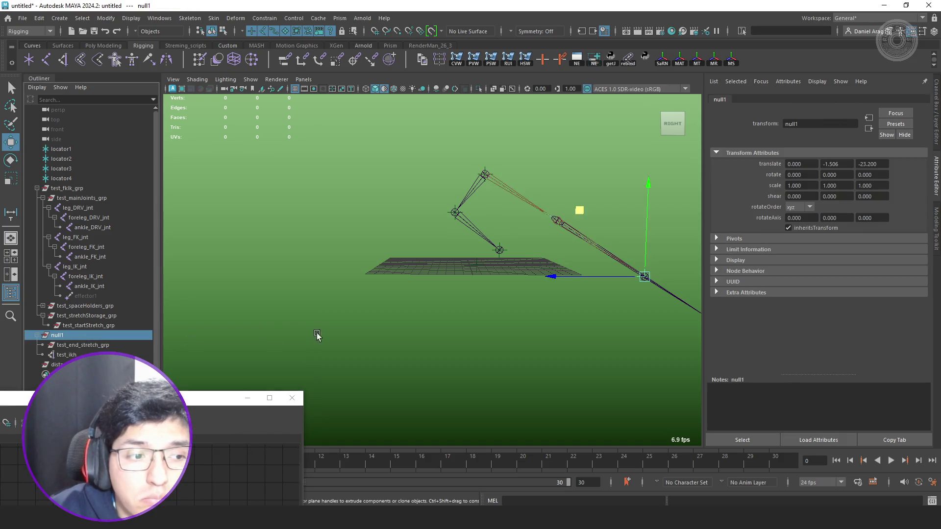
{"action": "key", "text": "f"}
{"action": "middle_click_drag", "start_coordinate": [374, 297], "coordinate": [395, 323], "text": "alt"}
{"action": "mouse_move", "coordinate": [407, 225]}
{"action": "left_mouse_down"}
{"action": "mouse_move", "coordinate": [411, 247]}
{"action": "mouse_move", "coordinate": [369, 187]}
{"action": "mouse_move", "coordinate": [317, 180]}
{"action": "mouse_move", "coordinate": [366, 231]}
{"action": "mouse_move", "coordinate": [410, 184]}
{"action": "mouse_move", "coordinate": [411, 221]}
{"action": "mouse_move", "coordinate": [356, 195]}
{"action": "mouse_move", "coordinate": [479, 177]}
{"action": "left_mouse_up"}
{"action": "left_click", "coordinate": [235, 210]}
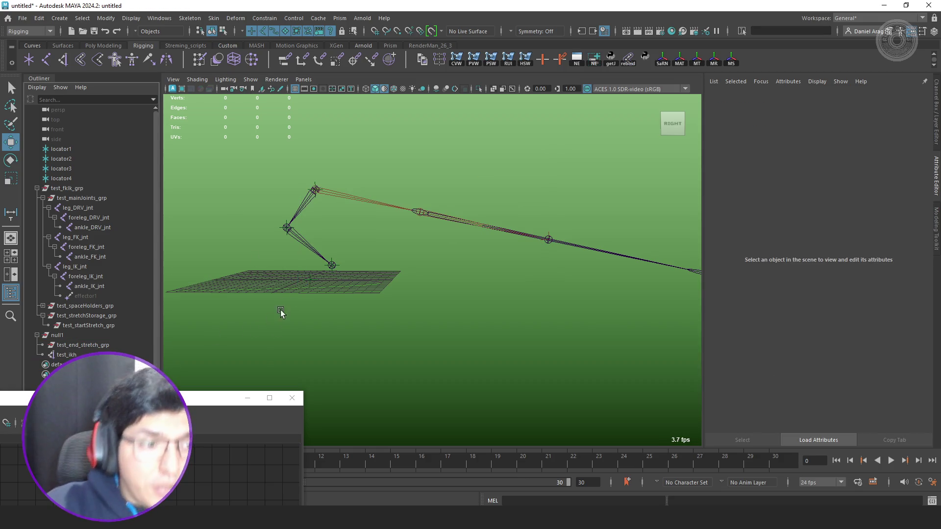
Inspect the rig groups and FK, DRV and IK joints in the Outliner, checking foreleg_IK_jnt's scale.
{"action": "left_click", "coordinate": [108, 198]}
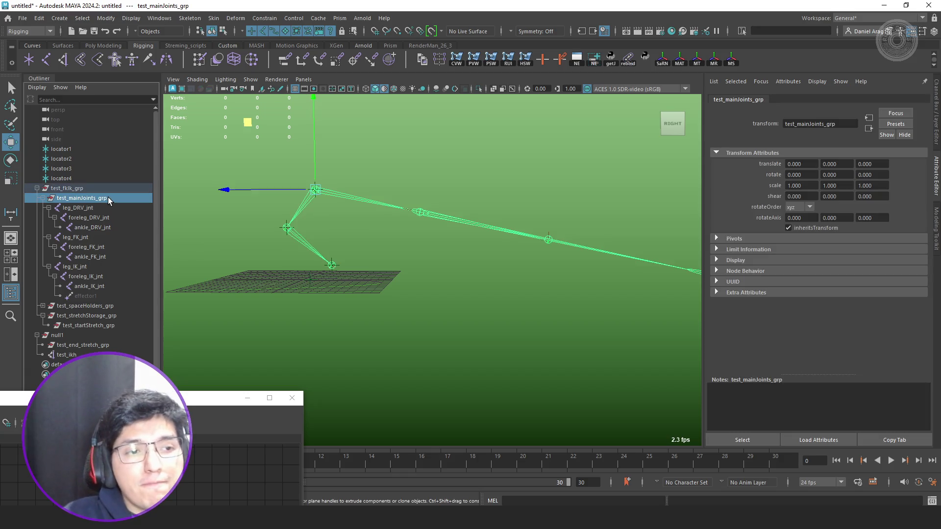
{"action": "left_click", "coordinate": [82, 187]}
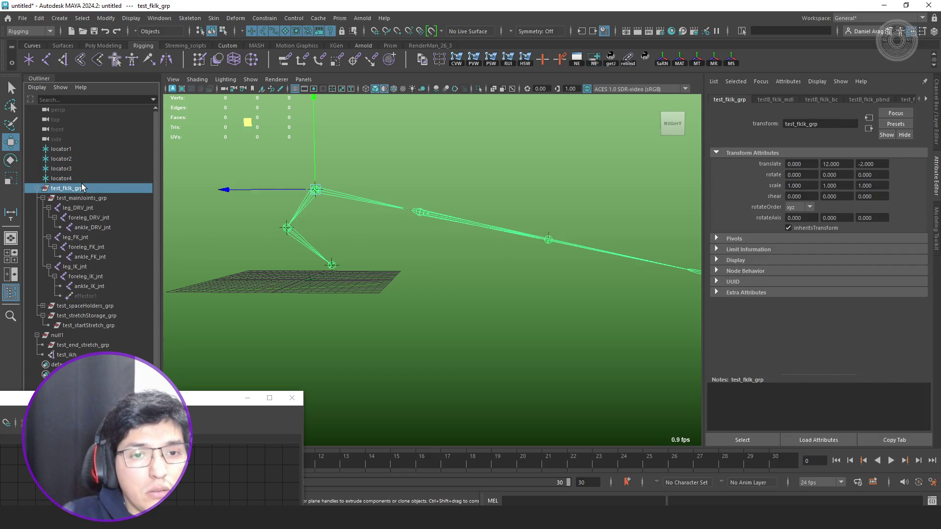
{"action": "left_click", "coordinate": [87, 238]}
{"action": "left_click", "coordinate": [88, 217]}
{"action": "left_click", "coordinate": [93, 227]}
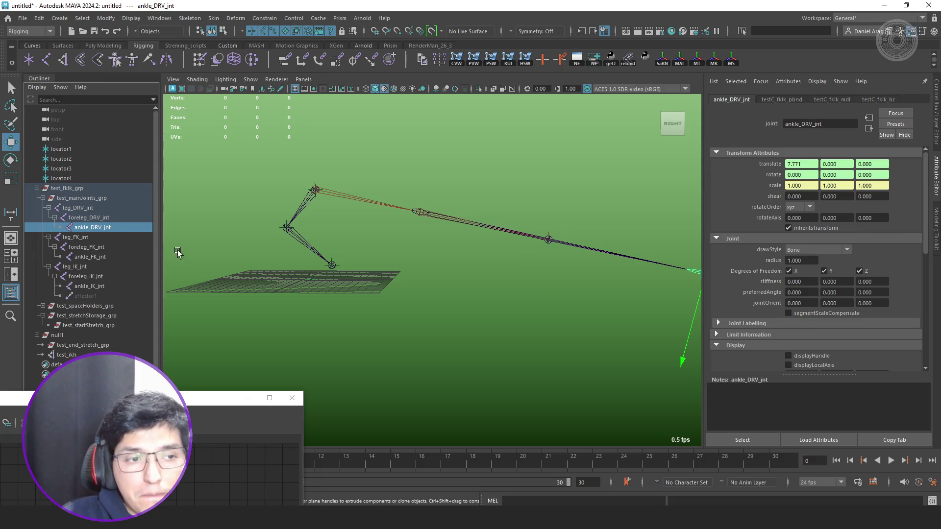
{"action": "key", "text": "Up"}
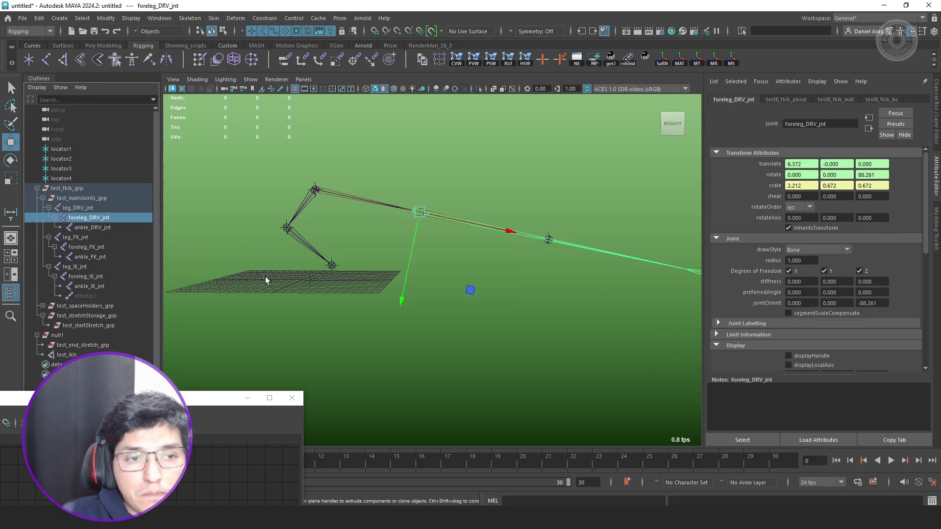
{"action": "left_click", "coordinate": [90, 276]}
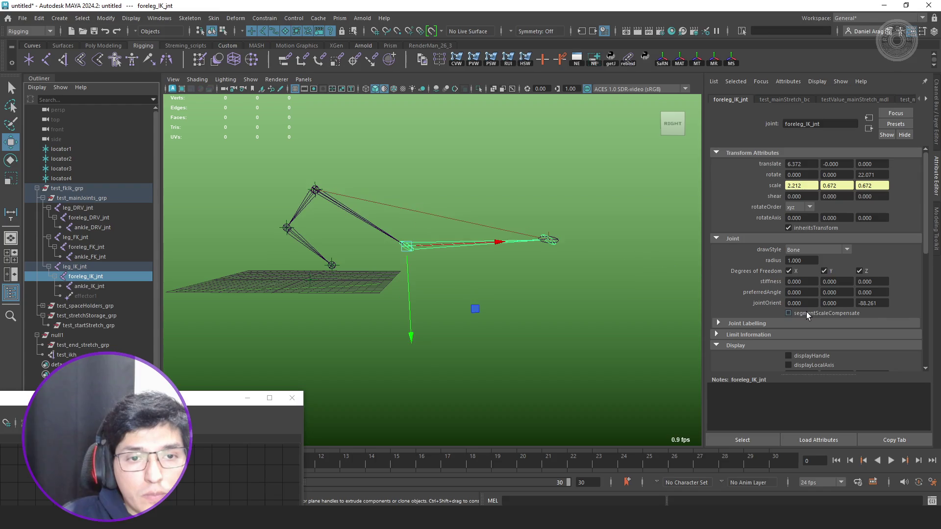
{"action": "key", "text": "Down"}
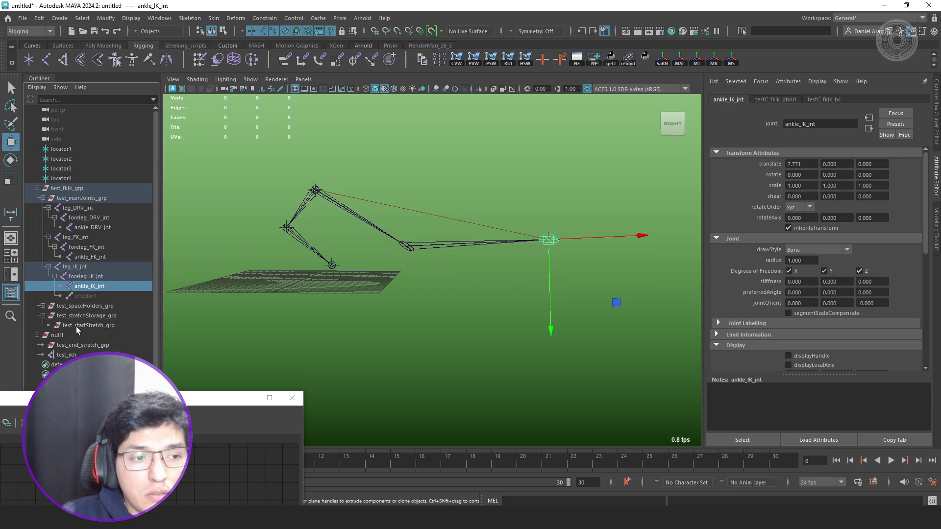
Test-move test_end_stretch_grp and undo it, then move null1 to 0, 7.053, -35.650.
{"action": "left_click", "coordinate": [78, 344]}
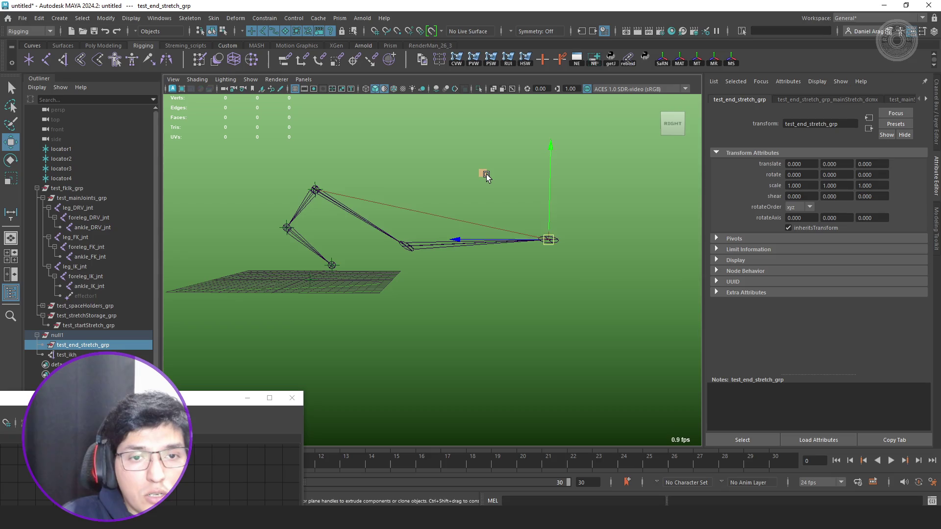
{"action": "mouse_move", "coordinate": [486, 174]}
{"action": "left_mouse_down"}
{"action": "mouse_move", "coordinate": [520, 187]}
{"action": "mouse_move", "coordinate": [592, 189]}
{"action": "mouse_move", "coordinate": [457, 152]}
{"action": "left_mouse_up"}
{"action": "key", "text": "ctrl+z"}
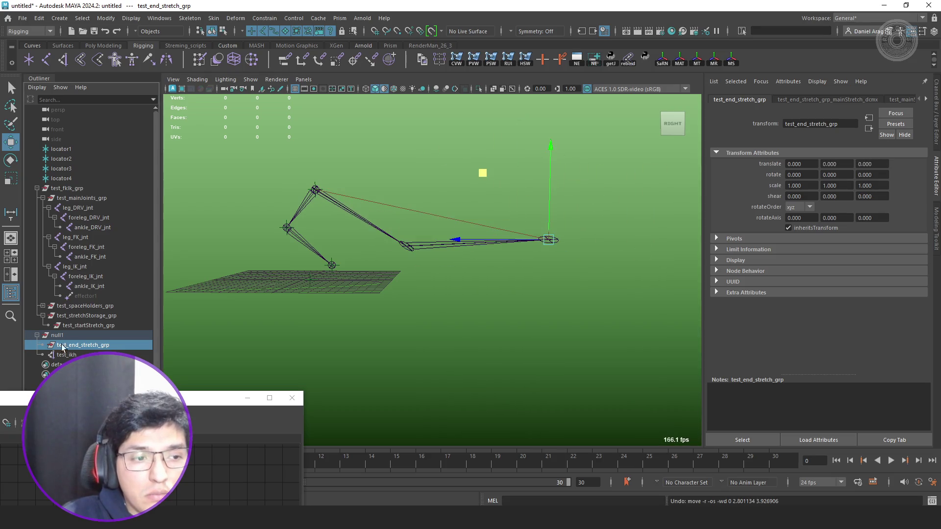
{"action": "key", "text": "Up"}
{"action": "mouse_move", "coordinate": [473, 179]}
{"action": "middle_mouse_down"}
{"action": "mouse_move", "coordinate": [508, 189]}
{"action": "mouse_move", "coordinate": [590, 267]}
{"action": "mouse_move", "coordinate": [334, 231]}
{"action": "mouse_move", "coordinate": [301, 181]}
{"action": "mouse_move", "coordinate": [298, 210]}
{"action": "mouse_move", "coordinate": [257, 221]}
{"action": "mouse_move", "coordinate": [264, 243]}
{"action": "mouse_move", "coordinate": [269, 237]}
{"action": "mouse_move", "coordinate": [263, 326]}
{"action": "mouse_move", "coordinate": [304, 353]}
{"action": "mouse_move", "coordinate": [469, 271]}
{"action": "mouse_move", "coordinate": [524, 203]}
{"action": "mouse_move", "coordinate": [507, 159]}
{"action": "middle_mouse_up"}
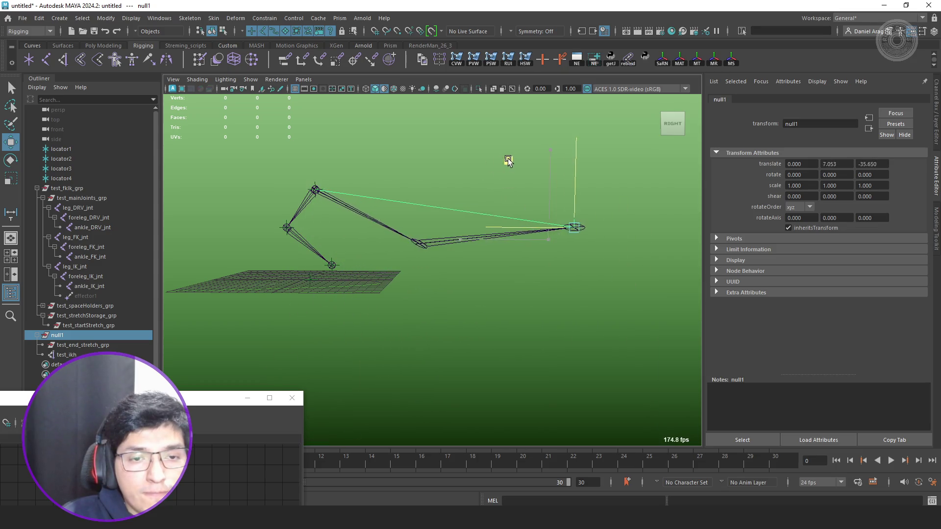
{"action": "left_click", "coordinate": [86, 277]}
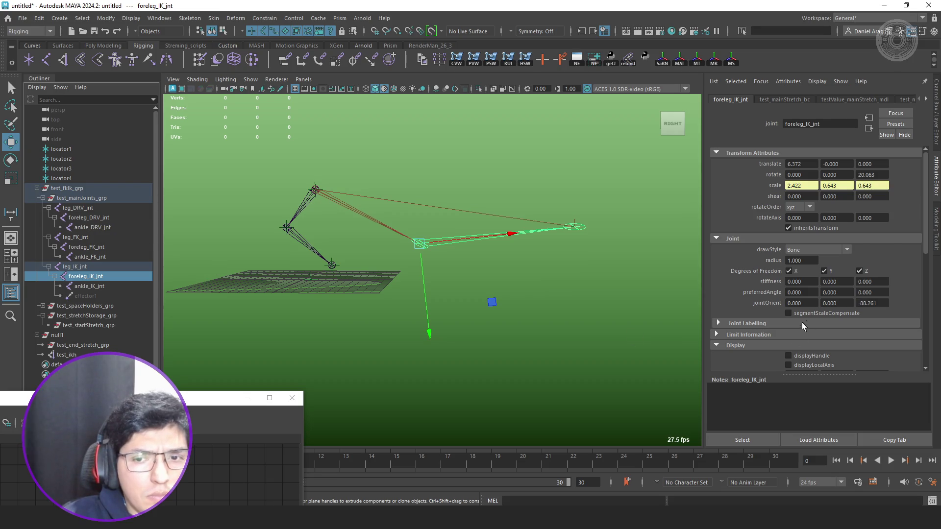
Enable segmentScaleCompensate on foreleg_IK_jnt, compare the ankle and DRV joint scales, and enlarge the Node Editor.
{"action": "left_click", "coordinate": [817, 312]}
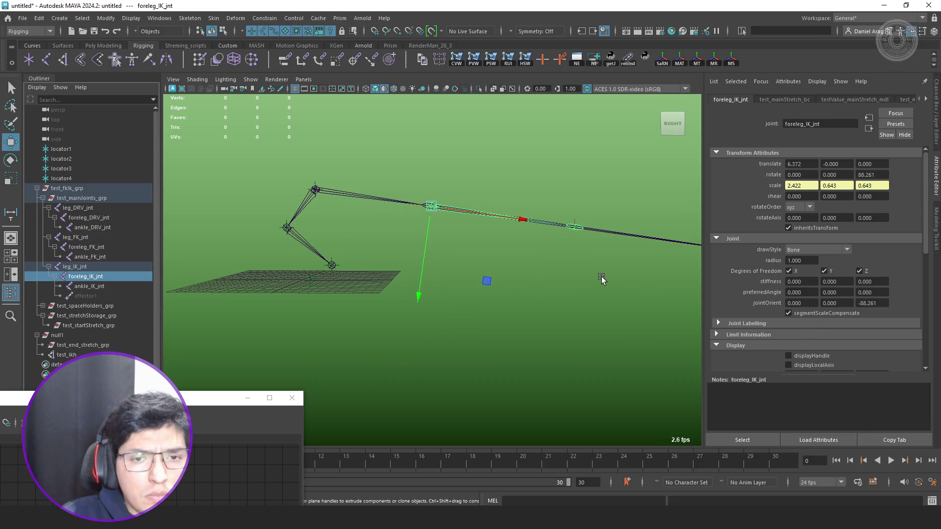
{"action": "scroll", "coordinate": [602, 279], "scroll_direction": "down", "scroll_amount": 2}
{"action": "left_click", "coordinate": [91, 289]}
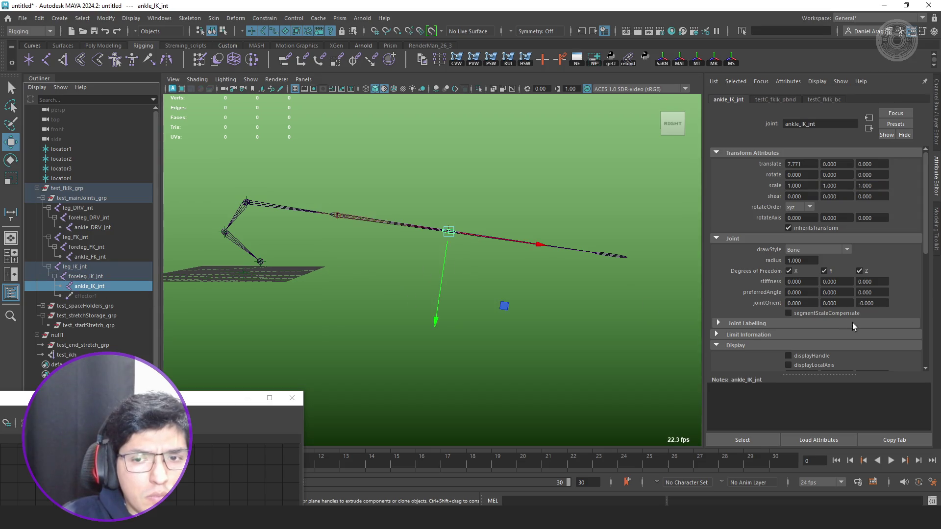
{"action": "left_click", "coordinate": [91, 218]}
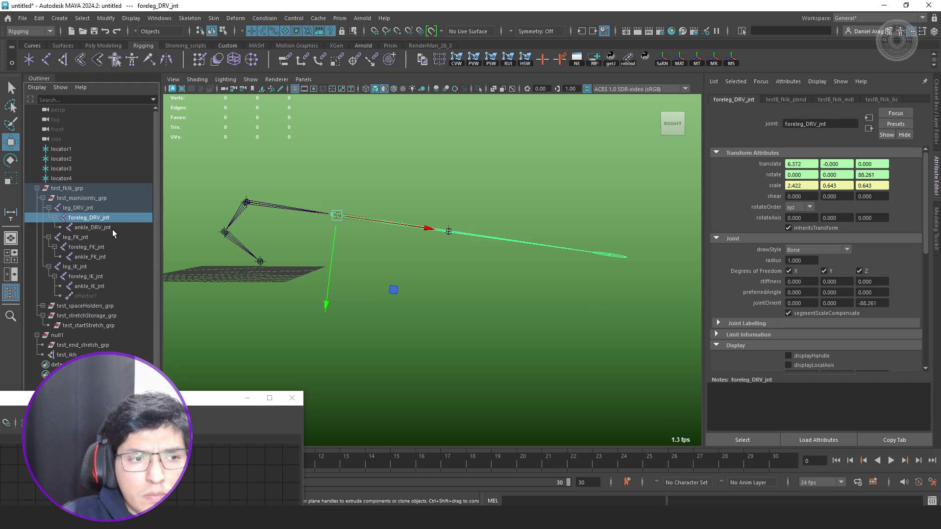
{"action": "left_click", "coordinate": [93, 228]}
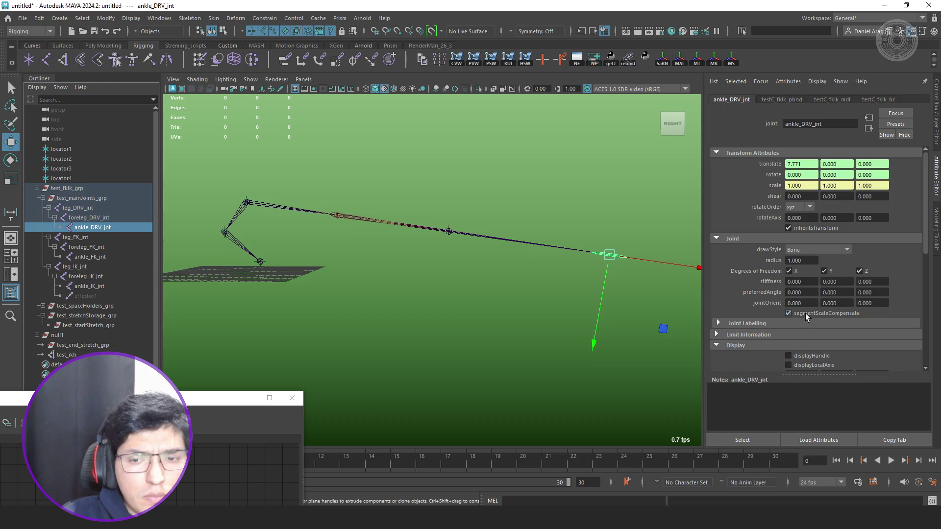
{"action": "left_click", "coordinate": [104, 216]}
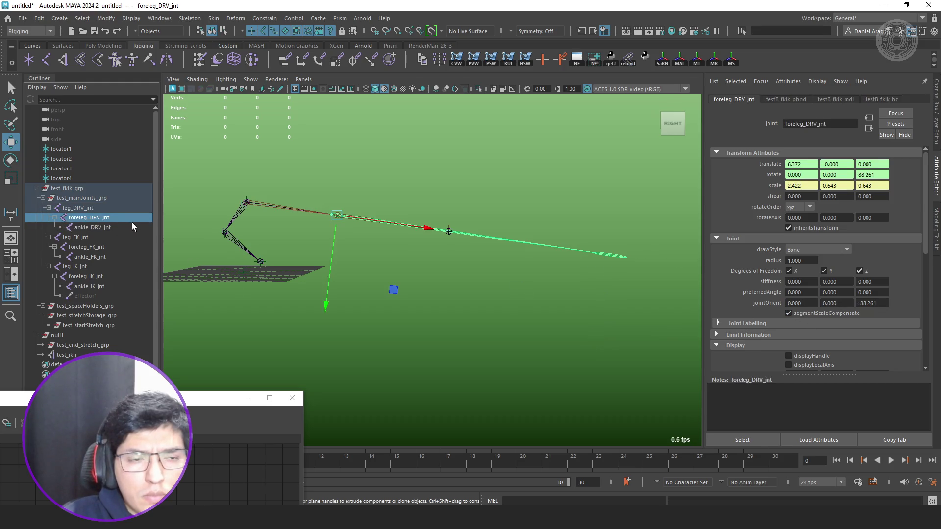
{"action": "mouse_move", "coordinate": [173, 398]}
{"action": "left_mouse_down"}
{"action": "mouse_move", "coordinate": [374, 357]}
{"action": "mouse_move", "coordinate": [726, 238]}
{"action": "left_mouse_up"}
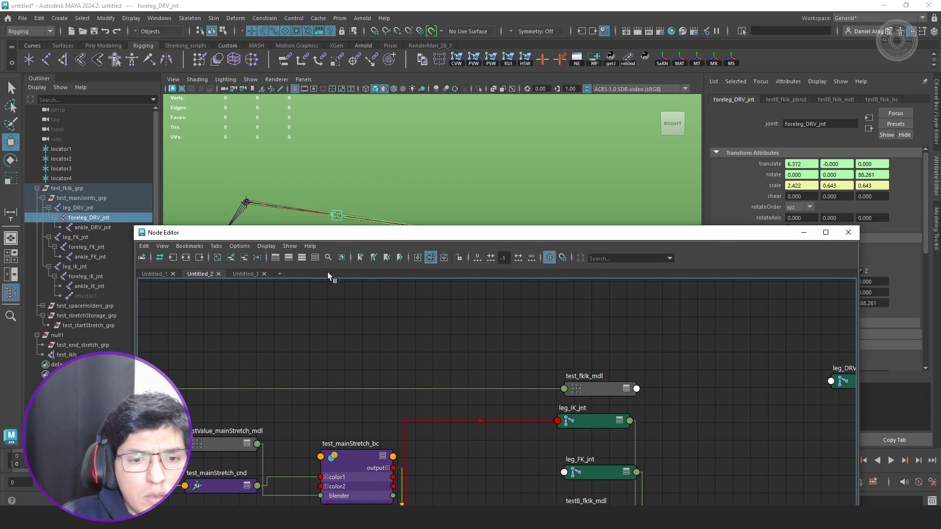
Lay out the Untitled_3 graph horizontally and expand foreleg_DRV_jnt's attributes.
{"action": "left_click", "coordinate": [230, 273]}
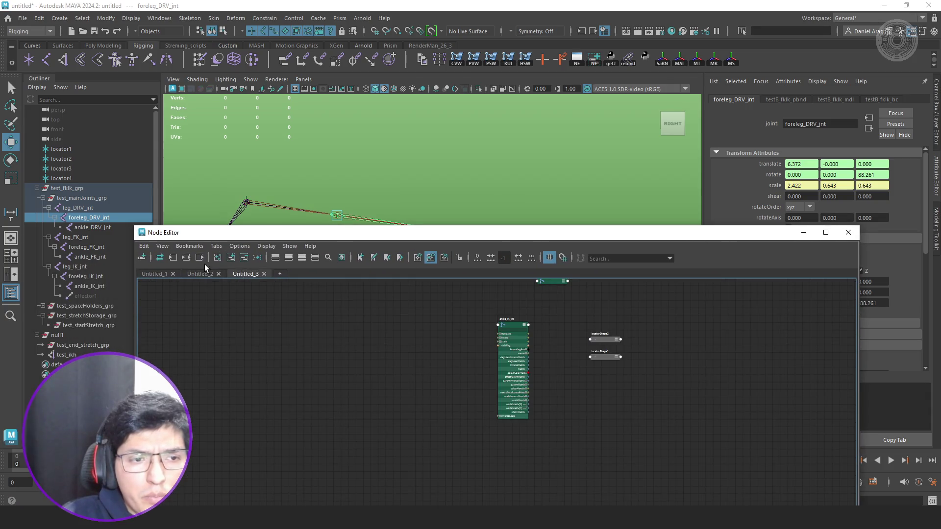
{"action": "left_click", "coordinate": [175, 257]}
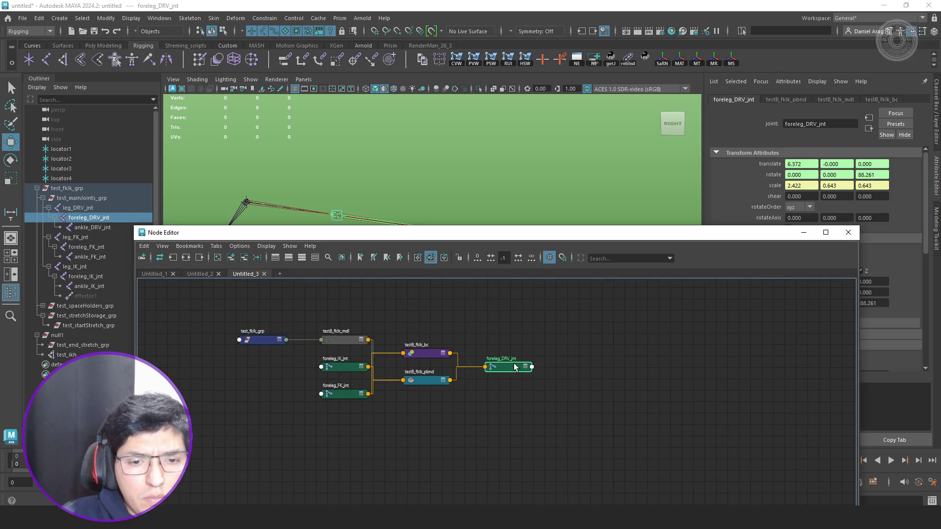
{"action": "key", "text": "3"}
{"action": "scroll", "coordinate": [556, 398], "scroll_direction": "up", "scroll_amount": 3}
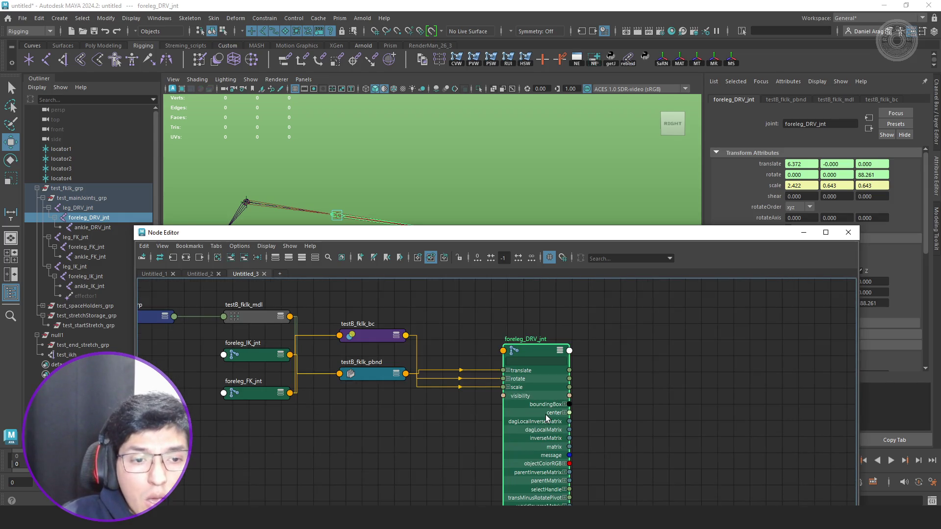
{"action": "left_click_drag", "start_coordinate": [548, 413], "coordinate": [589, 375]}
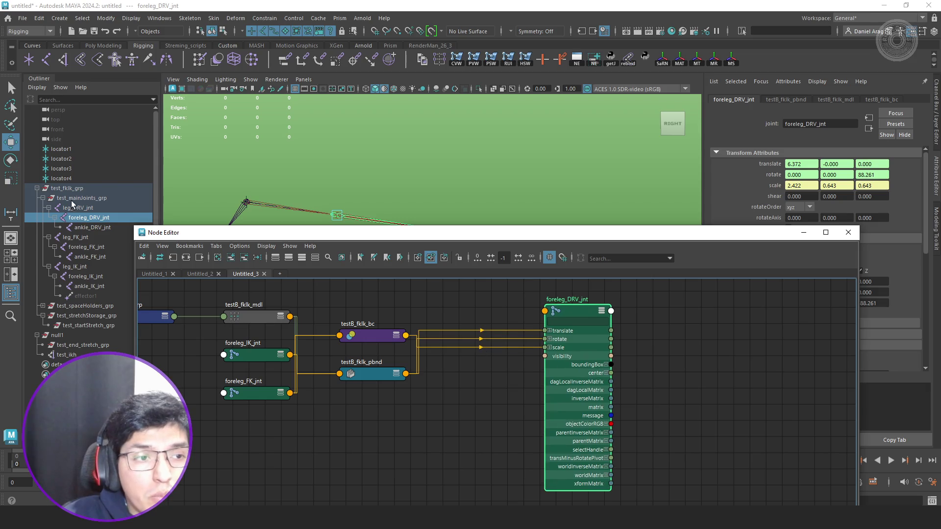
Add leg_DRV_jnt to the graph and position it above foreleg_DRV_jnt.
{"action": "left_click", "coordinate": [90, 210]}
{"action": "left_click", "coordinate": [232, 257]}
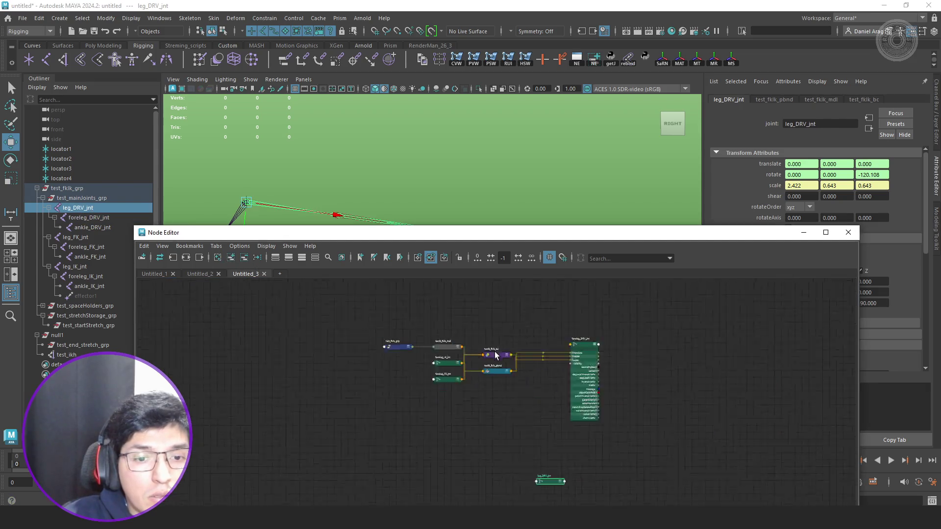
{"action": "left_click_drag", "start_coordinate": [534, 444], "coordinate": [501, 307]}
{"action": "scroll", "coordinate": [522, 323], "scroll_direction": "up", "scroll_amount": 5}
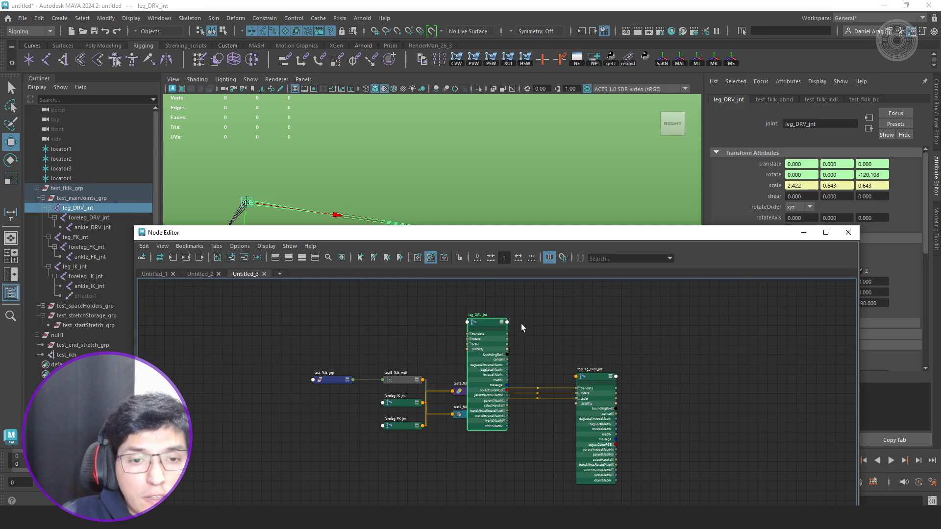
{"action": "middle_click_drag", "start_coordinate": [527, 376], "coordinate": [391, 316]}
{"action": "scroll", "coordinate": [391, 316], "scroll_direction": "up", "scroll_amount": 3}
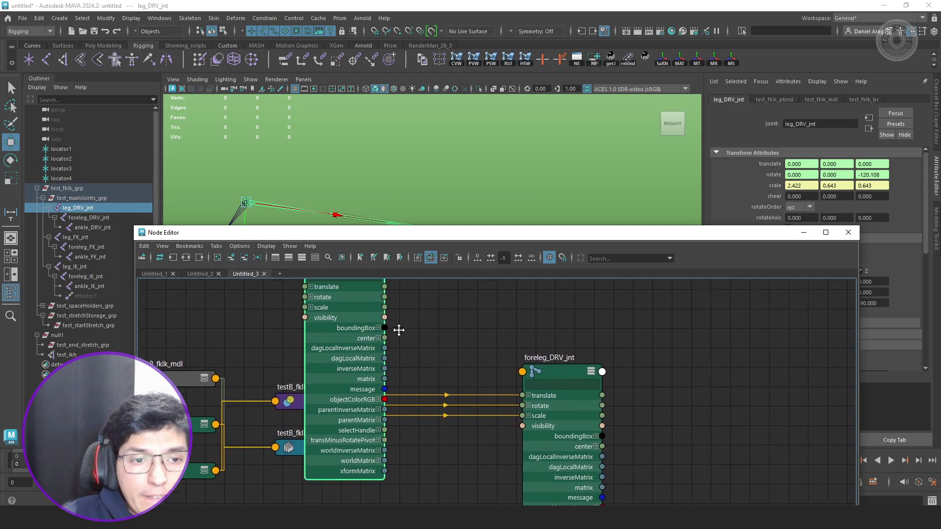
Connect leg_DRV_jnt's scale into foreleg_DRV_jnt's inverseScale.
{"action": "mouse_move", "coordinate": [378, 326]}
{"action": "left_mouse_down"}
{"action": "mouse_move", "coordinate": [520, 394]}
{"action": "mouse_move", "coordinate": [544, 396]}
{"action": "left_mouse_up"}
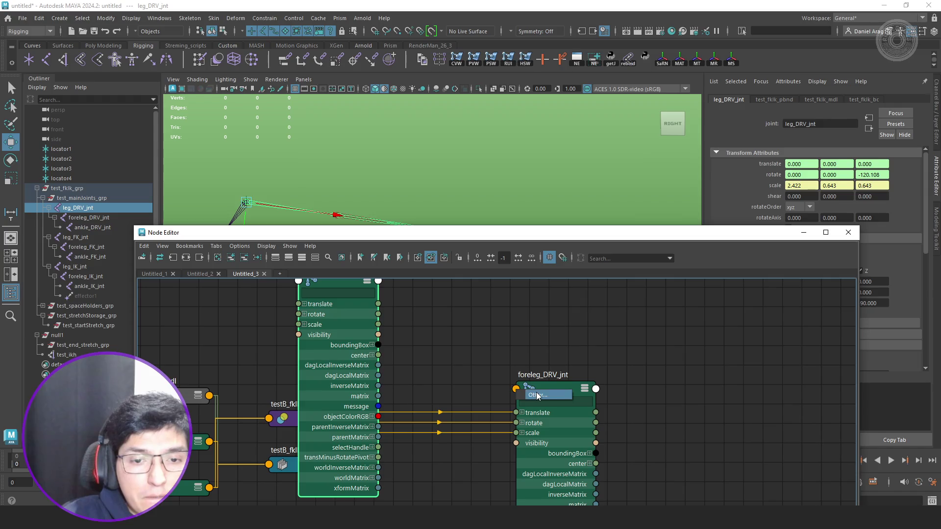
{"action": "scroll", "coordinate": [537, 322], "scroll_direction": "down", "scroll_amount": 10}
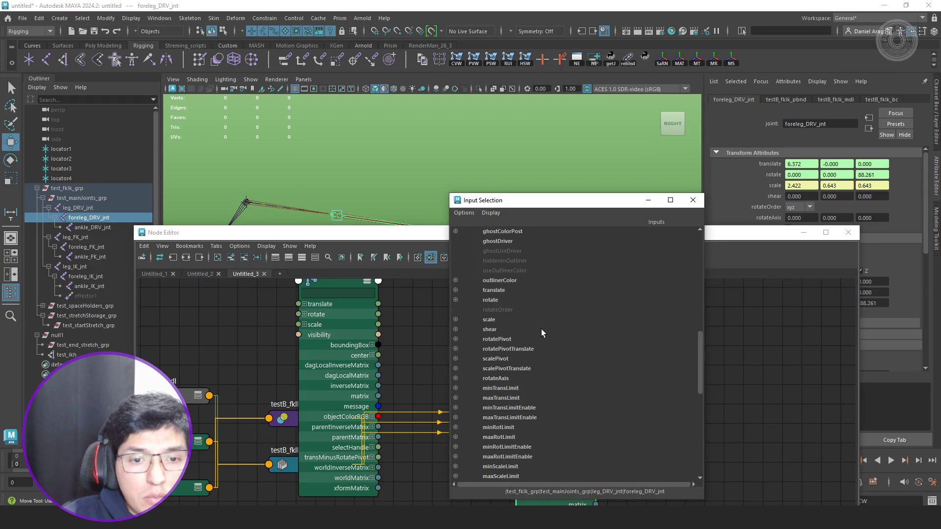
{"action": "scroll", "coordinate": [542, 330], "scroll_direction": "down", "scroll_amount": 8}
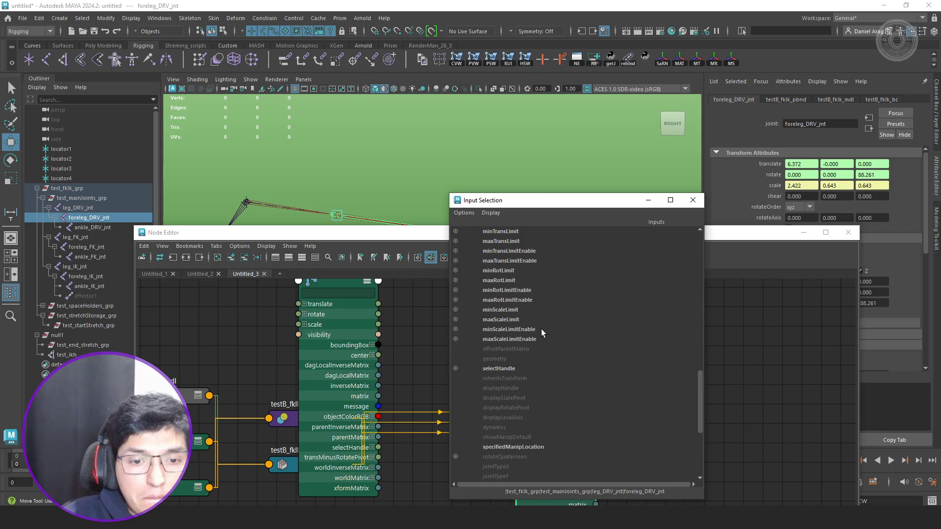
{"action": "scroll", "coordinate": [541, 329], "scroll_direction": "down", "scroll_amount": 3}
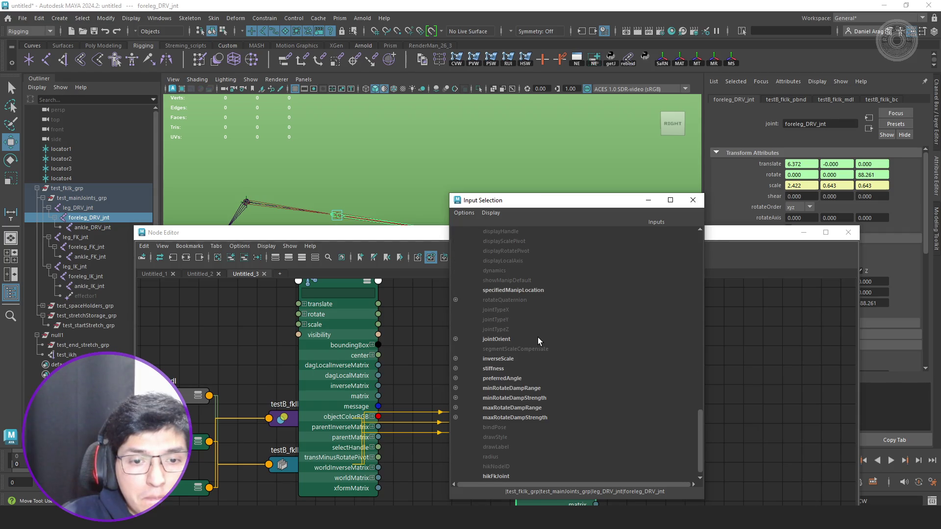
{"action": "left_click", "coordinate": [517, 359]}
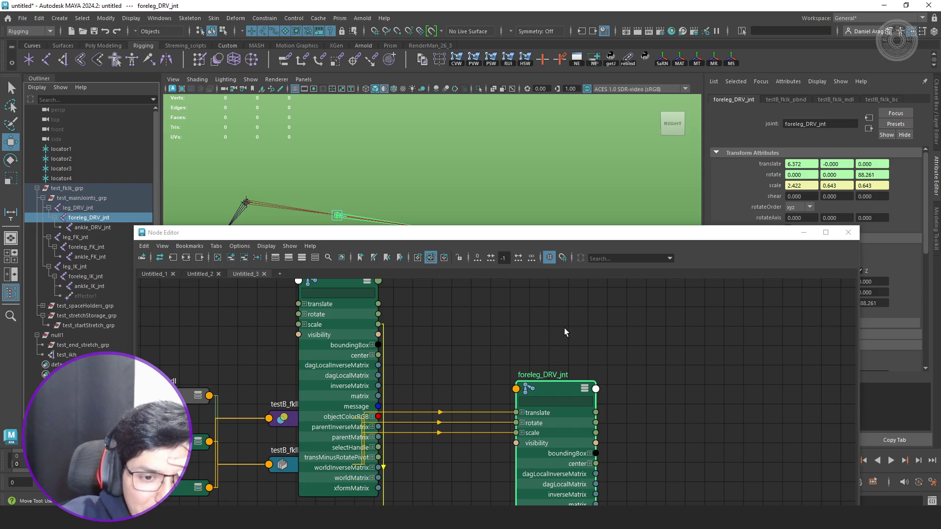
Select the leg, foreleg and ankle IK joints and start a new Untitled_4 graph.
{"action": "left_click_drag", "start_coordinate": [93, 277], "coordinate": [93, 282]}
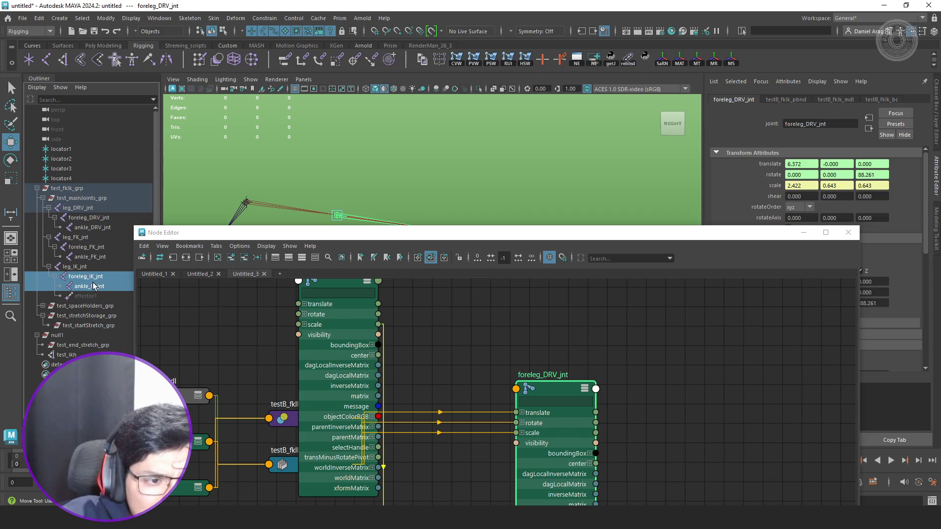
{"action": "left_click", "coordinate": [87, 269], "text": "shift"}
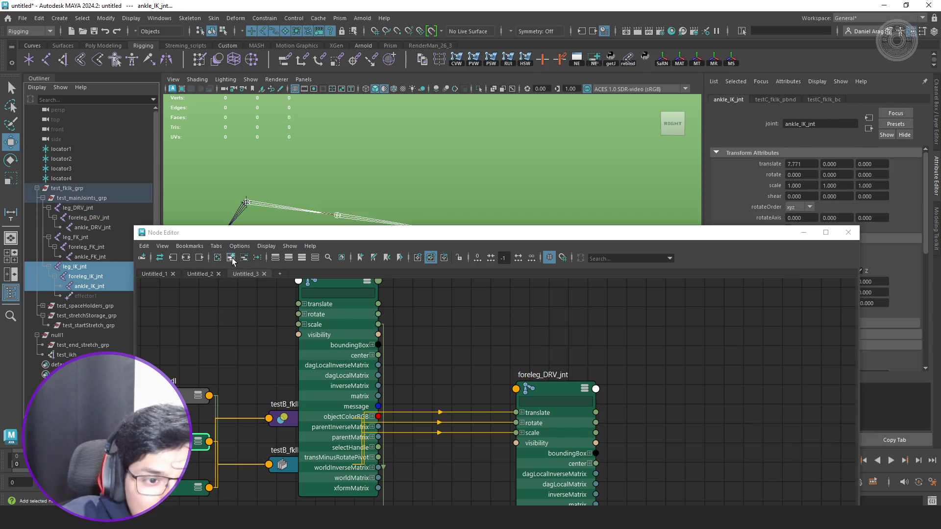
{"action": "left_click", "coordinate": [279, 274]}
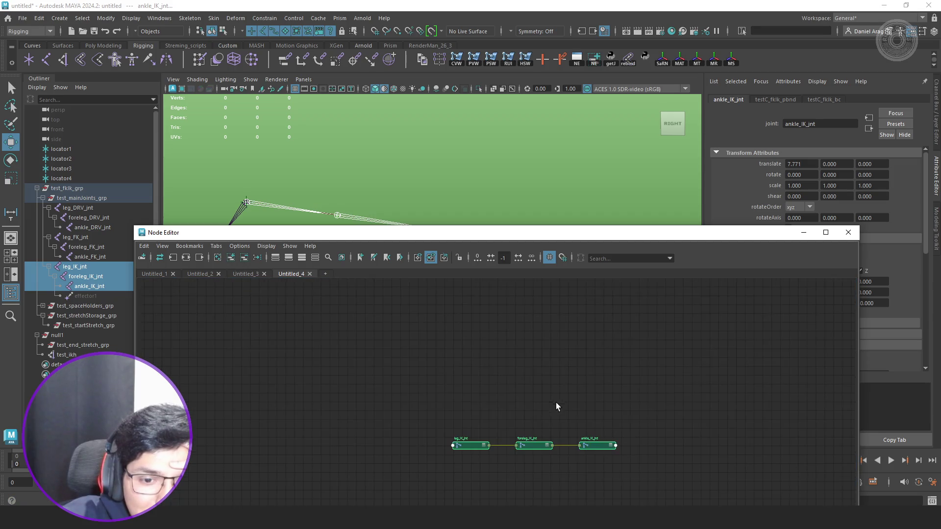
Graph the IK and DRV leg joints in Untitled_4, inspect foreleg_IK_jnt's connections, and close the Node Editor.
{"action": "middle_click_drag", "start_coordinate": [557, 405], "coordinate": [492, 372]}
{"action": "scroll", "coordinate": [491, 372], "scroll_direction": "up", "scroll_amount": 4}
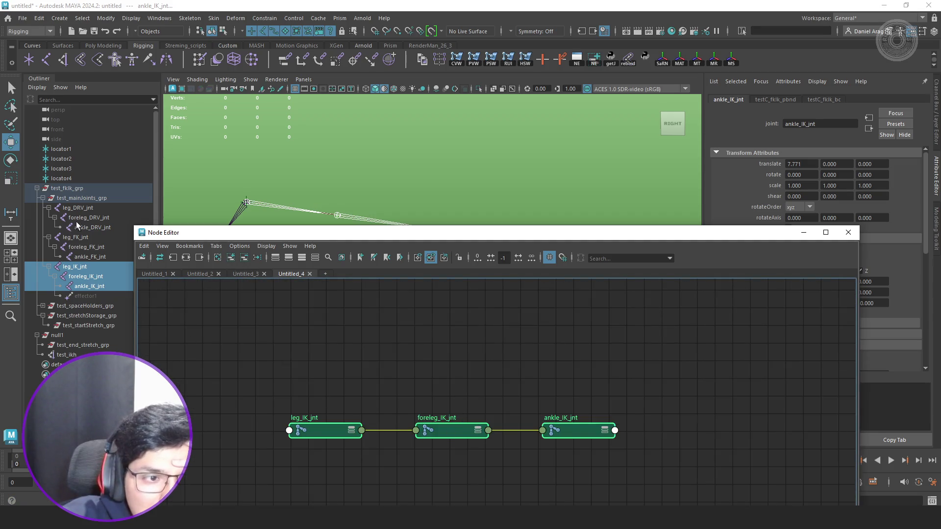
{"action": "left_click_drag", "start_coordinate": [79, 228], "coordinate": [86, 208]}
{"action": "left_click", "coordinate": [228, 257]}
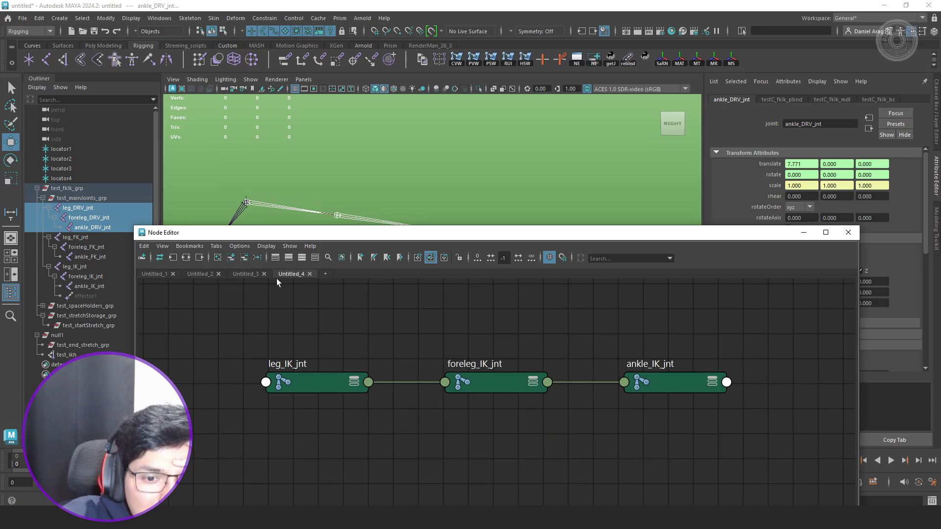
{"action": "mouse_move", "coordinate": [492, 381]}
{"action": "left_mouse_down"}
{"action": "mouse_move", "coordinate": [487, 349]}
{"action": "mouse_move", "coordinate": [504, 356]}
{"action": "left_mouse_up"}
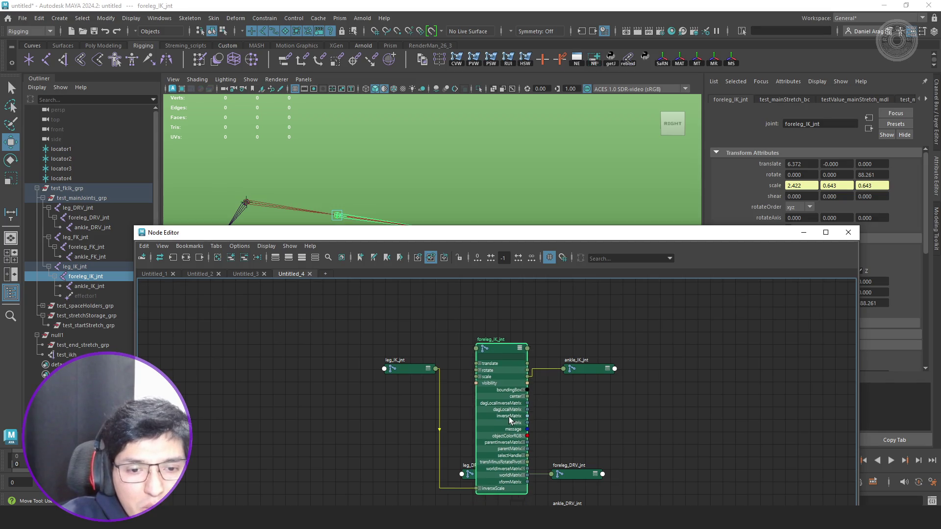
{"action": "key", "text": "1"}
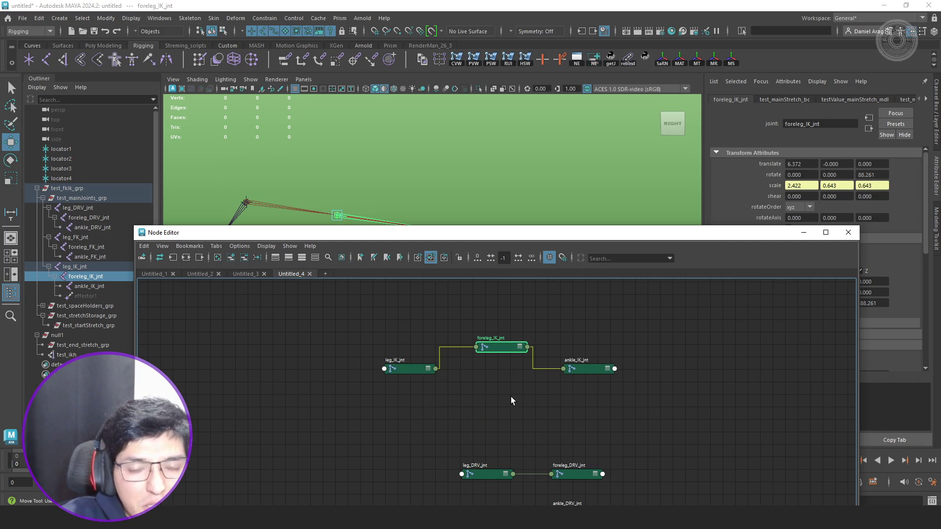
{"action": "left_click", "coordinate": [850, 233]}
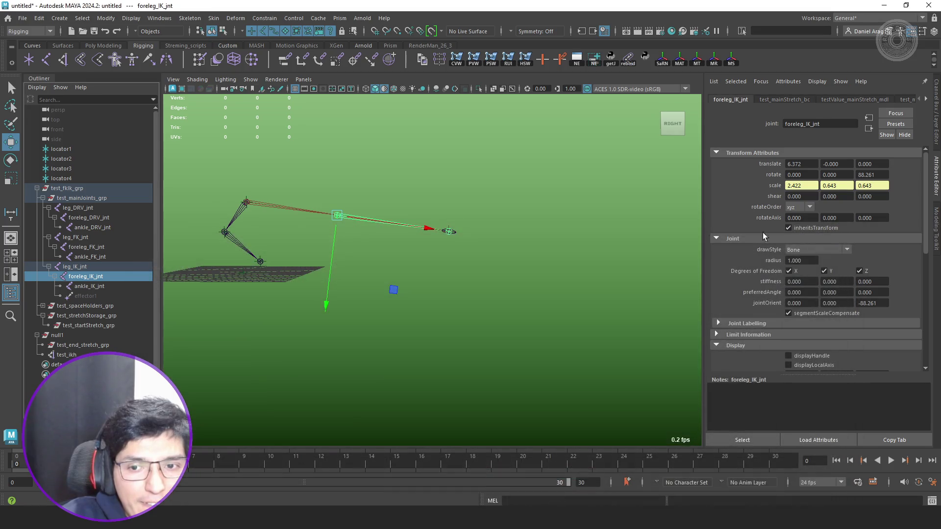
Delete the test_fkIk_grp rig and null1 from the scene.
{"action": "left_click", "coordinate": [510, 173]}
{"action": "left_click", "coordinate": [78, 190]}
{"action": "left_click", "coordinate": [37, 188]}
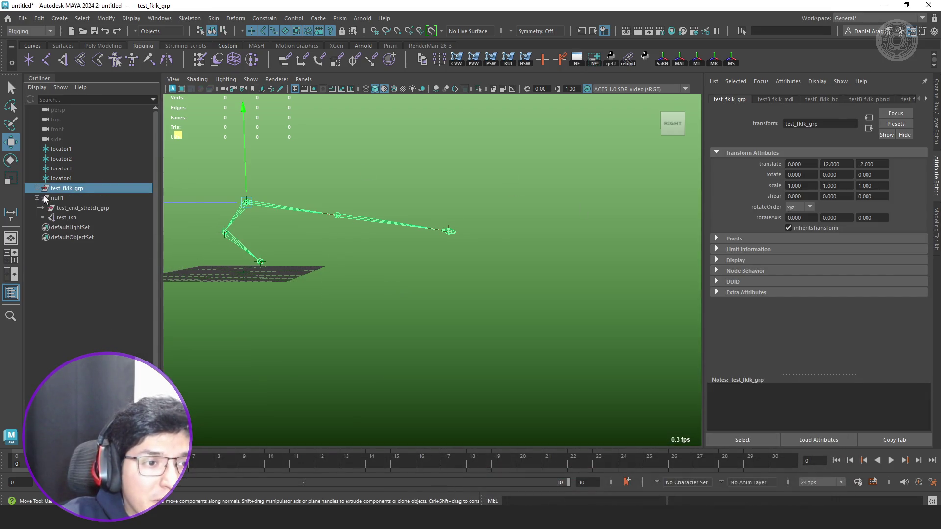
{"action": "left_click", "coordinate": [76, 197], "text": "ctrl"}
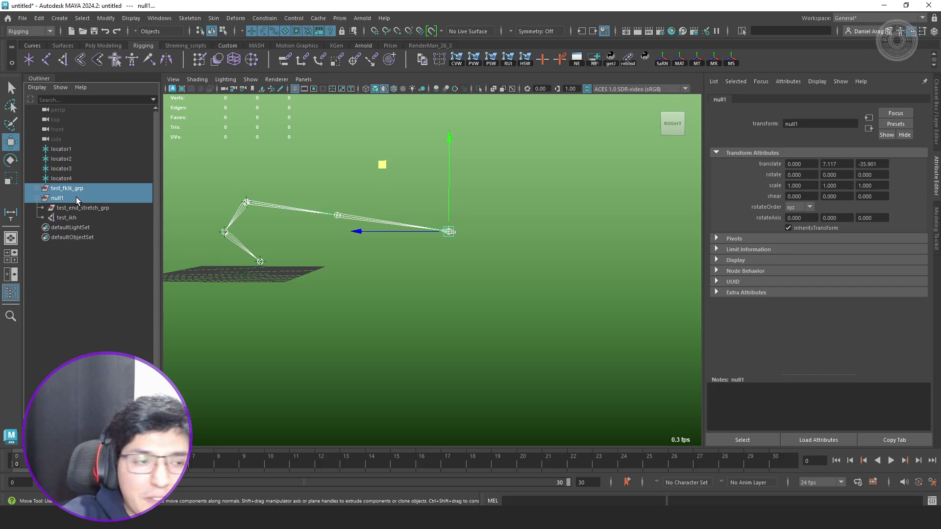
{"action": "key", "text": "Delete"}
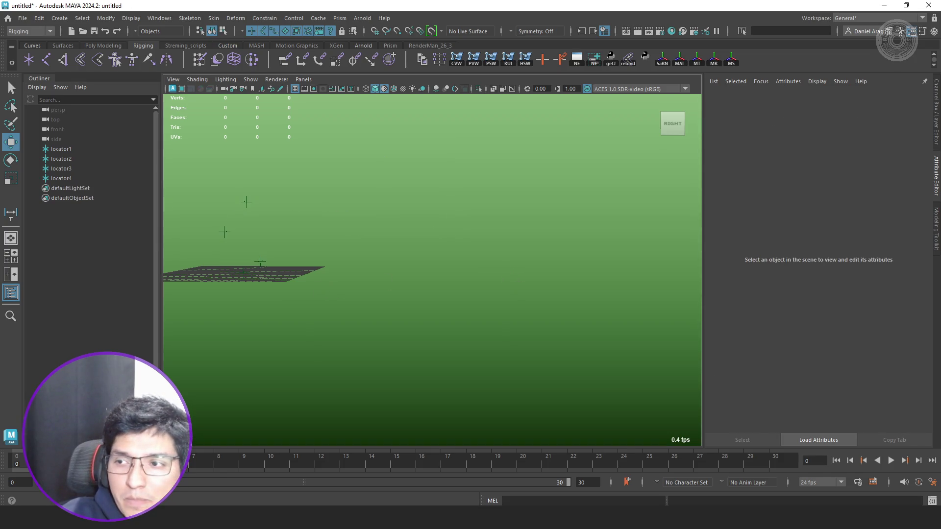
Rebuild the test leg rig by rerunning the rig-building script in the Script Editor.
{"action": "left_click", "coordinate": [931, 501]}
{"action": "left_click_drag", "start_coordinate": [826, 202], "coordinate": [811, 200]}
{"action": "left_click", "coordinate": [750, 219]}
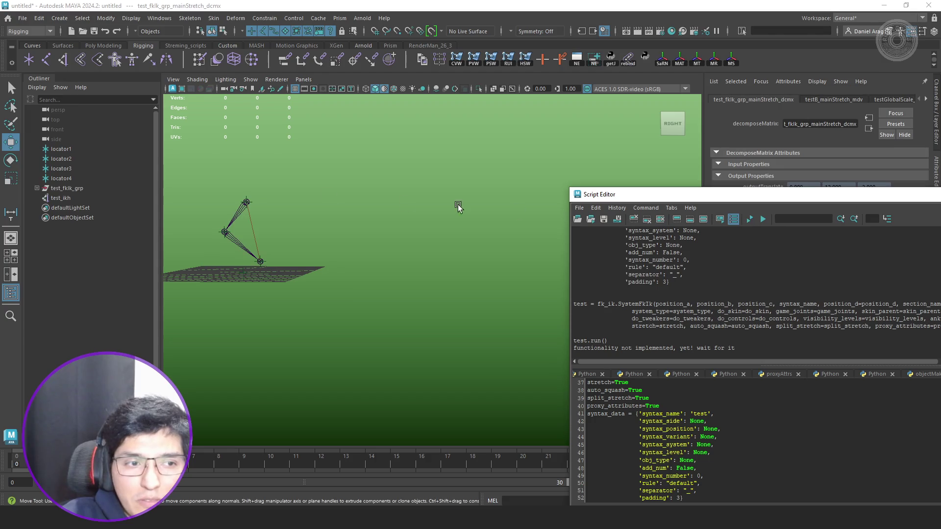
{"action": "mouse_move", "coordinate": [209, 195]}
{"action": "left_mouse_down", "text": "alt"}
{"action": "mouse_move", "coordinate": [334, 244]}
{"action": "mouse_move", "coordinate": [326, 252]}
{"action": "left_mouse_up", "text": "alt"}
Select the leg, foreleg and ankle DRV joints together.
{"action": "left_click", "coordinate": [329, 232]}
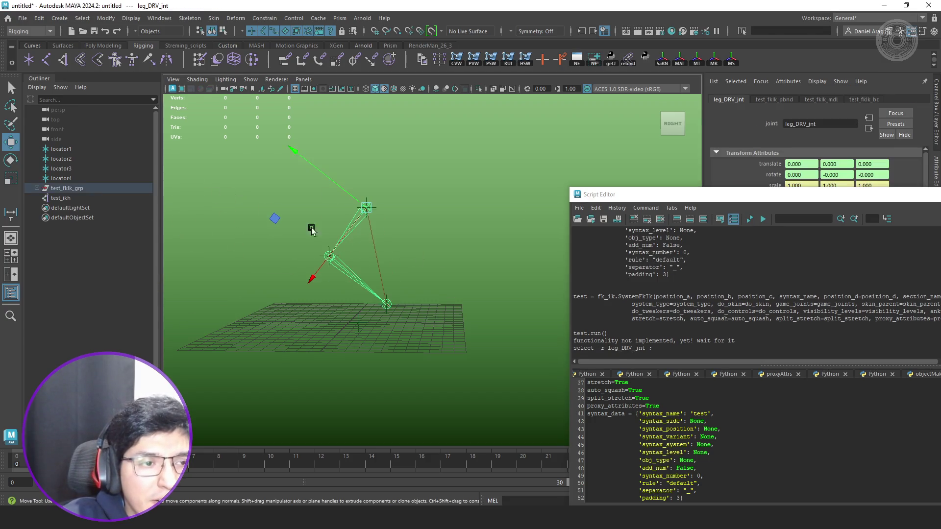
{"action": "left_click", "coordinate": [49, 209]}
{"action": "left_click", "coordinate": [94, 227], "text": "shift"}
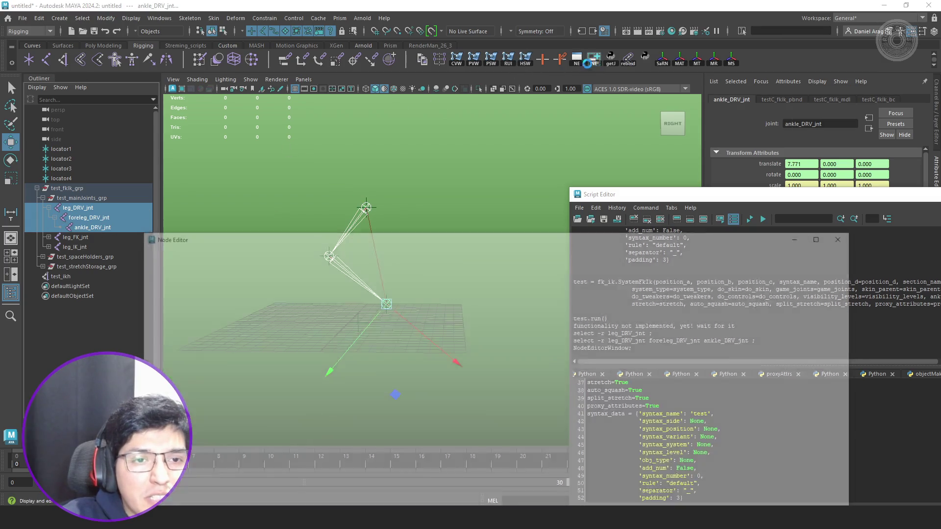
{"action": "left_click", "coordinate": [594, 59]}
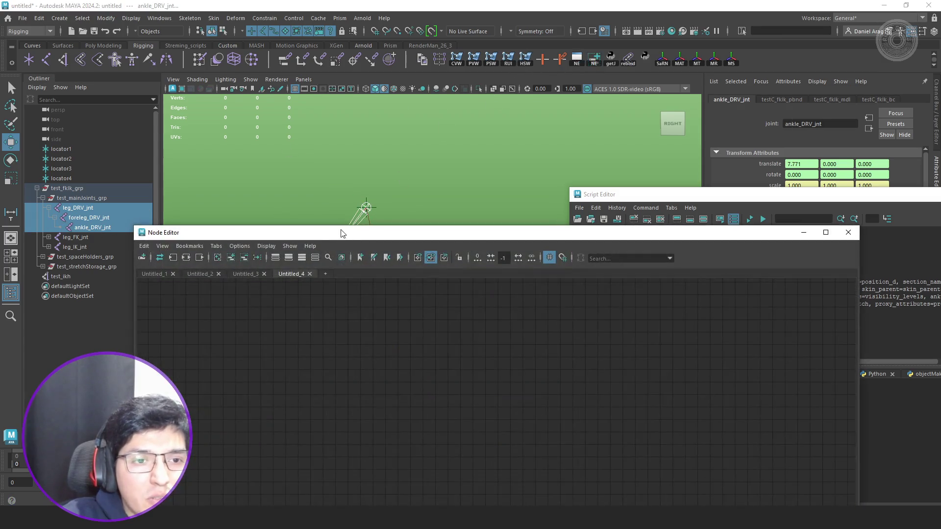
Load the DRV, IK and FK leg, foreleg and ankle joints into the node graph.
{"action": "left_click", "coordinate": [230, 259]}
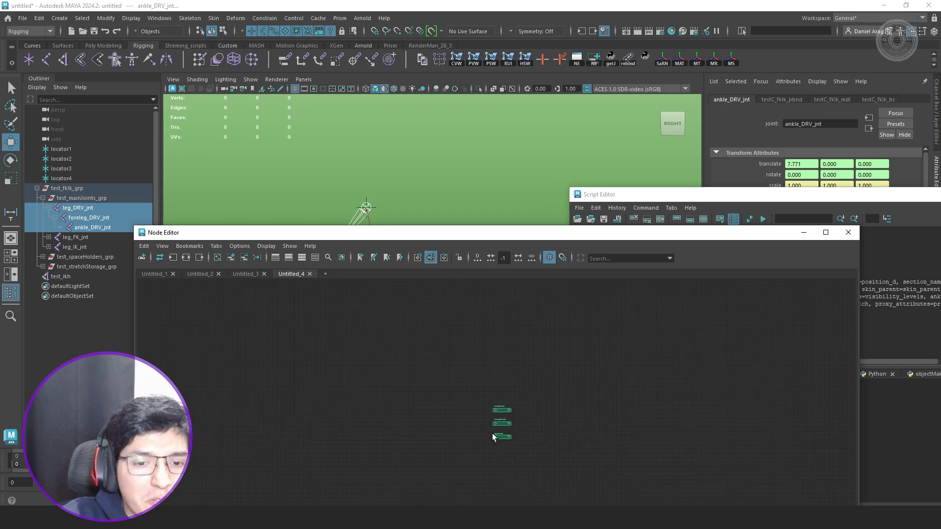
{"action": "left_click", "coordinate": [47, 246]}
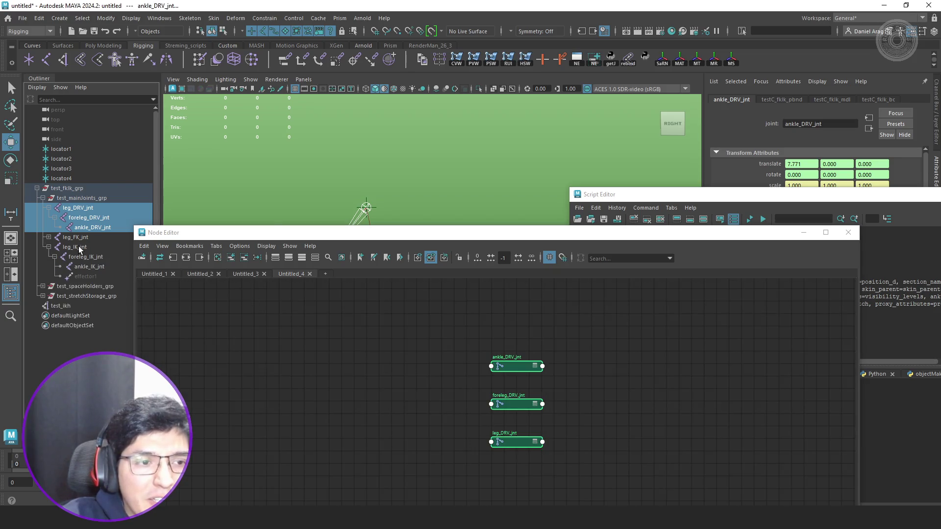
{"action": "left_click", "coordinate": [86, 247]}
{"action": "left_click", "coordinate": [94, 267], "text": "shift"}
{"action": "left_click", "coordinate": [232, 258]}
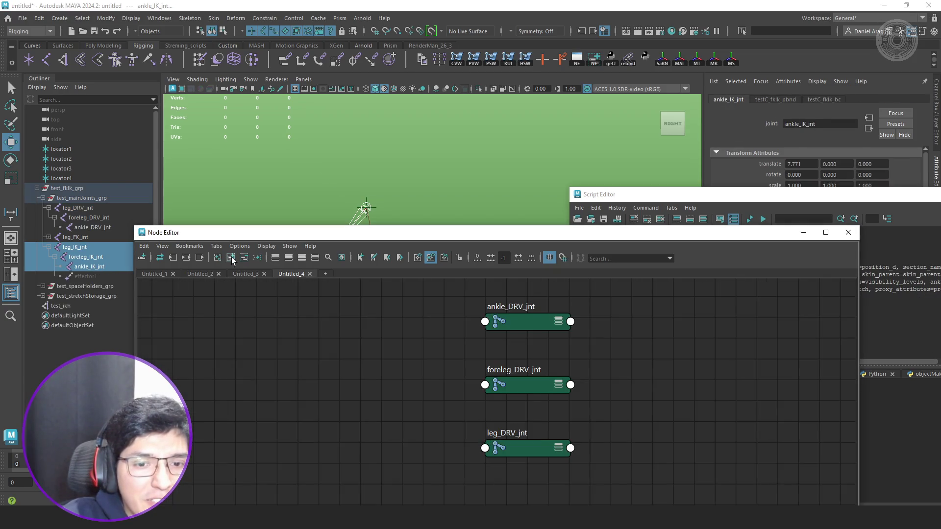
{"action": "left_click", "coordinate": [49, 238]}
{"action": "left_click", "coordinate": [74, 237]}
{"action": "left_click", "coordinate": [90, 257], "text": "shift"}
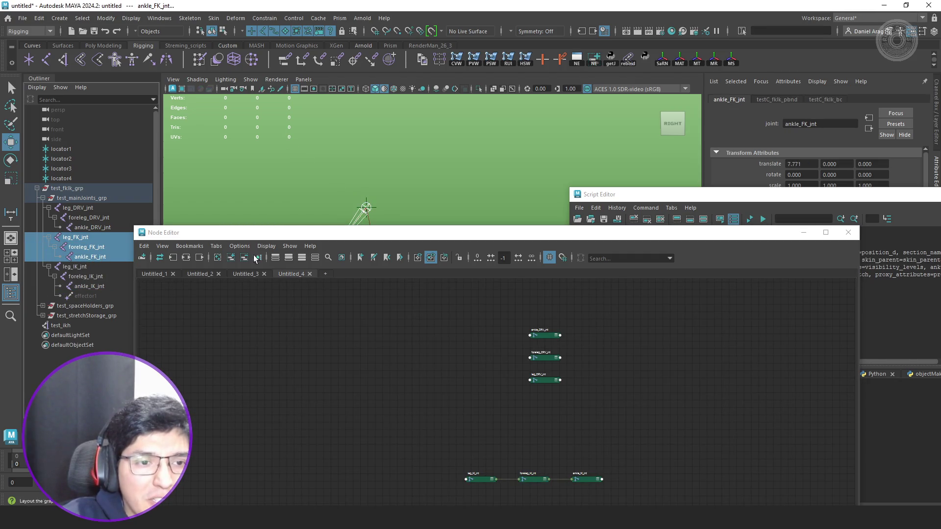
{"action": "left_click", "coordinate": [232, 258]}
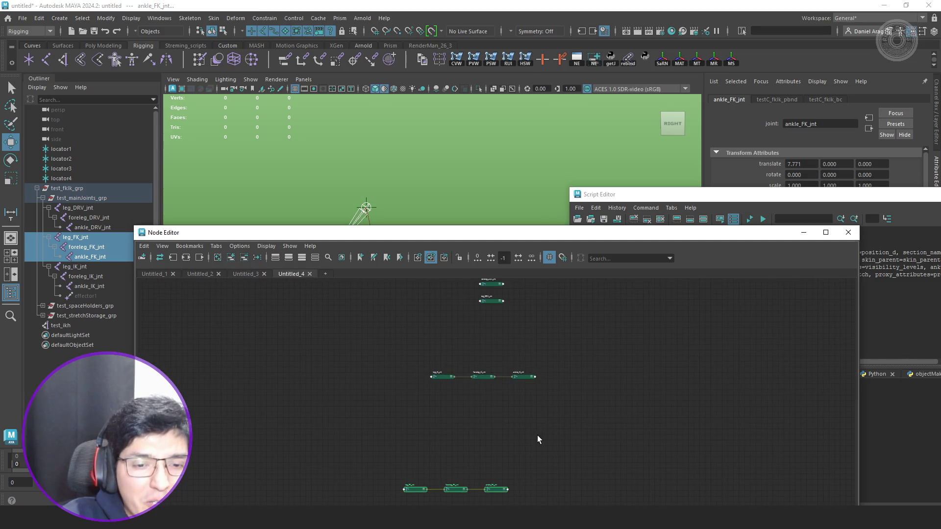
Close the Untitled_4, Untitled_3 and Untitled_2 tabs, clear Untitled_1, and switch to PyCharm.
{"action": "left_click", "coordinate": [310, 274]}
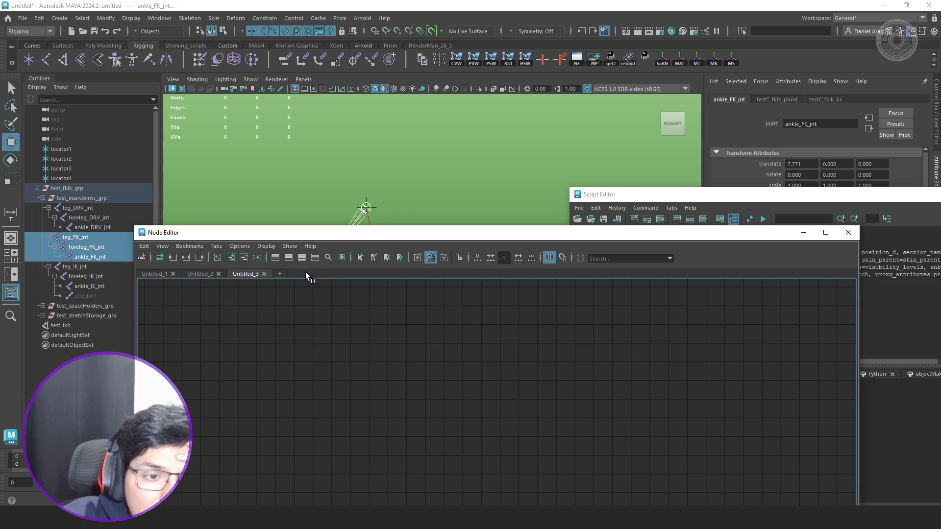
{"action": "left_click", "coordinate": [263, 274]}
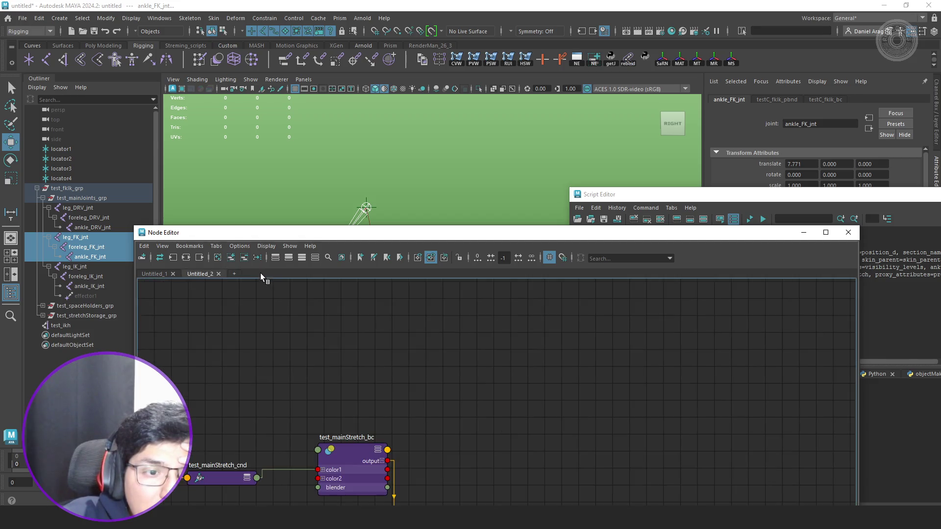
{"action": "left_click", "coordinate": [218, 274]}
{"action": "left_click", "coordinate": [173, 273]}
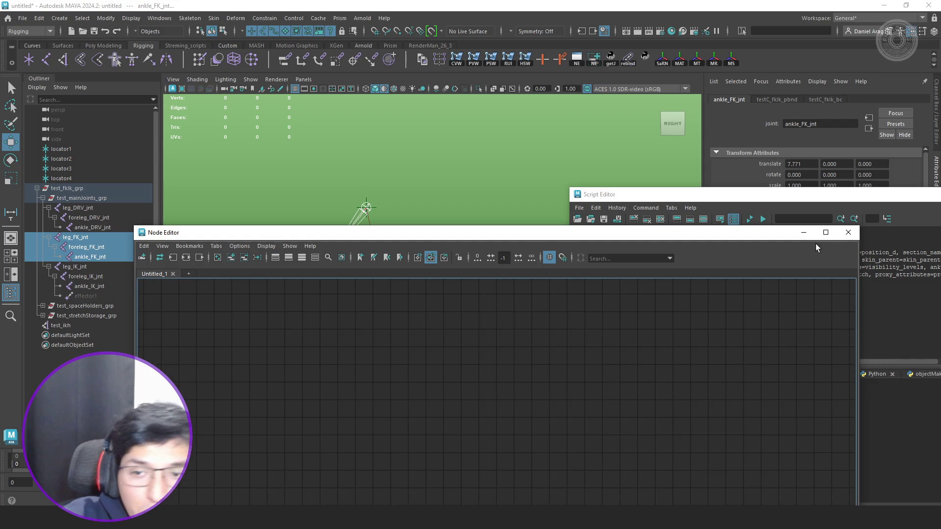
{"action": "left_click", "coordinate": [848, 232]}
{"action": "key", "text": "alt+Tab"}
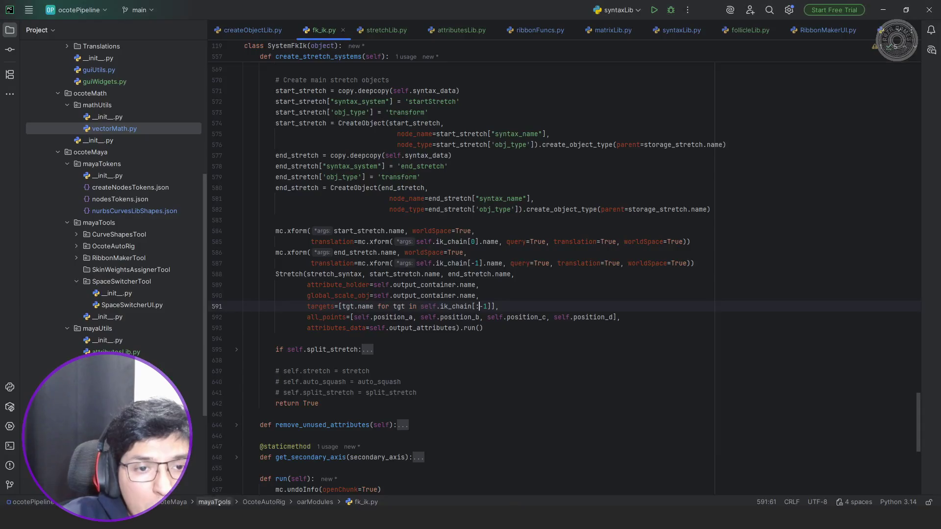
Fold create_fk_ik_chain and unfold create_drv_chain in fk_ik.py.
{"action": "scroll", "coordinate": [435, 219], "scroll_direction": "up", "scroll_amount": 10}
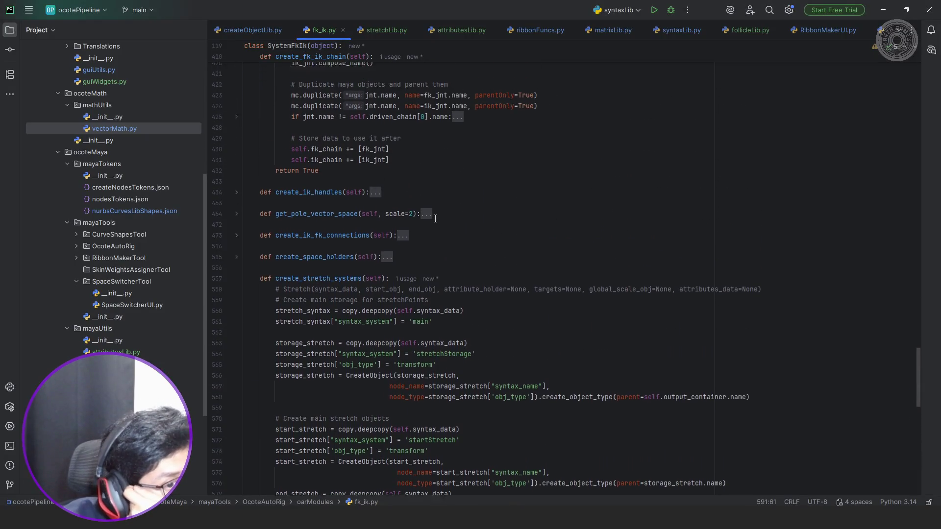
{"action": "scroll", "coordinate": [435, 218], "scroll_direction": "up", "scroll_amount": 9}
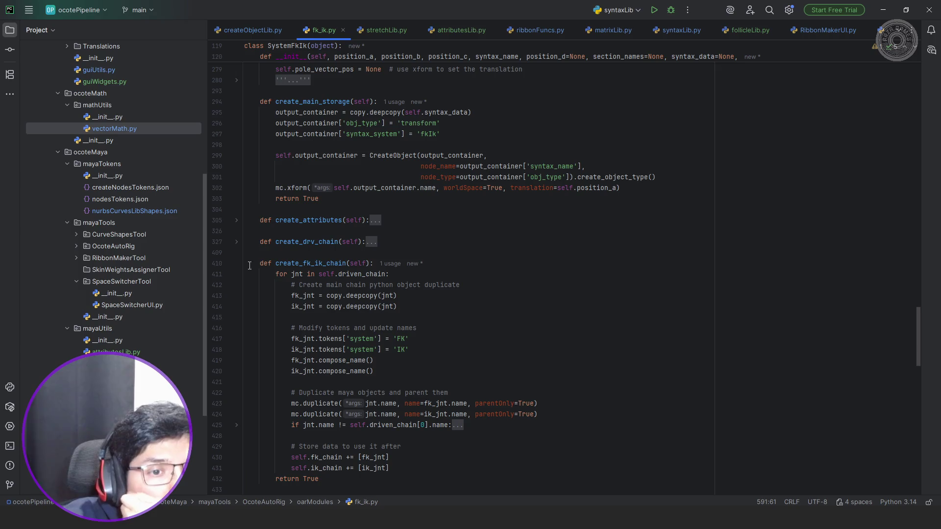
{"action": "left_click", "coordinate": [237, 264]}
{"action": "left_click", "coordinate": [373, 243]}
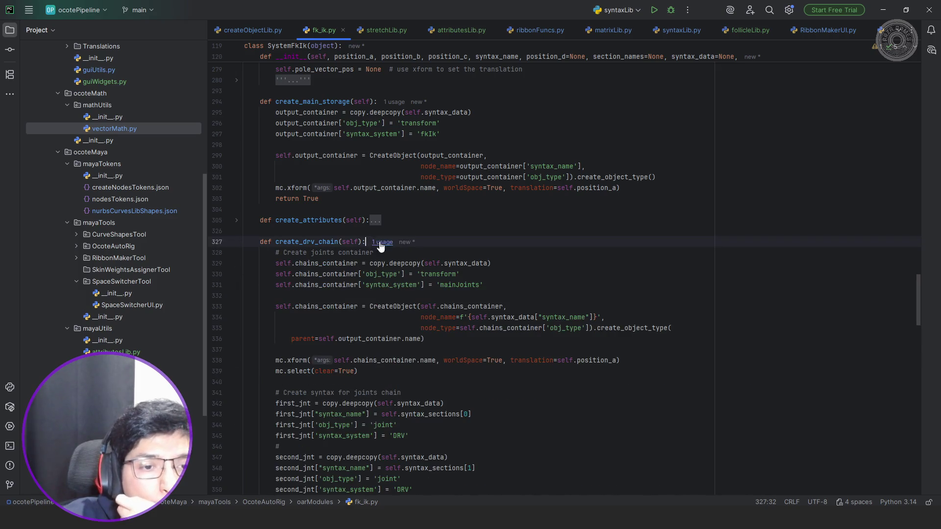
{"action": "scroll", "coordinate": [486, 240], "scroll_direction": "down", "scroll_amount": 1}
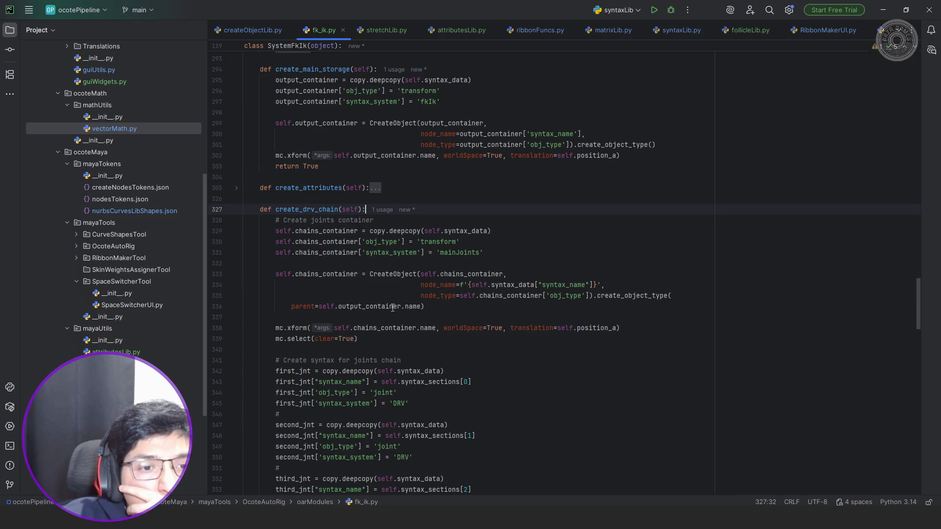
Highlight where output_container and chains_container are used in create_drv_chain.
{"action": "mouse_move", "coordinate": [412, 309]}
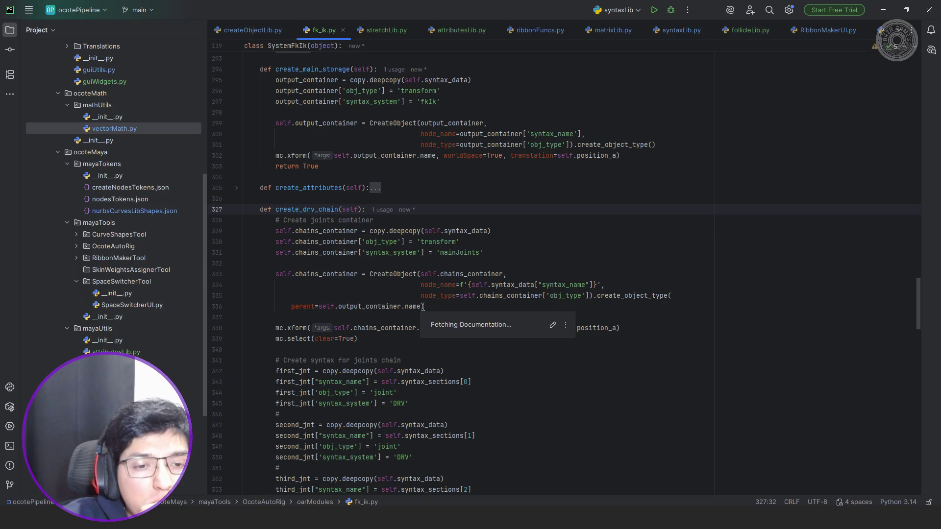
{"action": "left_click", "coordinate": [378, 307]}
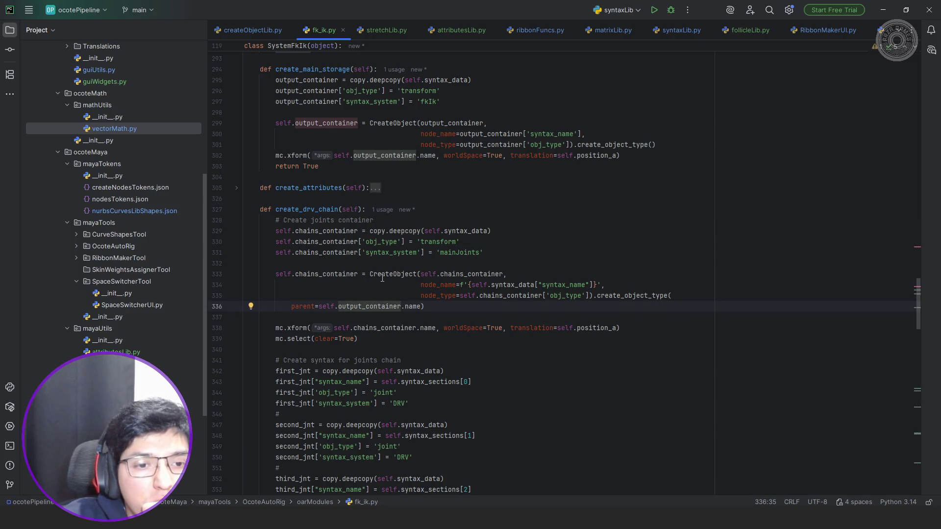
{"action": "double_click", "coordinate": [354, 328]}
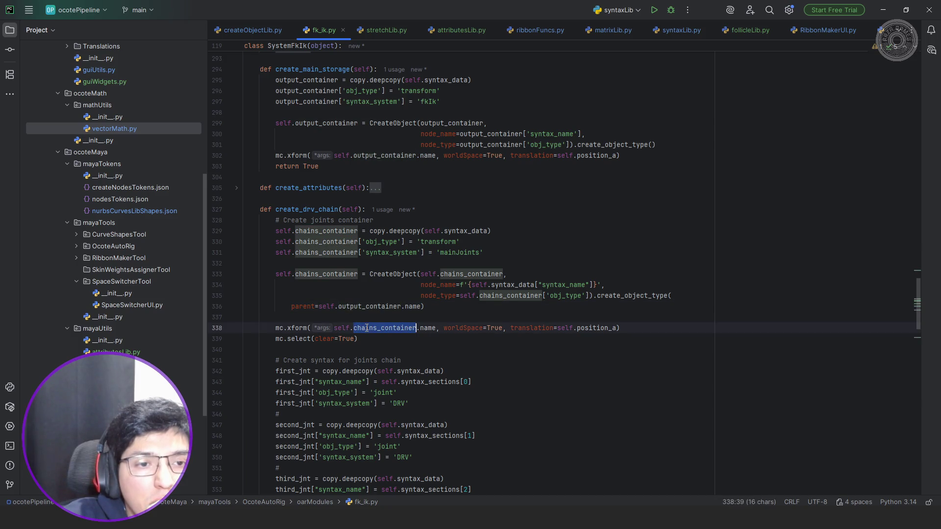
Read down to the method's return and unfold the fourth_jnt else block.
{"action": "scroll", "coordinate": [411, 265], "scroll_direction": "down", "scroll_amount": 3}
{"action": "scroll", "coordinate": [411, 266], "scroll_direction": "down", "scroll_amount": 2}
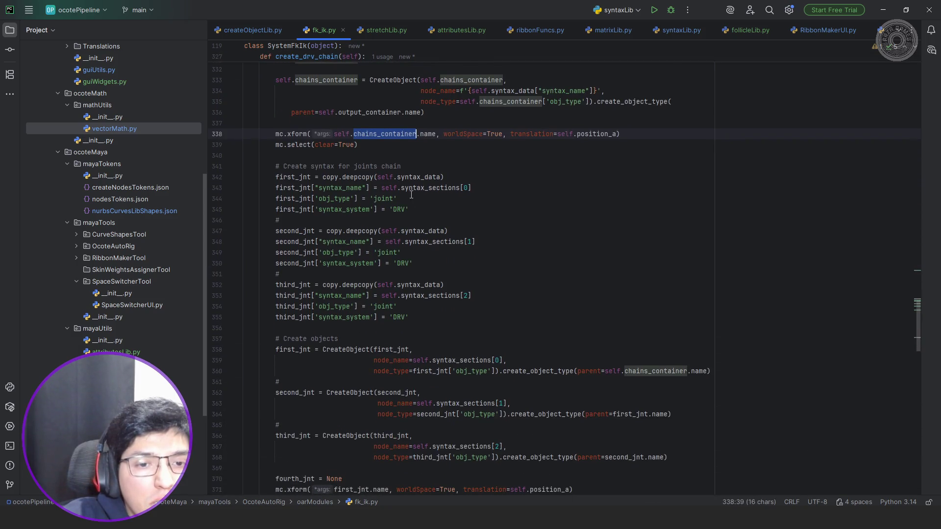
{"action": "scroll", "coordinate": [421, 213], "scroll_direction": "down", "scroll_amount": 3}
{"action": "scroll", "coordinate": [422, 212], "scroll_direction": "down", "scroll_amount": 2}
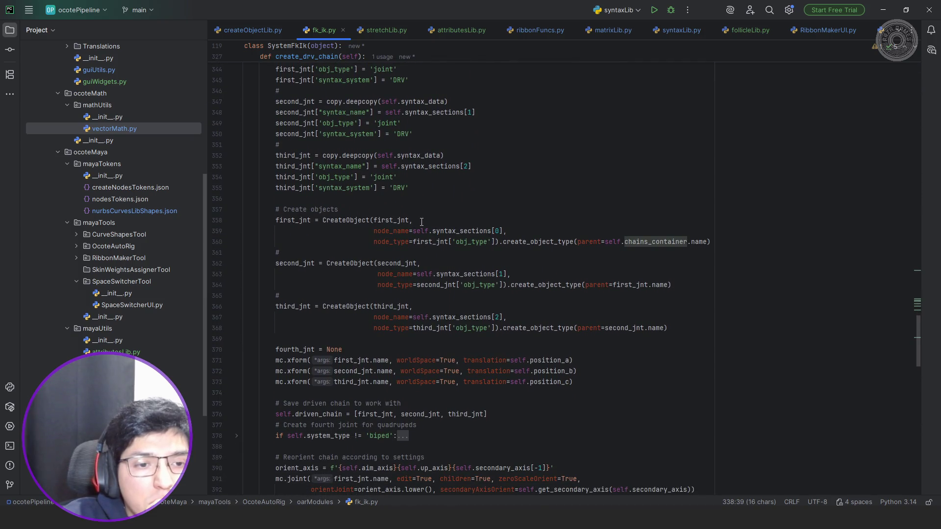
{"action": "scroll", "coordinate": [422, 222], "scroll_direction": "down", "scroll_amount": 5}
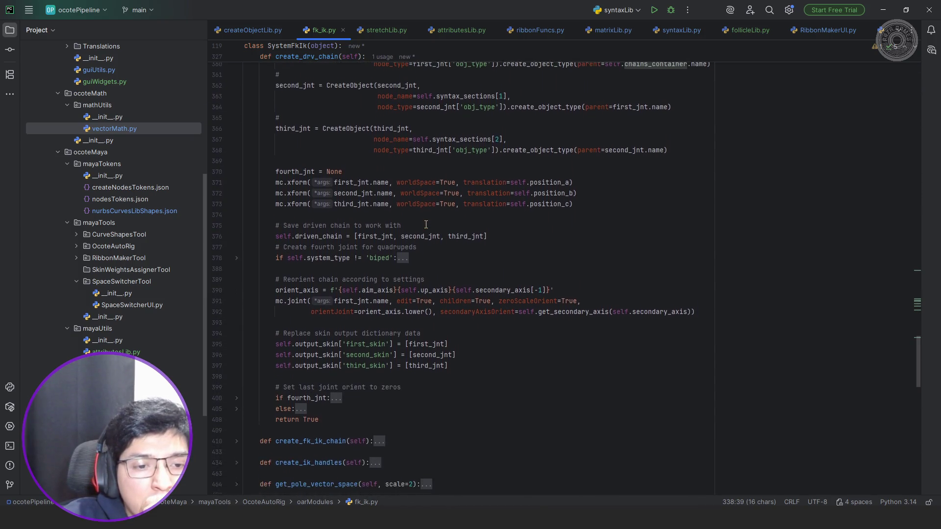
{"action": "scroll", "coordinate": [425, 225], "scroll_direction": "down", "scroll_amount": 1}
{"action": "scroll", "coordinate": [367, 335], "scroll_direction": "down", "scroll_amount": 1}
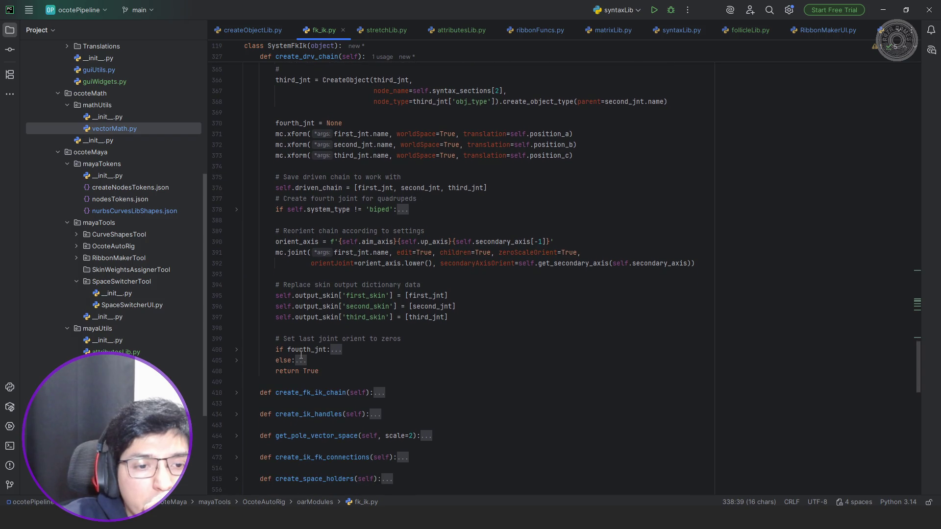
{"action": "left_click", "coordinate": [300, 361]}
After the orient code, add a 'Connect scale to inverse scale' comment and a 'for jnt in self.driven_chain:' loop.
{"action": "left_click", "coordinate": [337, 351]}
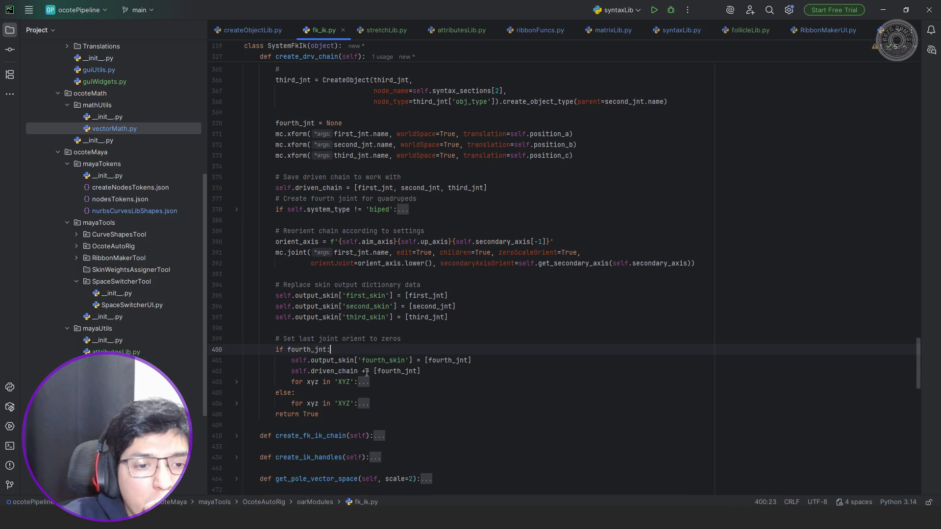
{"action": "left_click", "coordinate": [392, 408]}
{"action": "key", "text": "Return"}
{"action": "key", "text": "Return"}
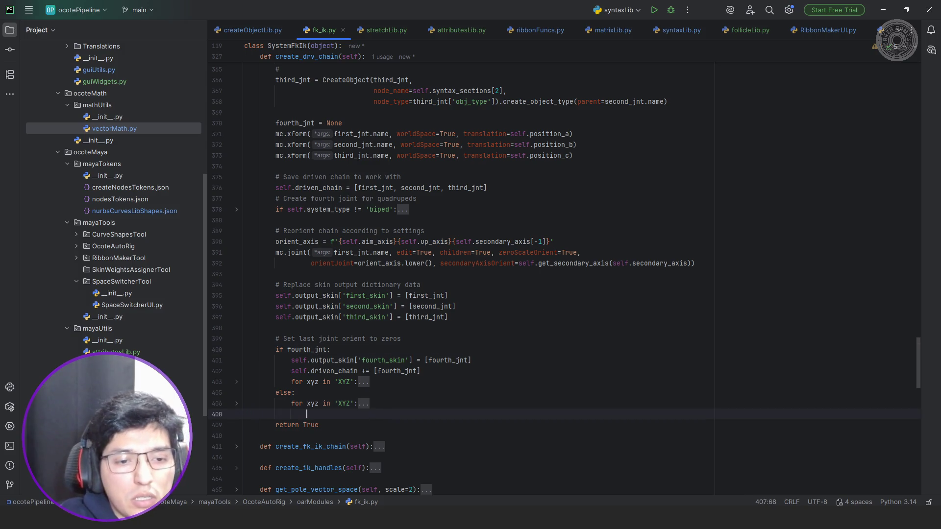
{"action": "key", "text": "BackSpace"}
{"action": "type", "text": "#"}
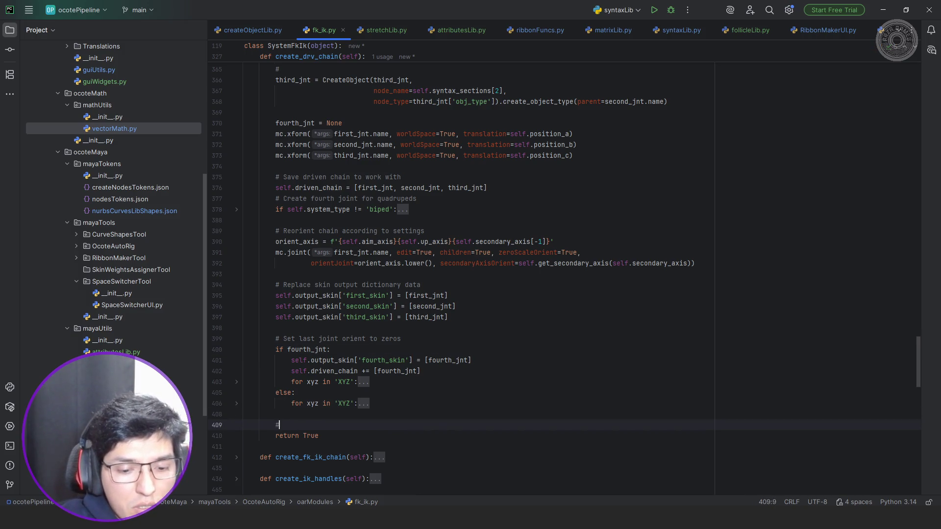
{"action": "type", "text": "Conect scale"}
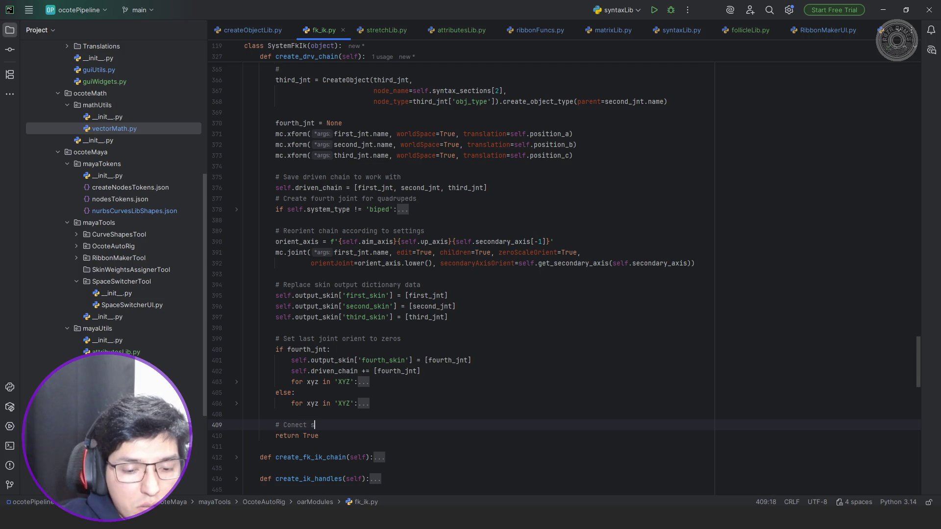
{"action": "type", "text": " to inver"}
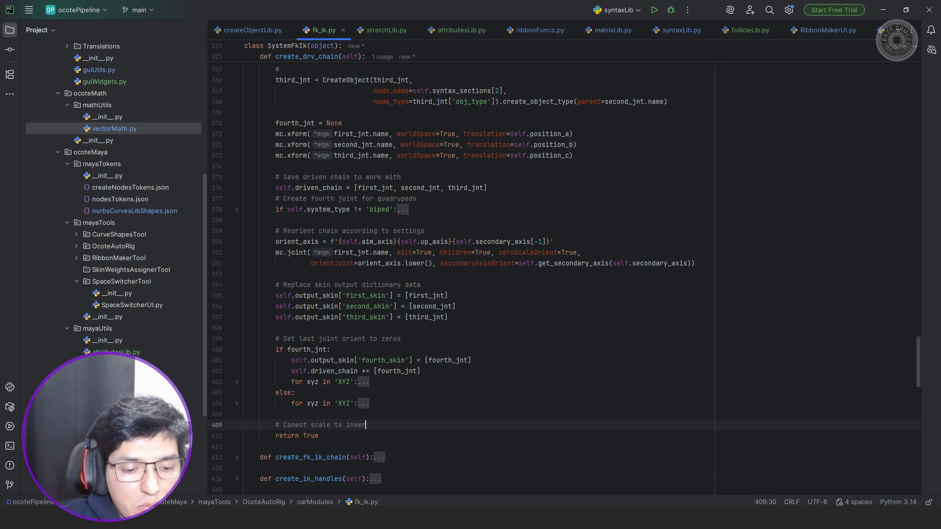
{"action": "type", "text": "se scale"}
{"action": "key", "text": "Return"}
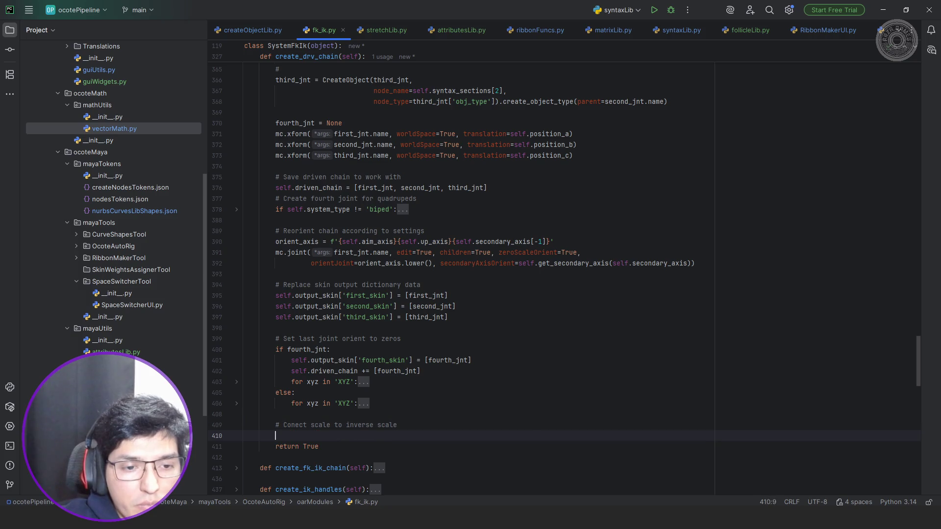
{"action": "type", "text": "for"}
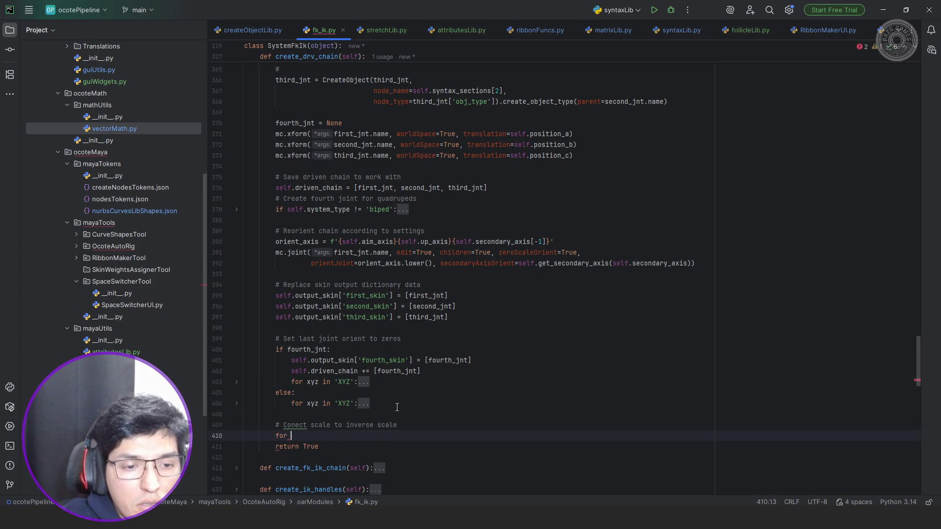
{"action": "type", "text": " jnt in "}
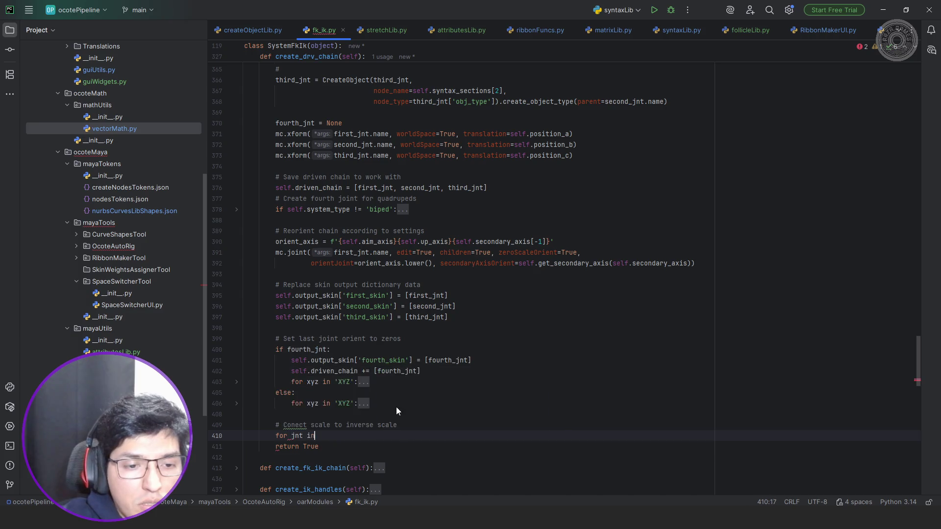
{"action": "type", "text": "self.driven_chain:"}
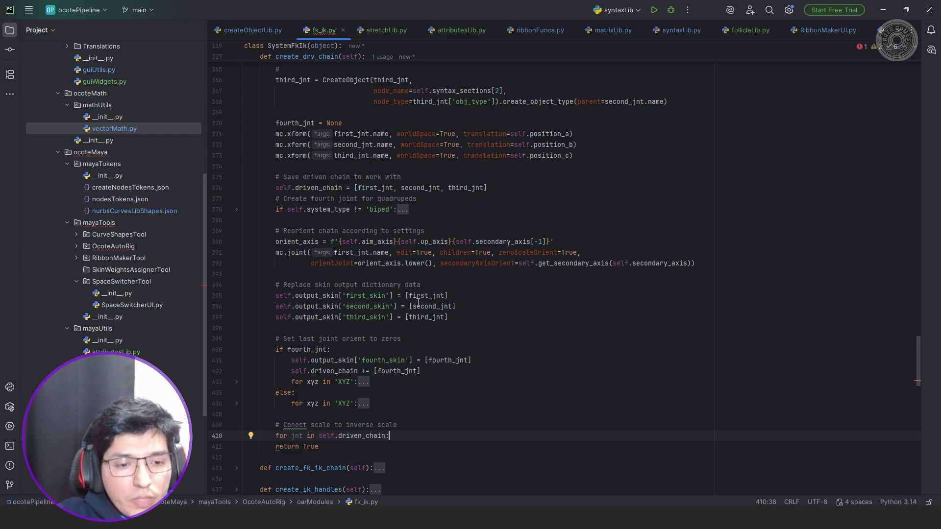
Fix the 'Conect' typo and change the loop to 'for n, jnt in enumerate(self.driven_chain):'.
{"action": "left_click", "coordinate": [297, 426]}
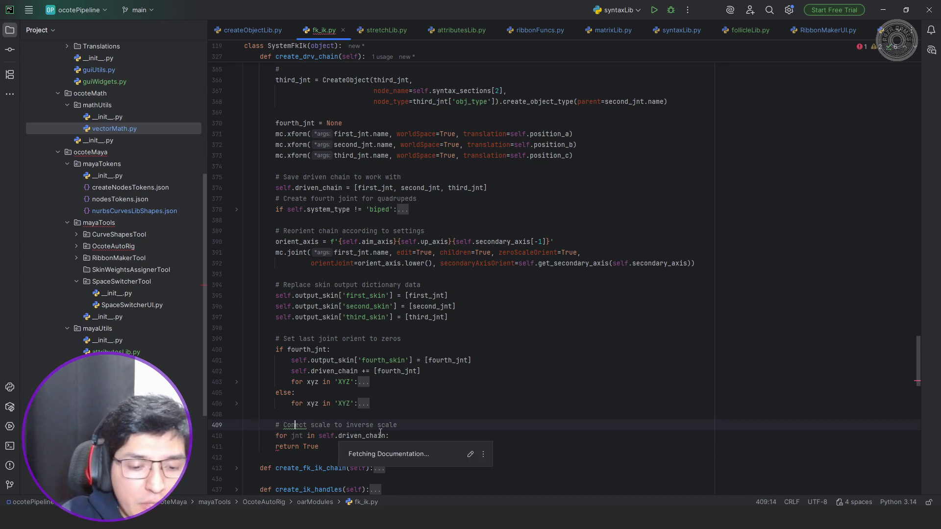
{"action": "type", "text": "n"}
{"action": "left_click", "coordinate": [299, 436]}
{"action": "type", "text": "n,"}
{"action": "left_click_drag", "start_coordinate": [331, 436], "coordinate": [397, 436]}
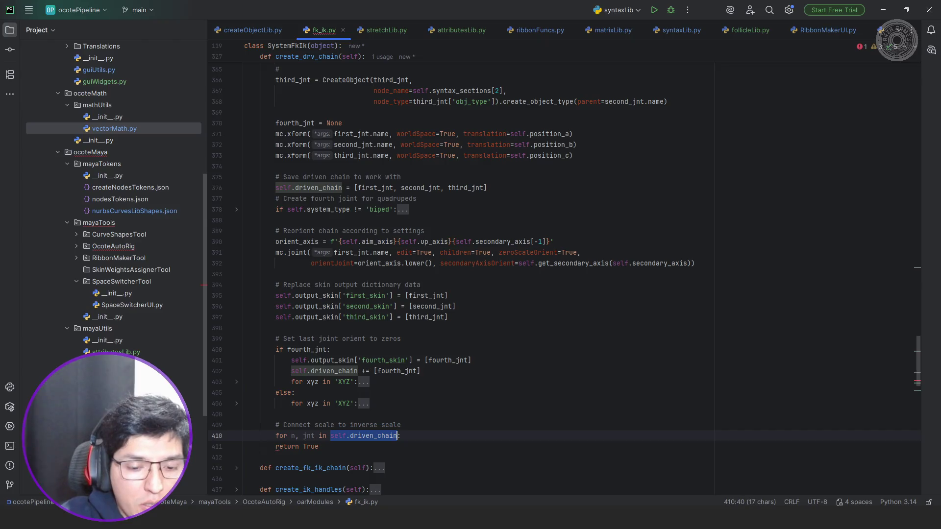
{"action": "type", "text": "("}
{"action": "key", "text": "Left"}
{"action": "key", "text": "Left"}
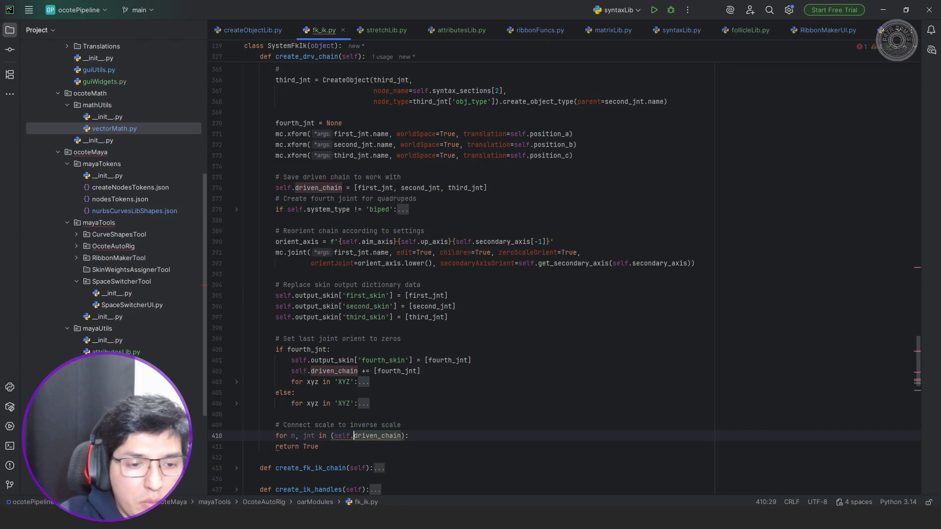
{"action": "type", "text": "enumera"}
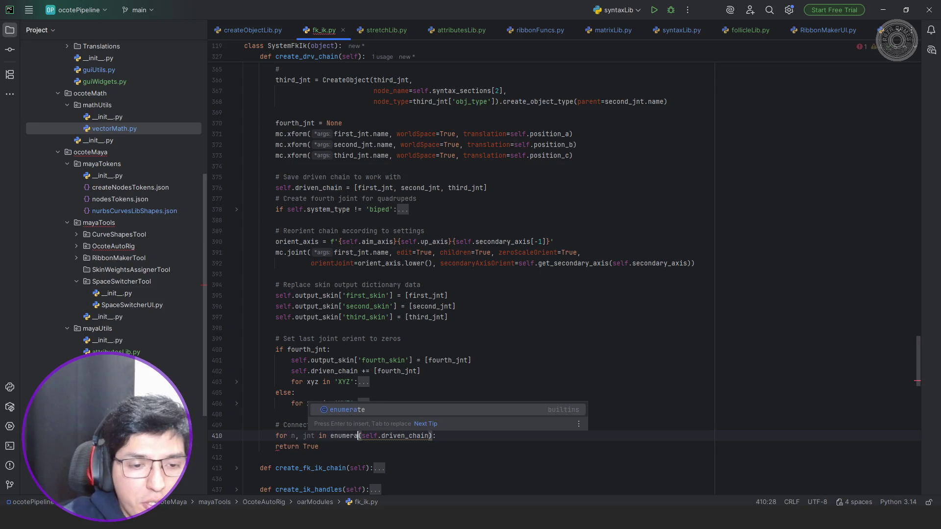
{"action": "key", "text": "Escape"}
{"action": "type", "text": "te"}
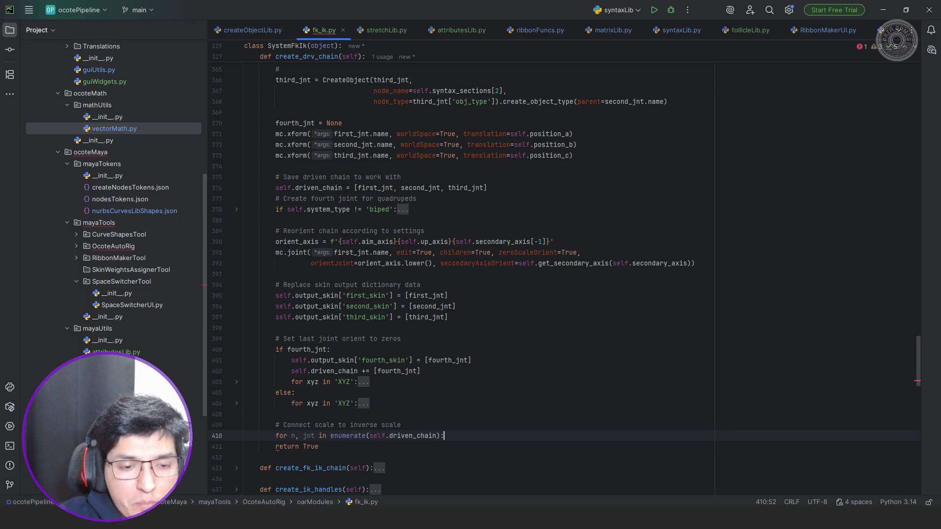
Inside the loop, add an 'if n > 0:' check and begin an mc.connectAttr call.
{"action": "key", "text": "End"}
{"action": "key", "text": "Return"}
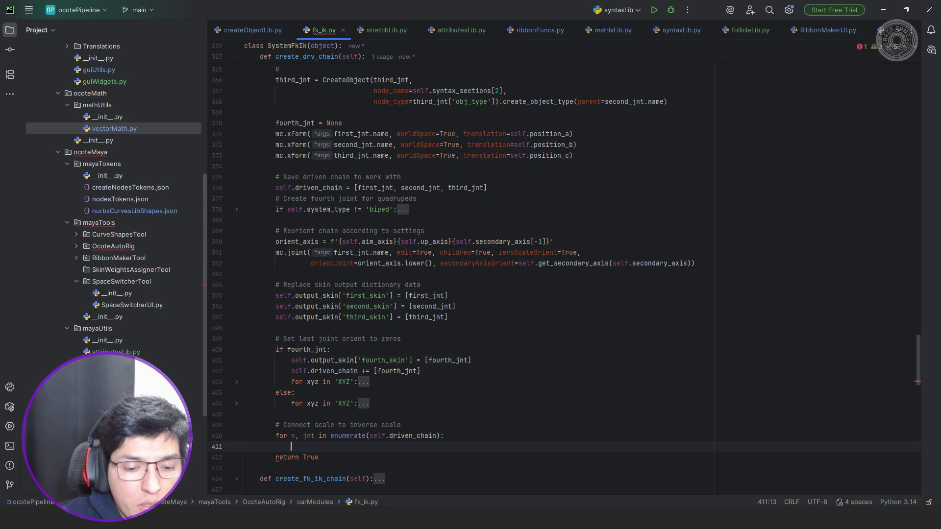
{"action": "type", "text": "if n > "}
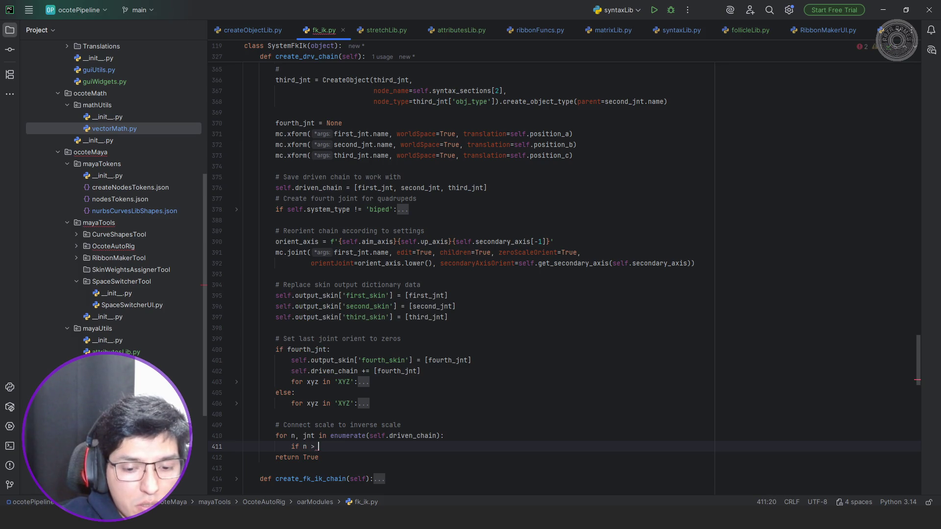
{"action": "type", "text": "0:"}
{"action": "key", "text": "Return"}
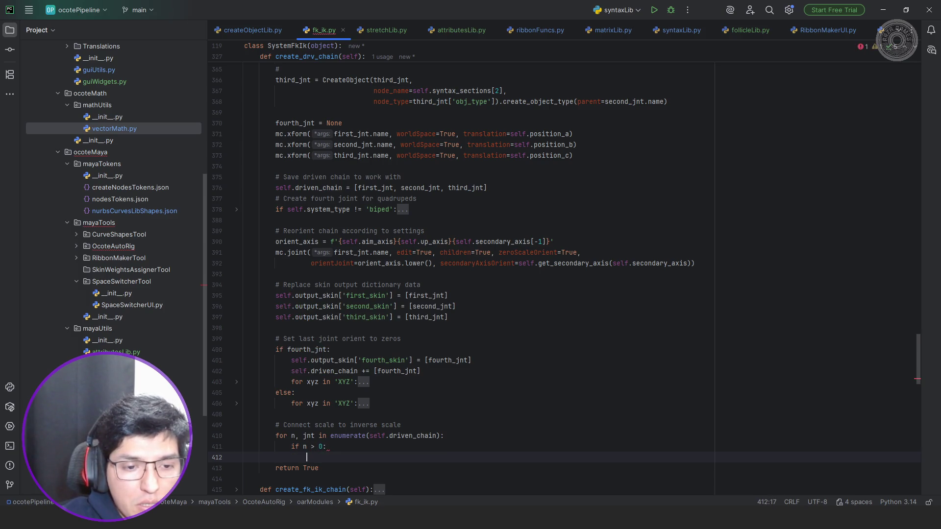
{"action": "type", "text": "mc."}
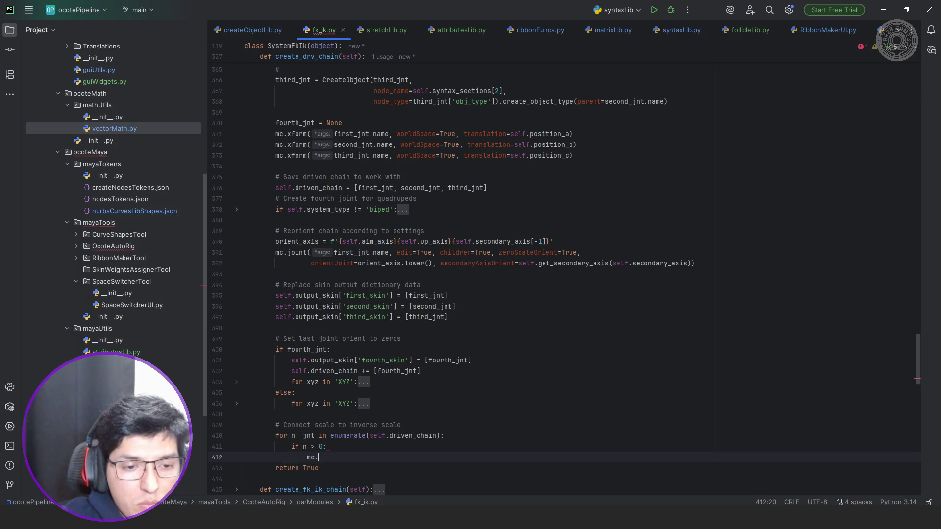
{"action": "type", "text": "connectAttr"}
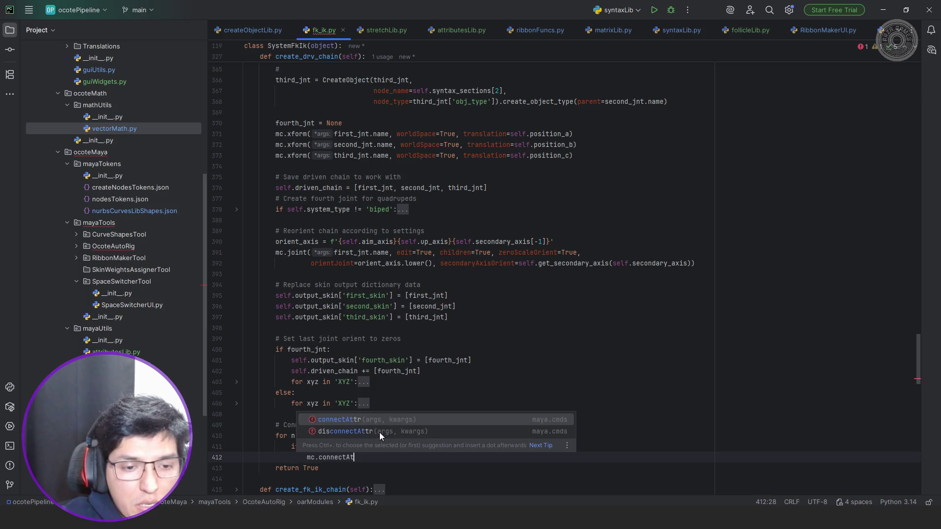
Give connectAttr the source argument f"{self.driven_chain[n-1]}.scale".
{"action": "key", "text": "Return"}
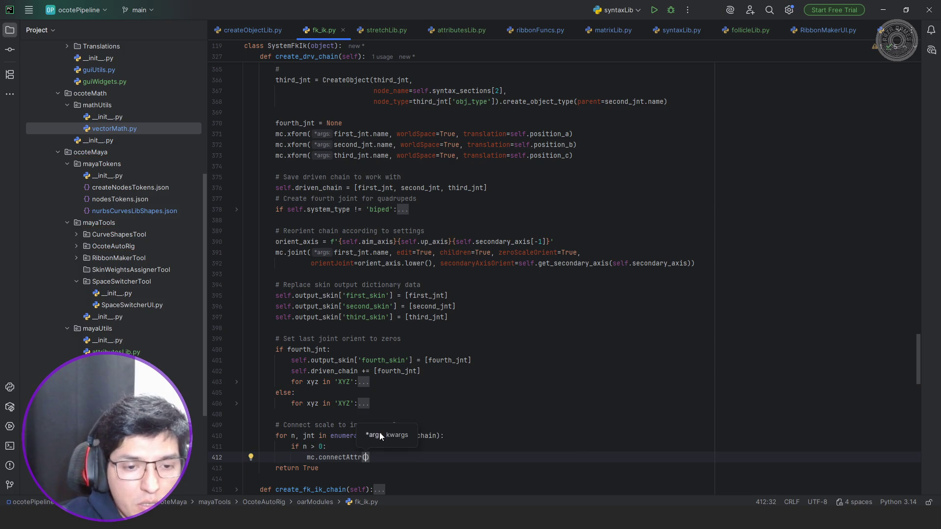
{"action": "type", "text": "self."}
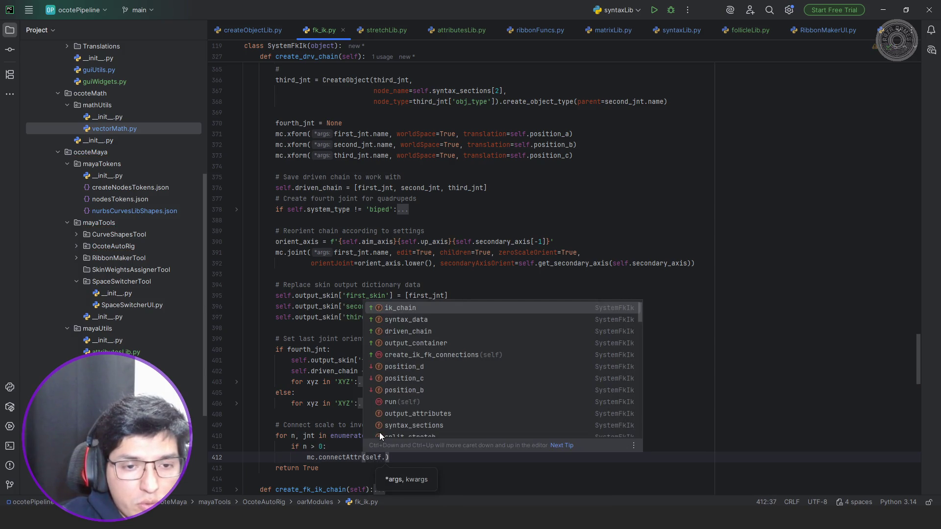
{"action": "key", "text": "Down"}
{"action": "key", "text": "Down"}
{"action": "key", "text": "Return"}
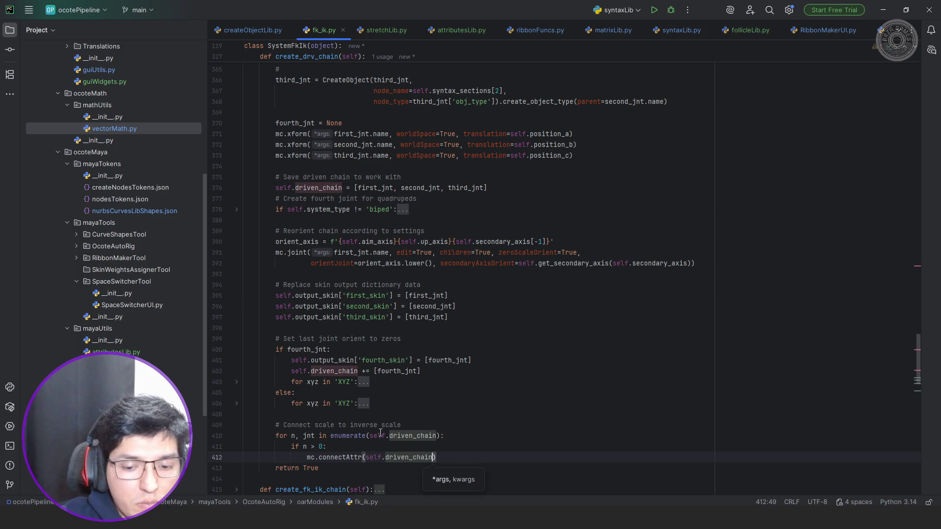
{"action": "type", "text": "["}
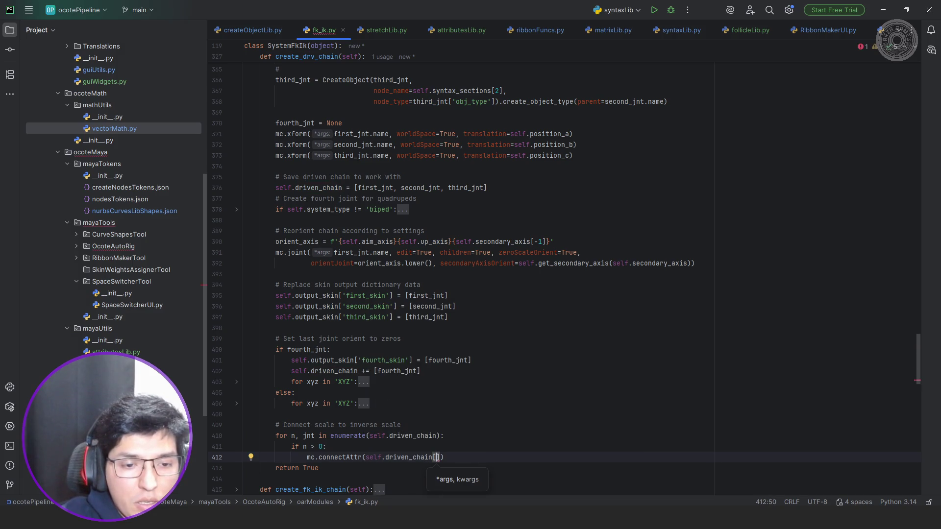
{"action": "type", "text": "n"}
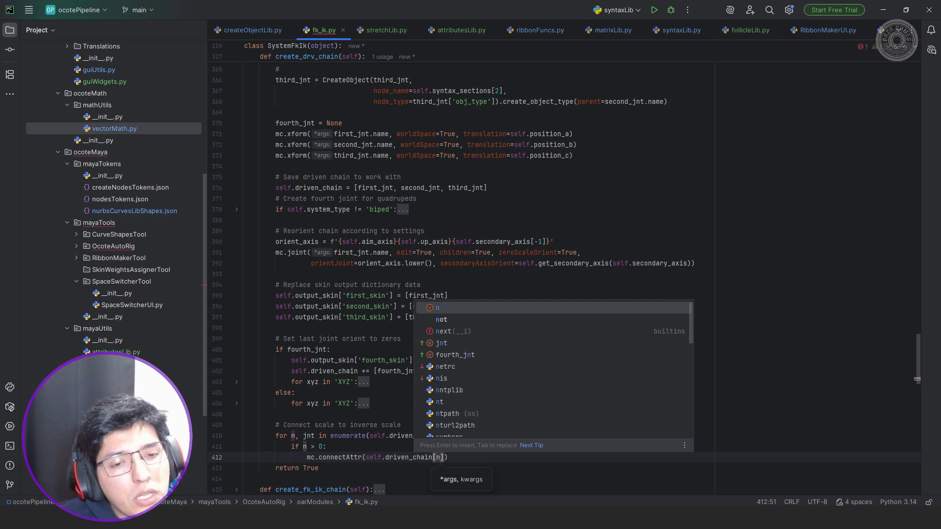
{"action": "type", "text": "-1"}
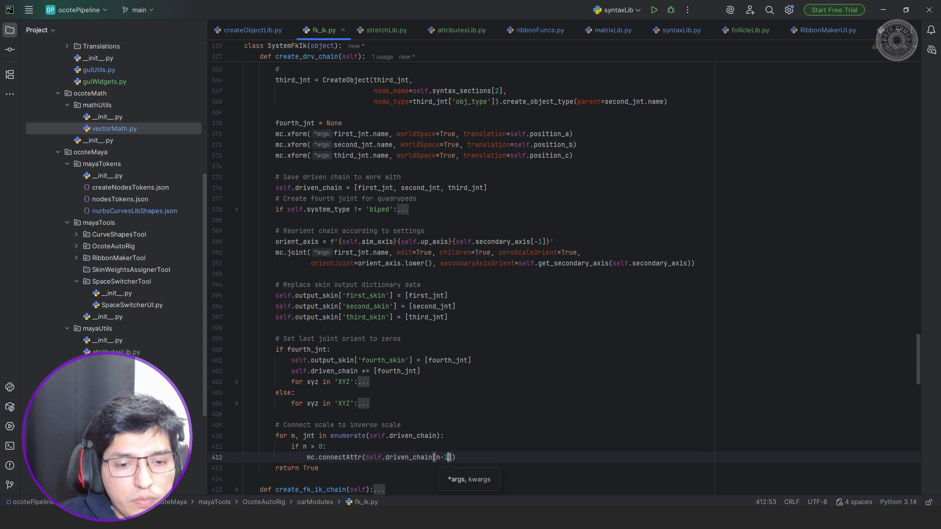
{"action": "key", "text": "ctrl+w"}
{"action": "key", "text": "ctrl+w"}
{"action": "key", "text": "ctrl+w"}
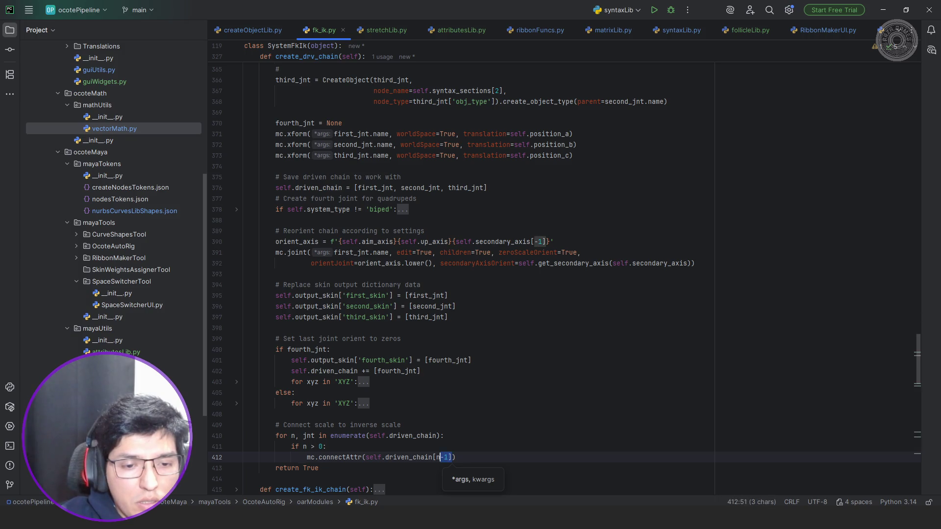
{"action": "key", "text": "ctrl+w"}
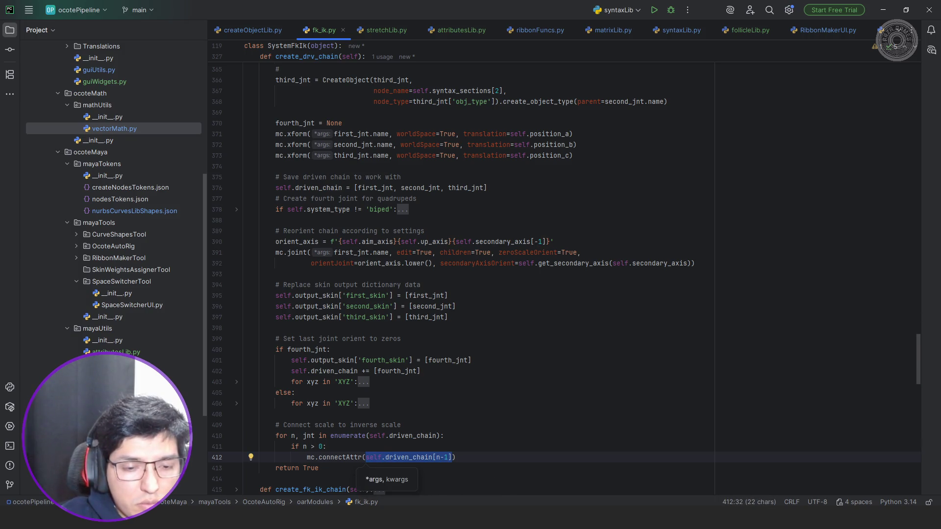
{"action": "type", "text": "f"}
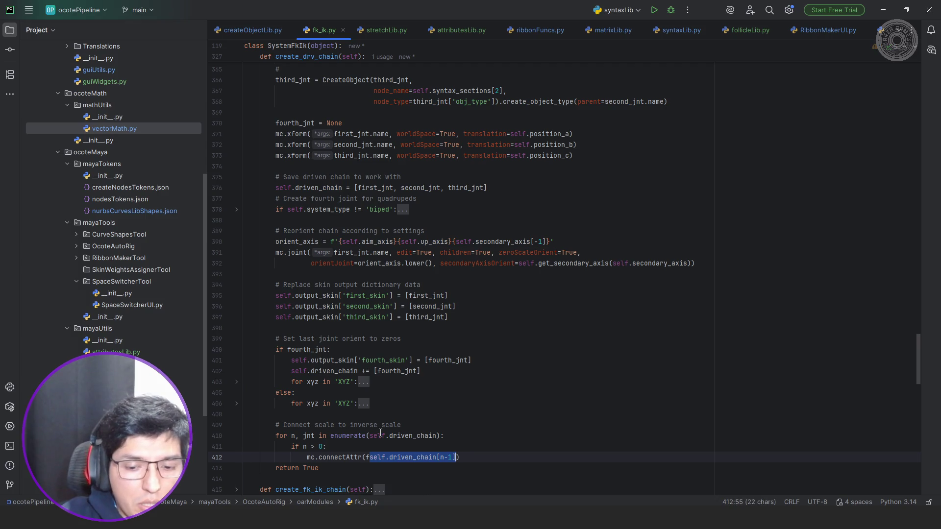
{"action": "type", "text": "\"{"}
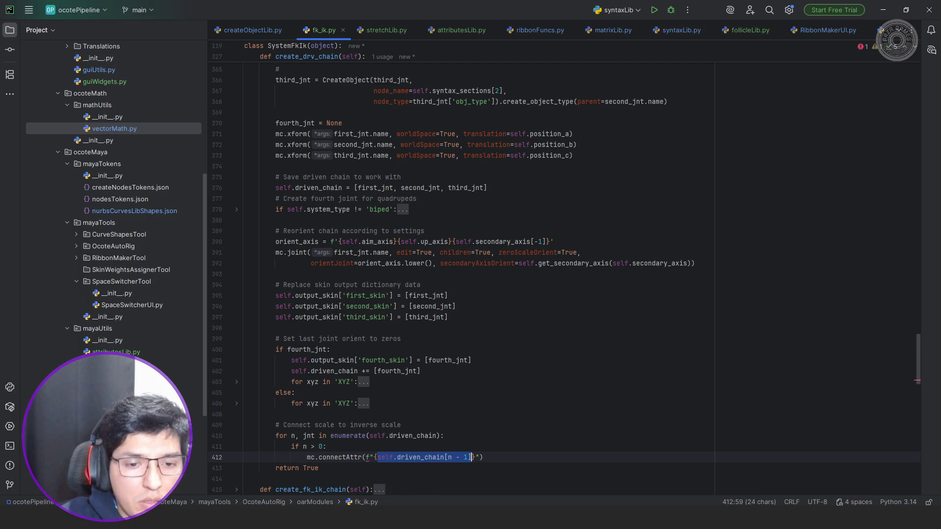
{"action": "left_click", "coordinate": [455, 457]}
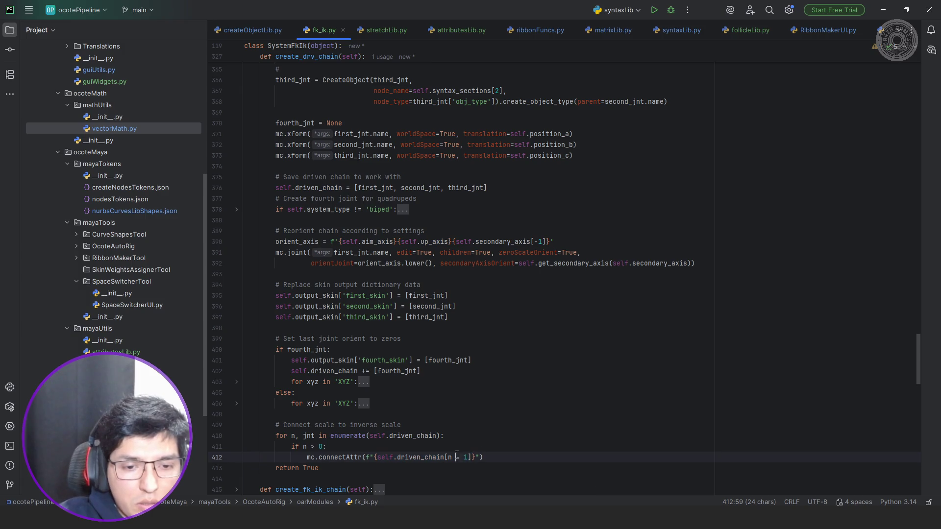
{"action": "key", "text": "BackSpace"}
{"action": "key", "text": "Delete"}
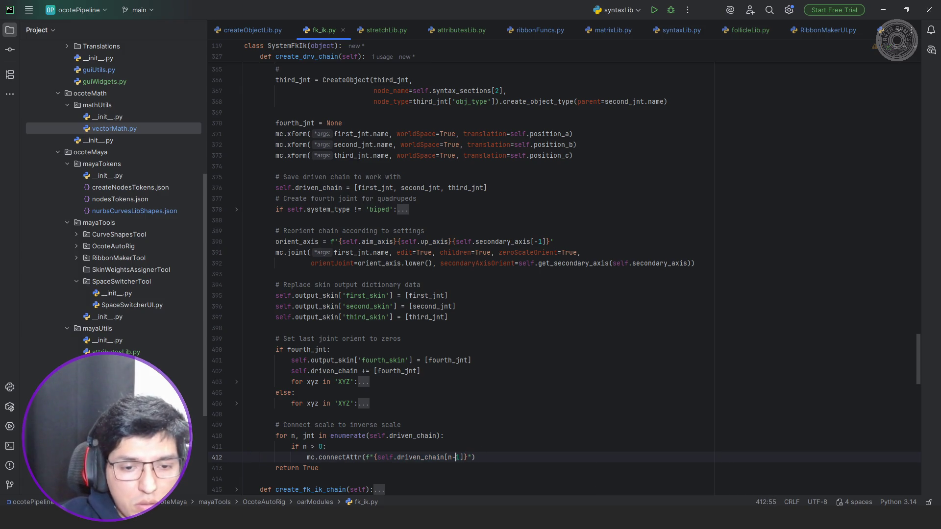
{"action": "key", "text": "Right"}
{"action": "key", "text": "Right"}
{"action": "key", "text": "Right"}
{"action": "type", "text": "."}
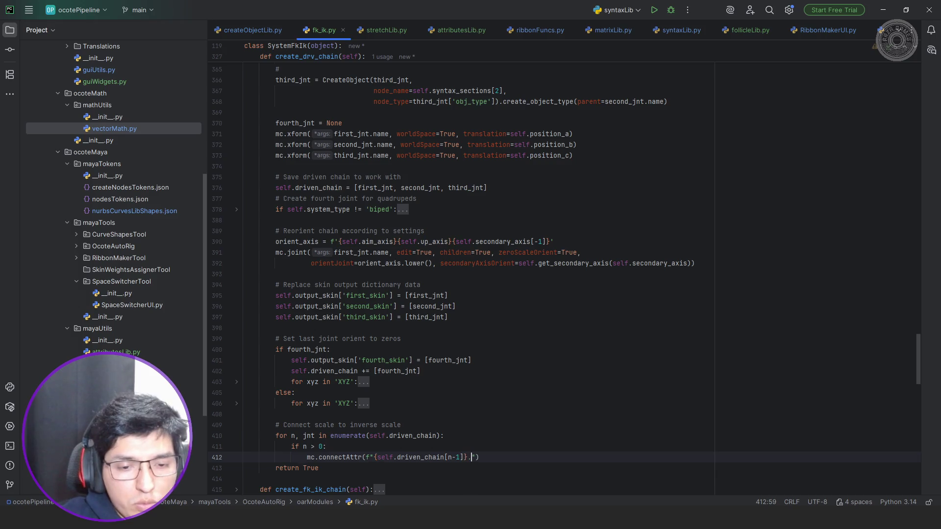
{"action": "type", "text": "scale\""}
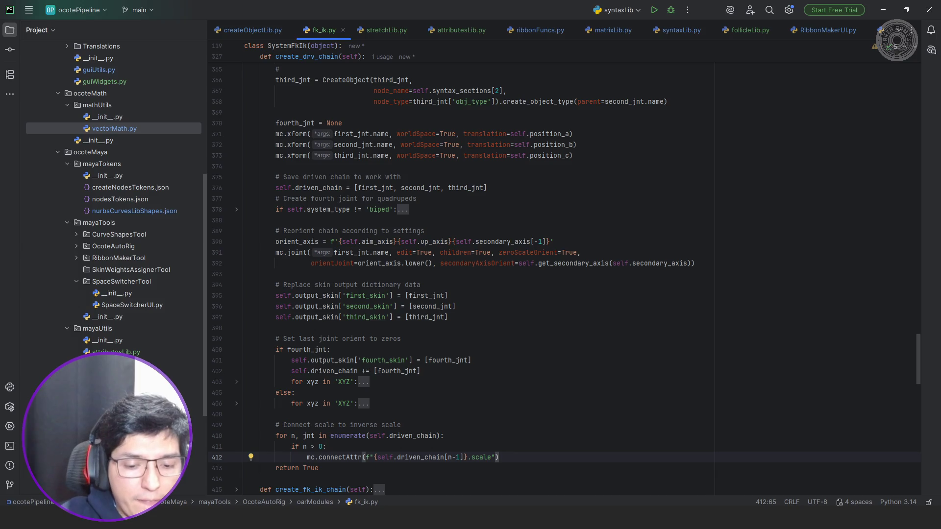
{"action": "type", "text": ", "}
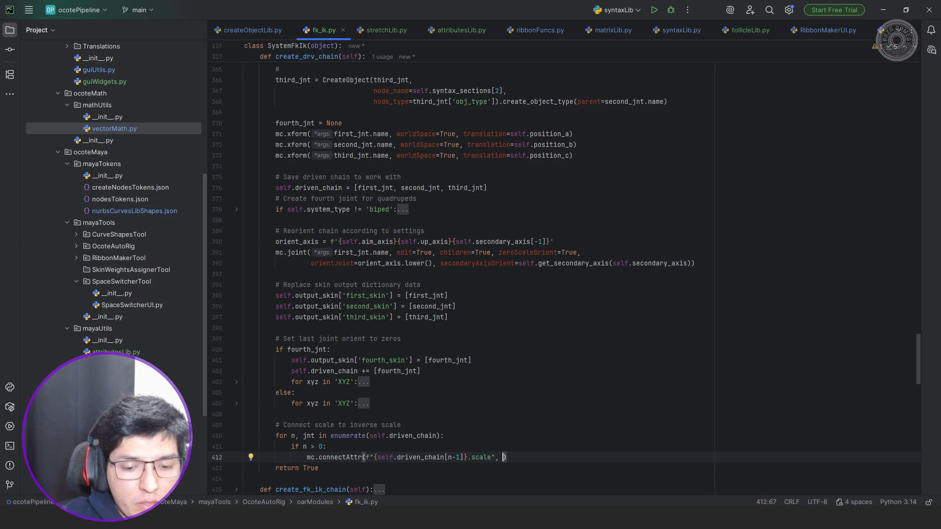
{"action": "type", "text": "self."}
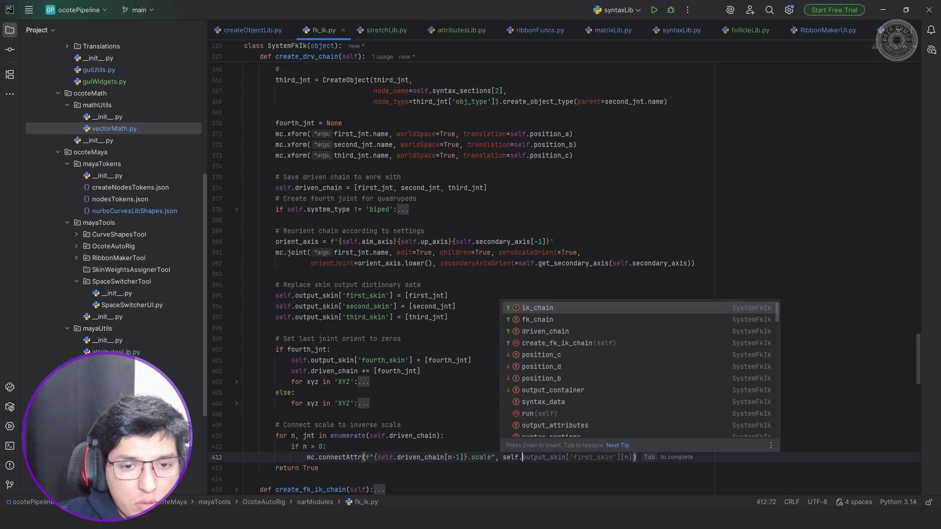
Add .name to the source, then target f"{self.driven_chain[n].name}.inverseScale" with force=True.
{"action": "key", "text": "Down"}
{"action": "key", "text": "Down"}
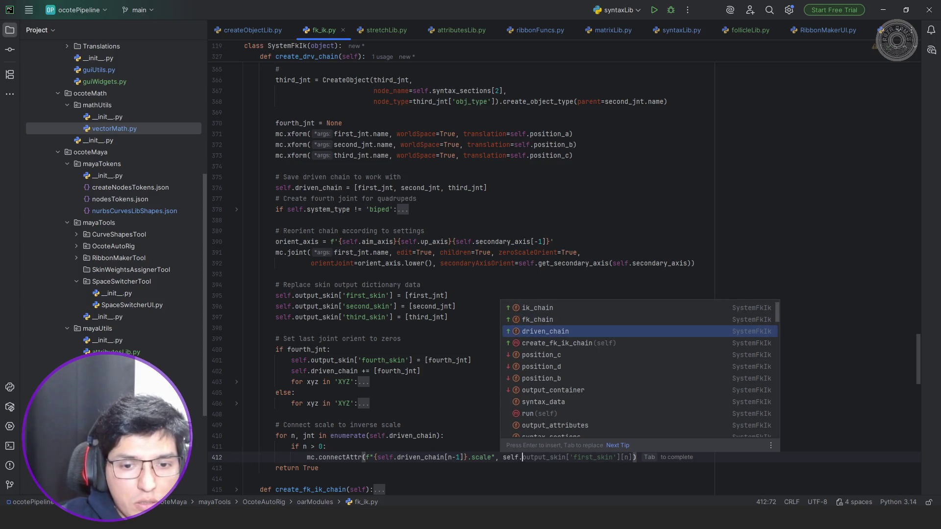
{"action": "key", "text": "Return"}
{"action": "key", "text": "Left"}
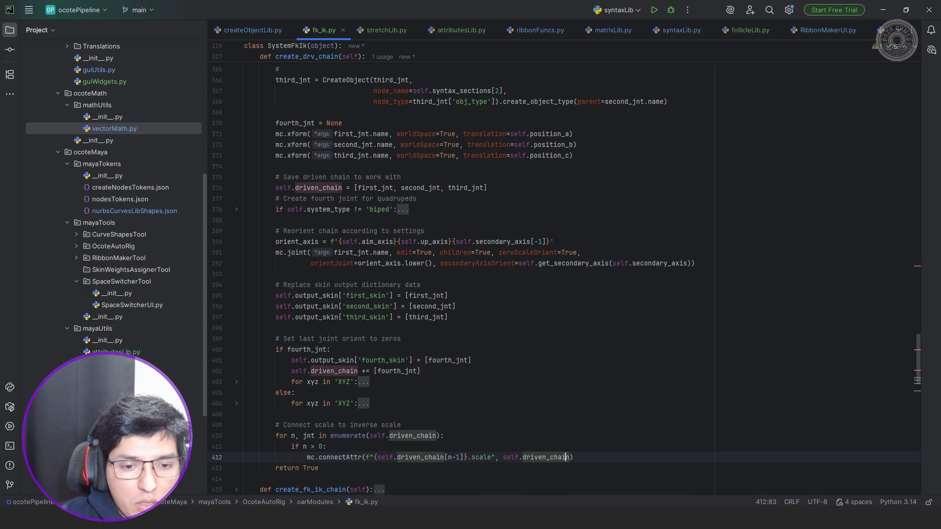
{"action": "key", "text": "Left"}
{"action": "key", "text": "Left"}
{"action": "key", "text": "Left"}
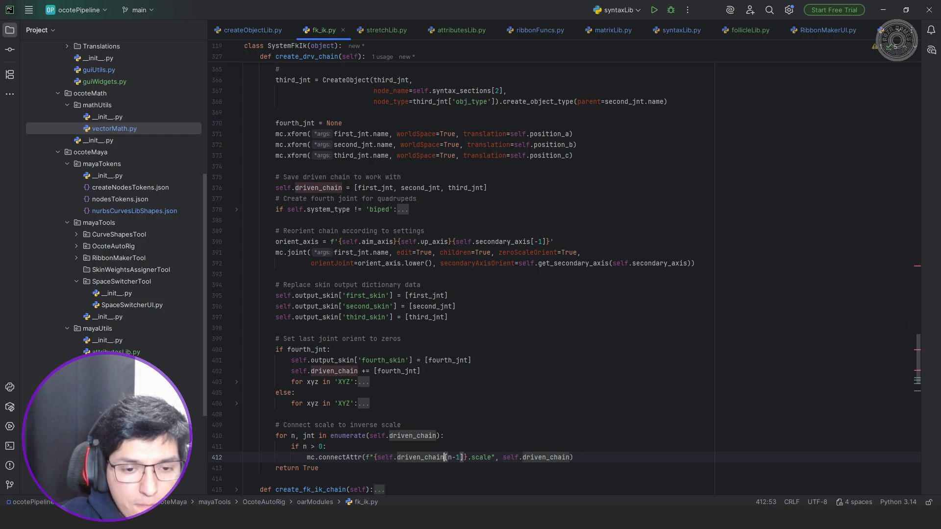
{"action": "key", "text": "Right"}
{"action": "key", "text": "Right"}
{"action": "key", "text": "Right"}
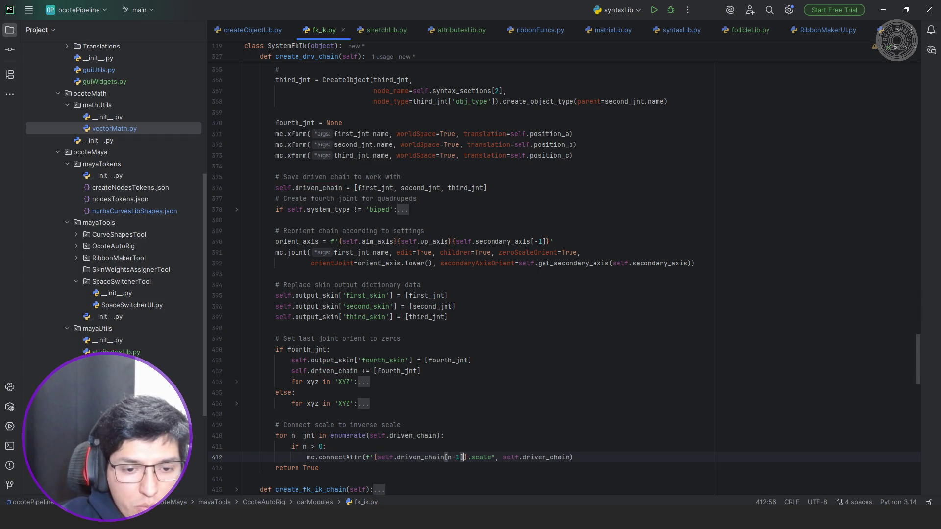
{"action": "type", "text": ".name"}
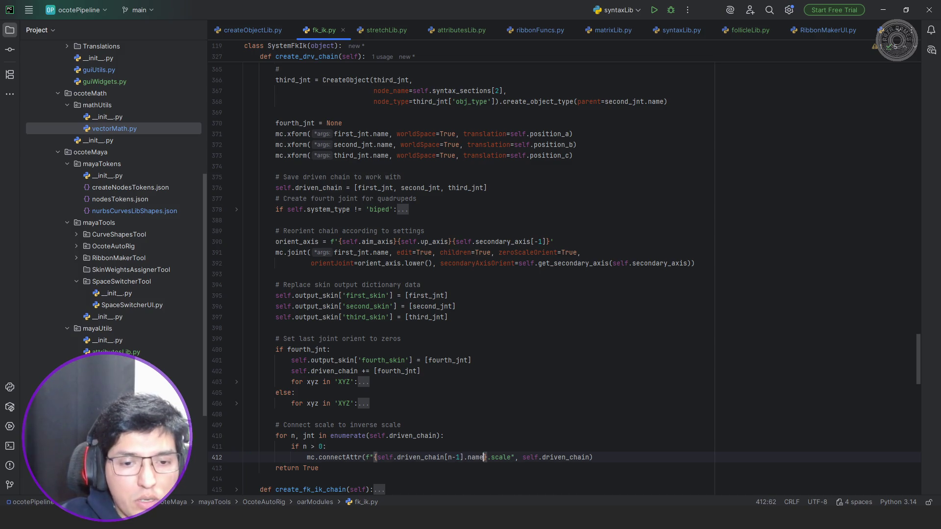
{"action": "key", "text": "Escape"}
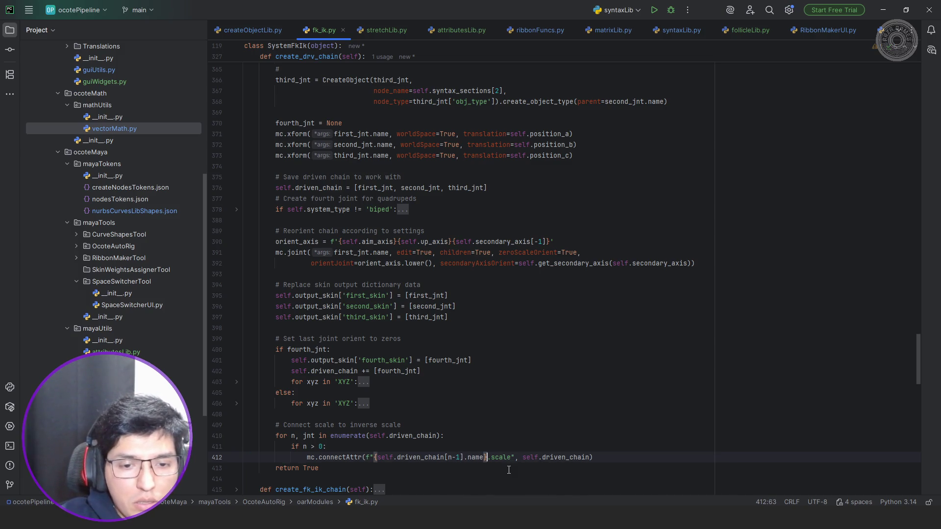
{"action": "key", "text": "Right"}
{"action": "key", "text": "Right"}
{"action": "key", "text": "Right"}
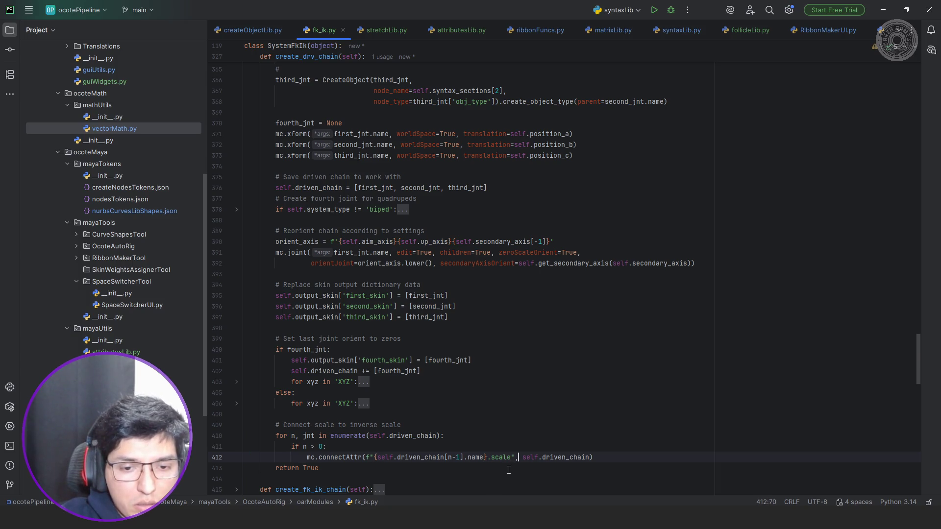
{"action": "type", "text": "f"}
{"action": "key", "text": "ctrl+w"}
{"action": "key", "text": "ctrl+w"}
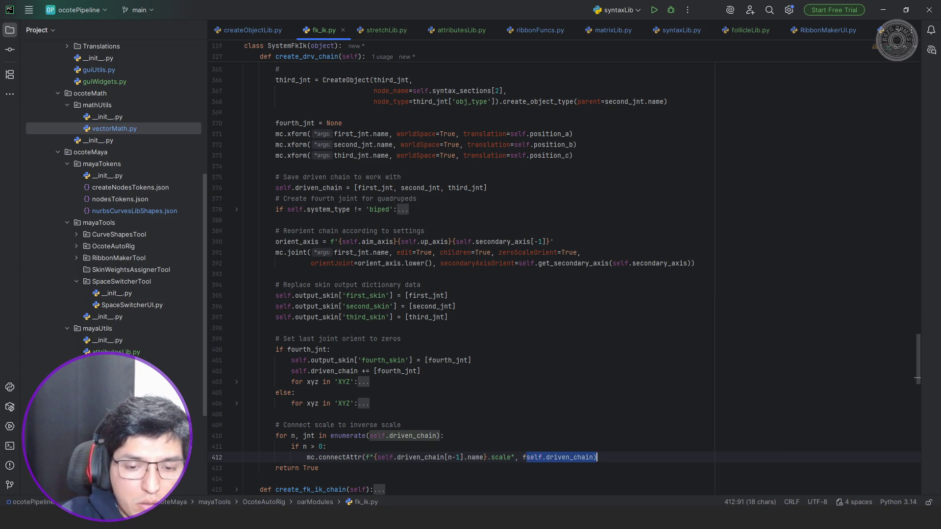
{"action": "type", "text": "\""}
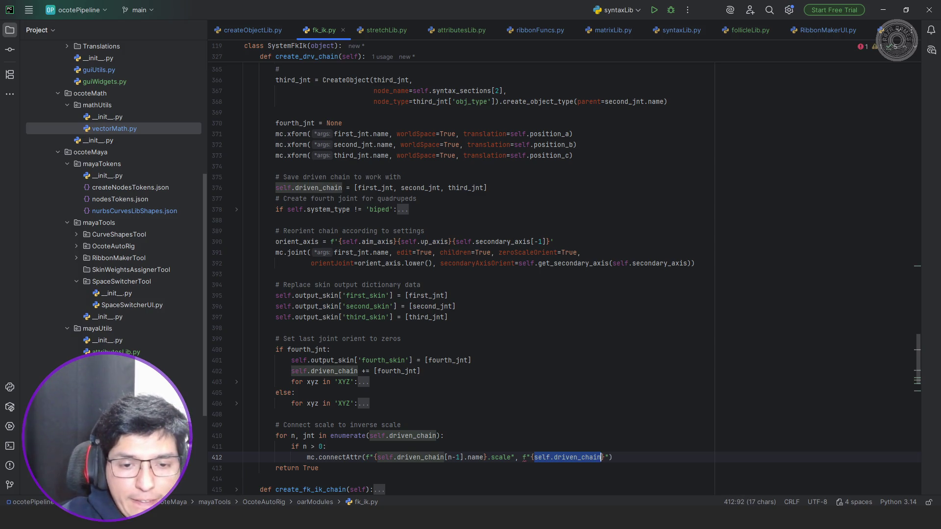
{"action": "type", "text": "{self.driven_chain"}
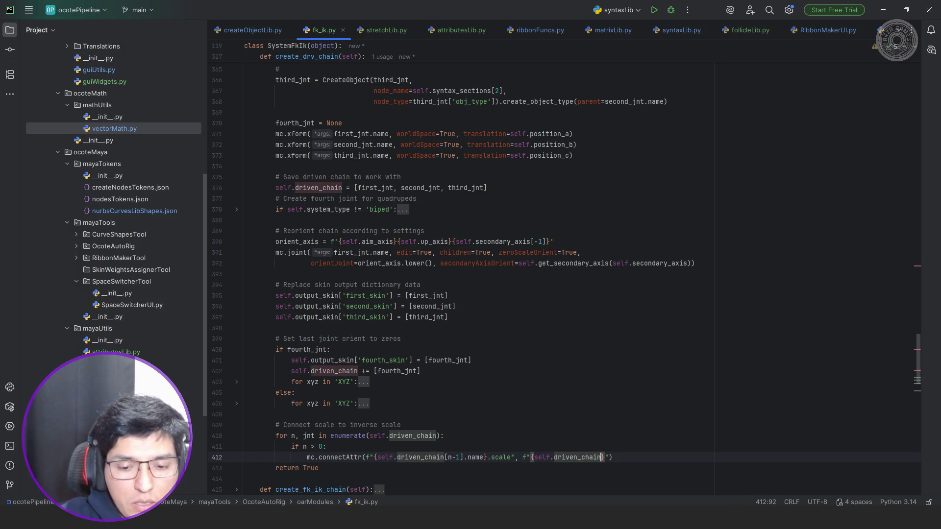
{"action": "type", "text": "[n"}
{"action": "type", "text": "].name"}
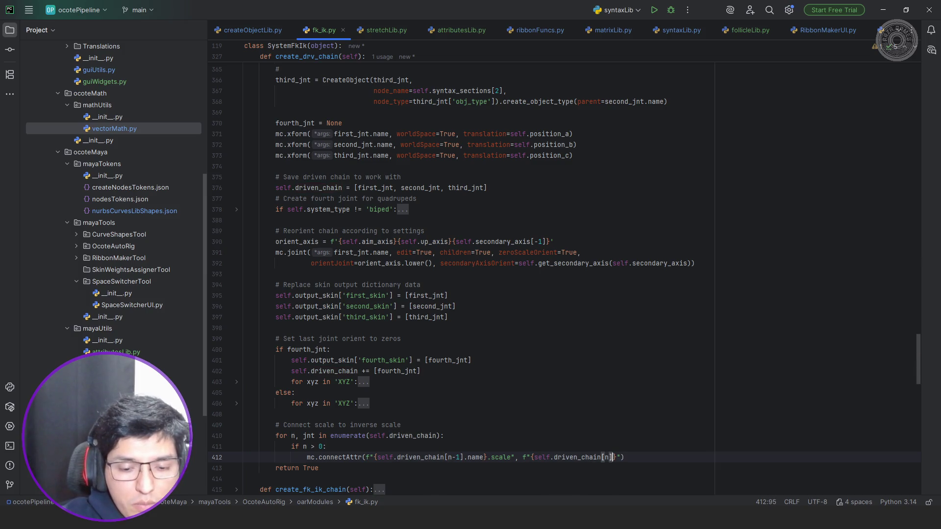
{"action": "type", "text": "}."}
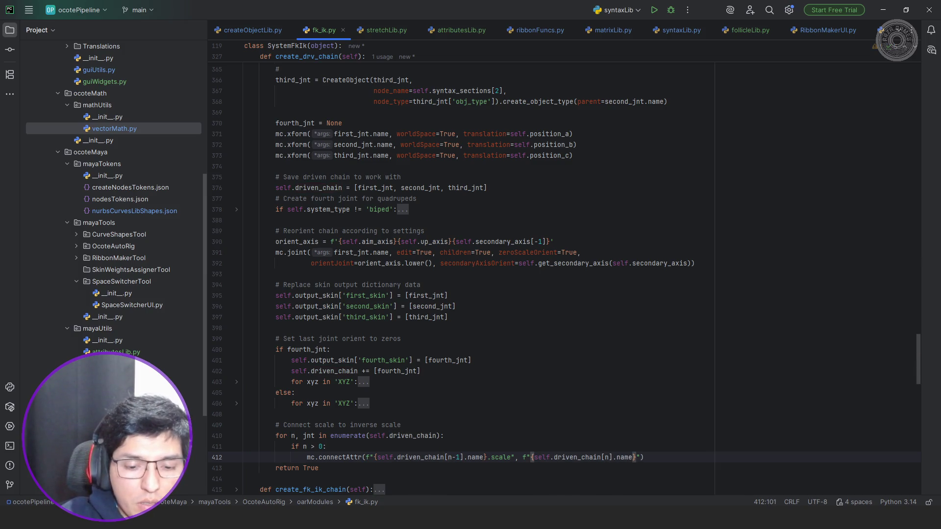
{"action": "type", "text": "inverse"}
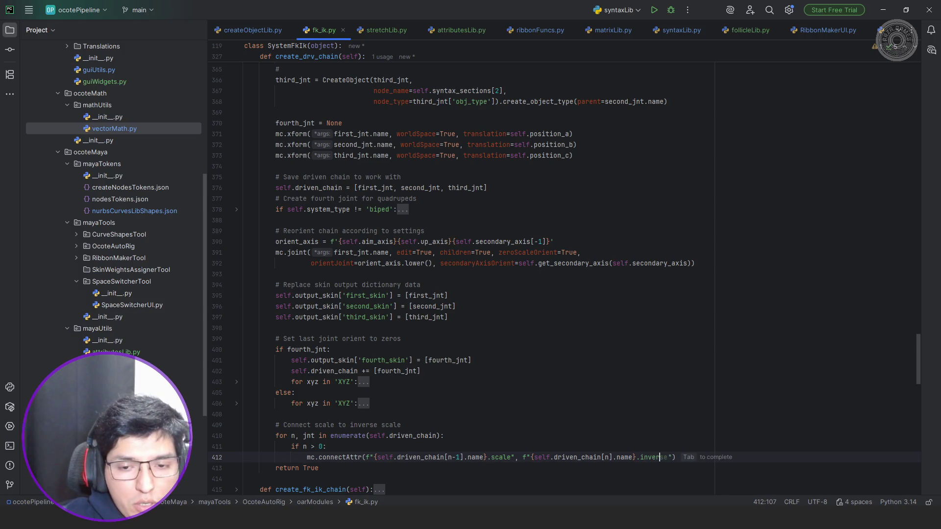
{"action": "type", "text": "Scale"}
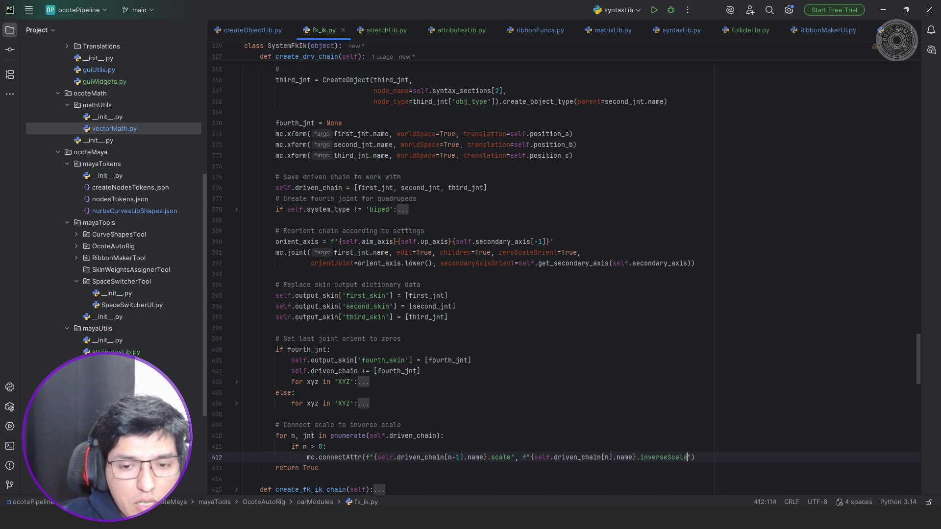
{"action": "key", "text": "Right"}
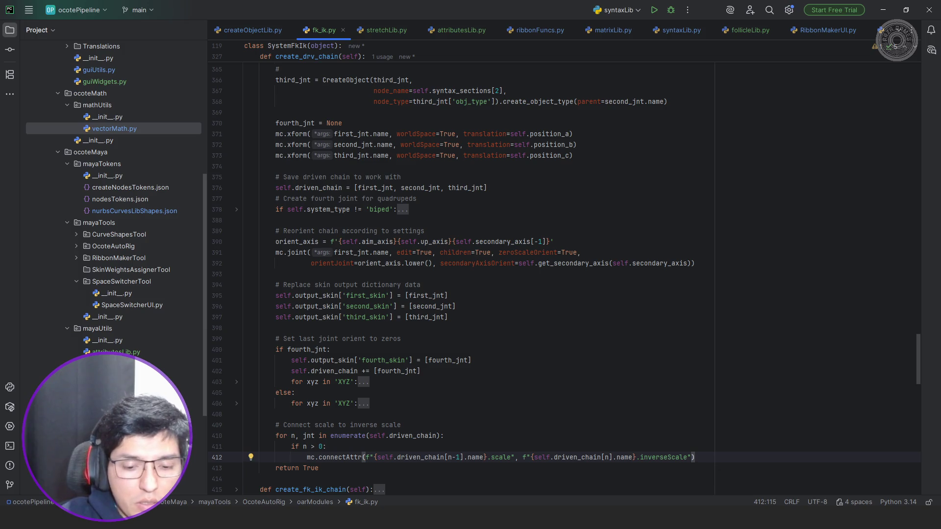
{"action": "type", "text": ", force=True"}
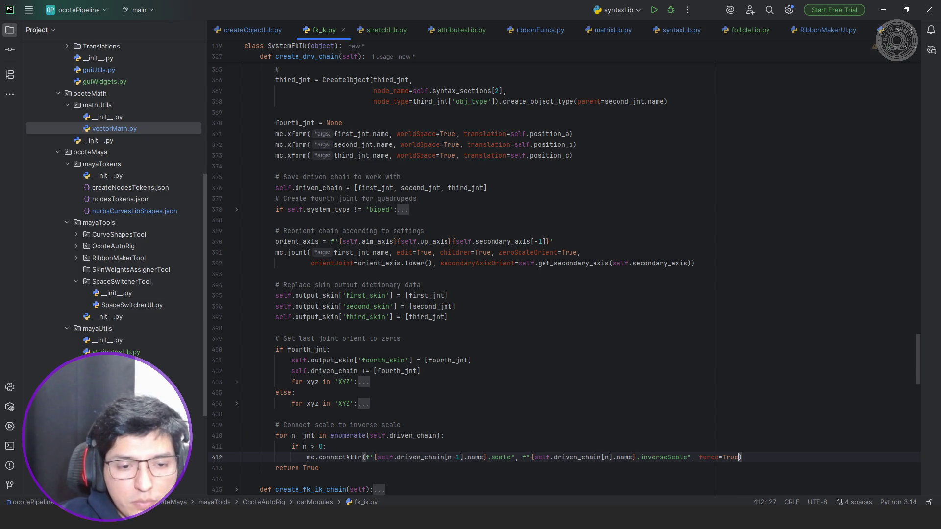
{"action": "scroll", "coordinate": [439, 314], "scroll_direction": "down", "scroll_amount": 5}
{"action": "key", "text": "alt+Tab"}
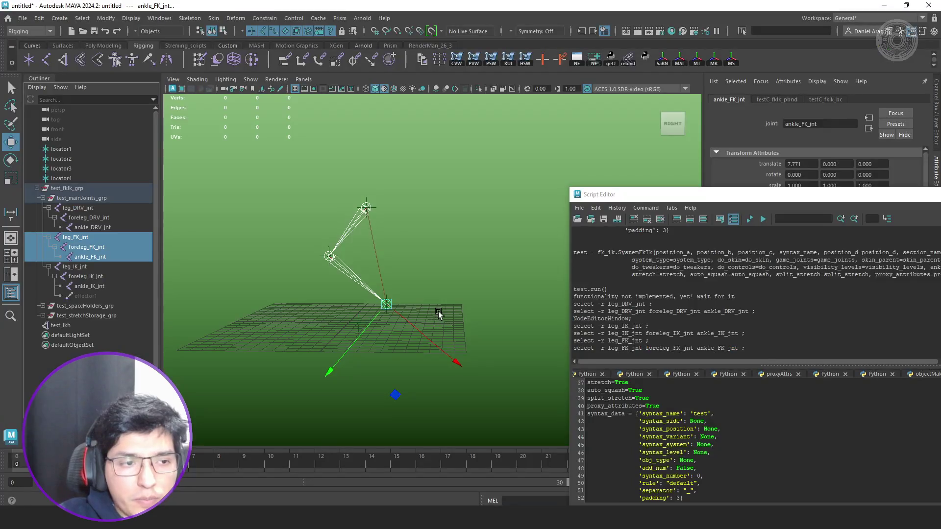
Undo the previous FK/IK rig and rebuild it with Execute All.
{"action": "left_click", "coordinate": [206, 242]}
{"action": "left_click", "coordinate": [97, 189]}
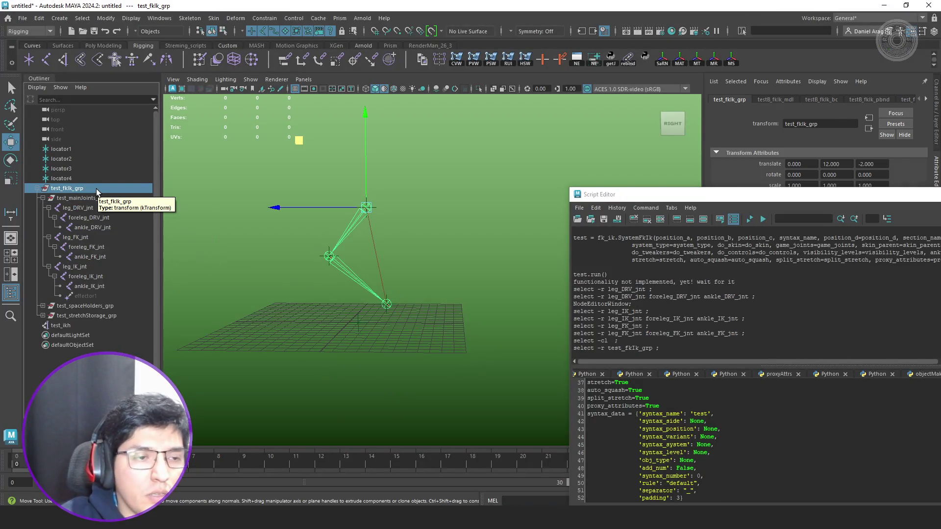
{"action": "left_click", "coordinate": [227, 286]}
{"action": "key", "text": "ctrl+z"}
{"action": "key", "text": "ctrl+z"}
{"action": "key", "text": "ctrl+z"}
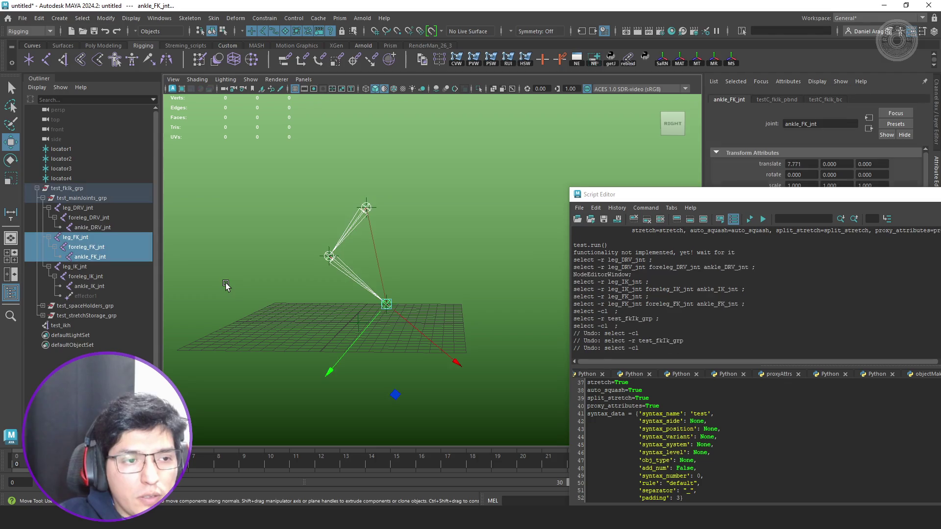
{"action": "key", "text": "ctrl+z"}
{"action": "key", "text": "ctrl+z"}
{"action": "key", "text": "ctrl+z"}
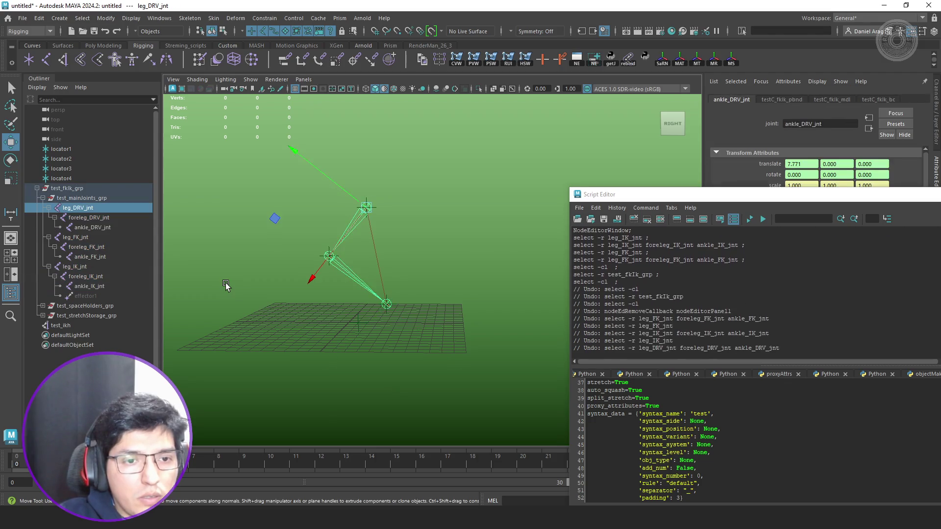
{"action": "key", "text": "ctrl+z"}
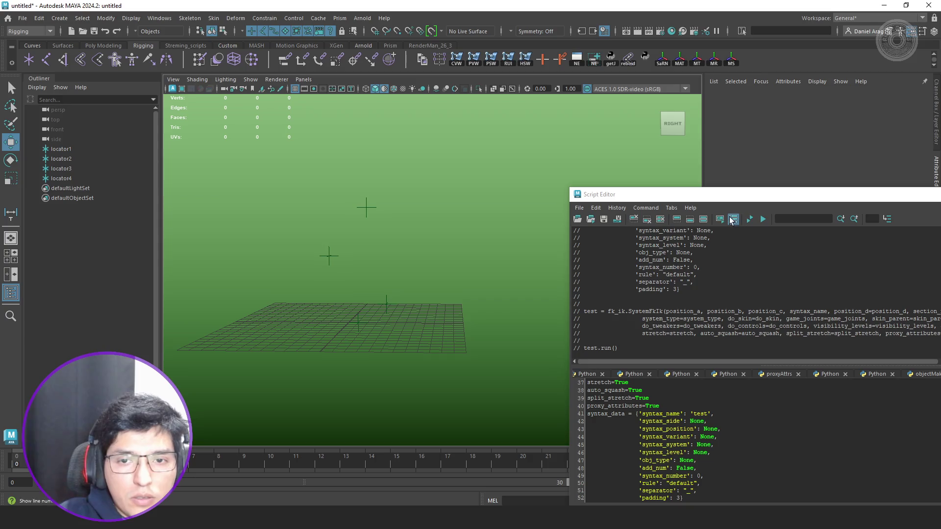
{"action": "left_click", "coordinate": [751, 221]}
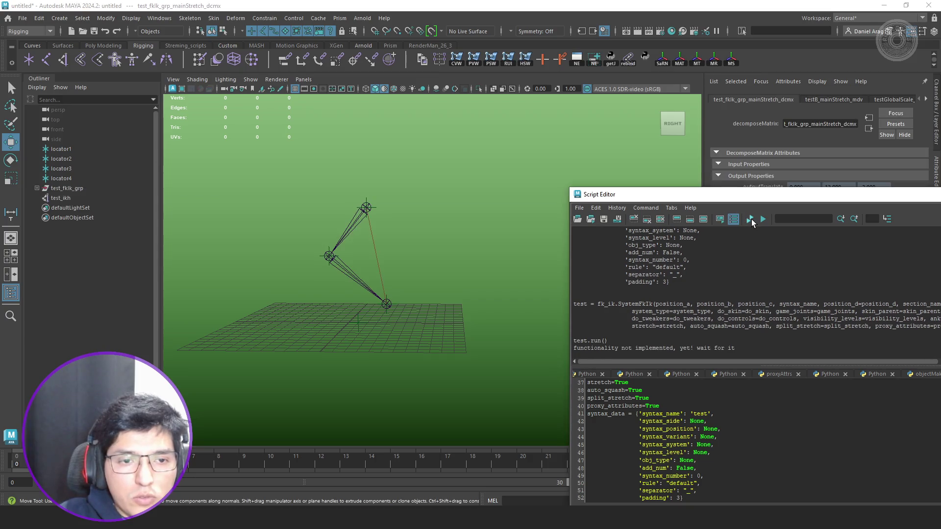
In the Outliner, parent test_ikh under test_end_stretch_grp inside test_stretchStorage_grp.
{"action": "left_click", "coordinate": [37, 188]}
{"action": "left_click", "coordinate": [44, 217]}
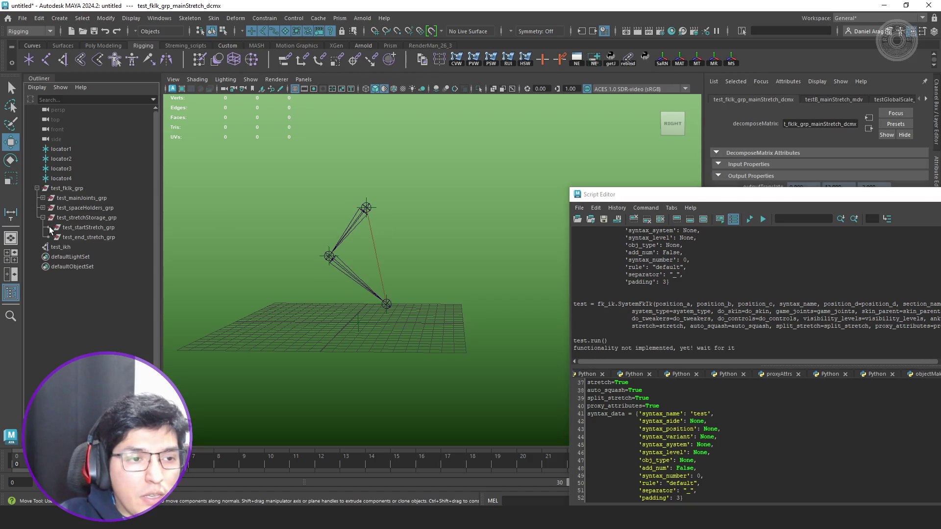
{"action": "left_click", "coordinate": [61, 247]}
{"action": "middle_click_drag", "start_coordinate": [61, 247], "coordinate": [89, 237]}
{"action": "left_click", "coordinate": [88, 237]}
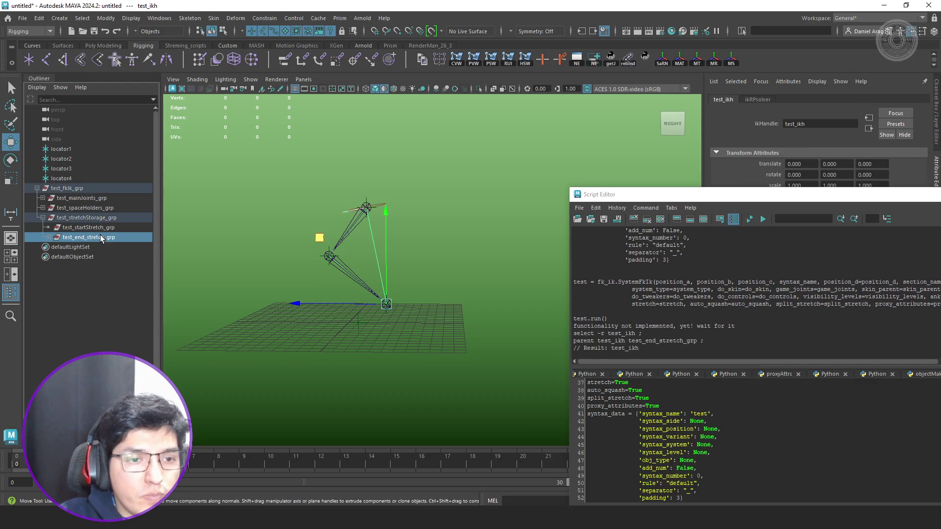
Pull test_end_stretch_grp away to test the stretch, then undo it back to its original position.
{"action": "mouse_move", "coordinate": [333, 243]}
{"action": "middle_mouse_down"}
{"action": "mouse_move", "coordinate": [517, 288]}
{"action": "mouse_move", "coordinate": [638, 233]}
{"action": "mouse_move", "coordinate": [620, 132]}
{"action": "mouse_move", "coordinate": [451, 277]}
{"action": "mouse_move", "coordinate": [534, 375]}
{"action": "mouse_move", "coordinate": [405, 278]}
{"action": "mouse_move", "coordinate": [437, 273]}
{"action": "mouse_move", "coordinate": [471, 208]}
{"action": "mouse_move", "coordinate": [457, 197]}
{"action": "mouse_move", "coordinate": [483, 254]}
{"action": "middle_mouse_up"}
{"action": "key", "text": "ctrl+z"}
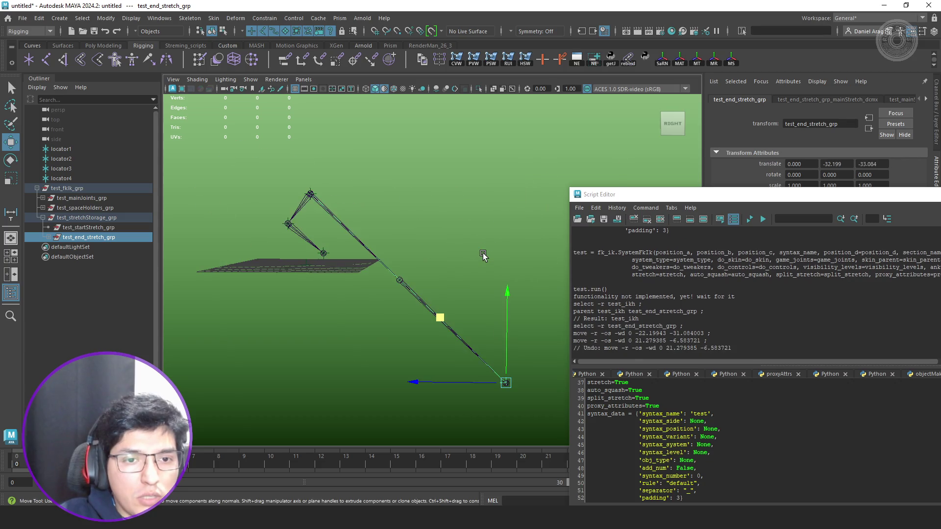
{"action": "key", "text": "ctrl+z"}
{"action": "left_click_drag", "start_coordinate": [482, 256], "coordinate": [452, 290], "text": "alt"}
{"action": "key", "text": "q"}
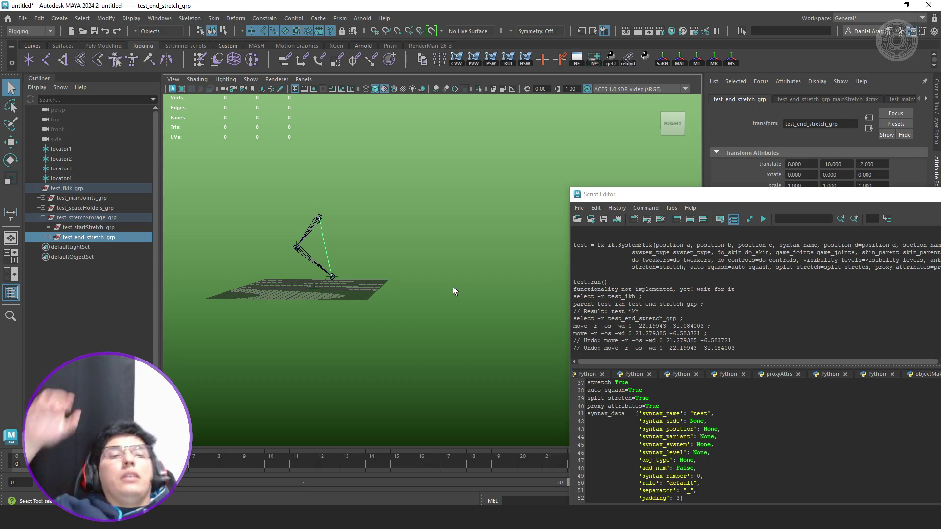
{"action": "key", "text": "alt+Tab"}
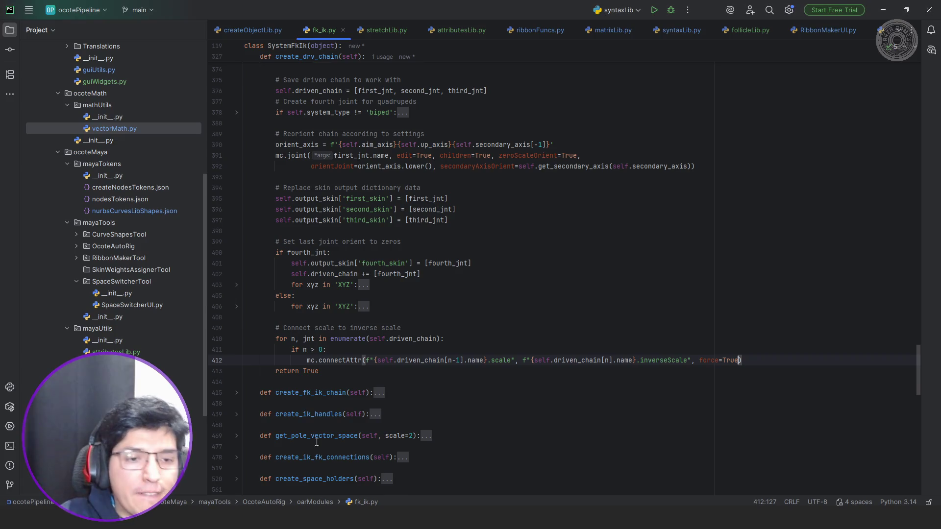
Move the connectAttr's inverseScale f-string argument onto its own indented line 413.
{"action": "double_click", "coordinate": [518, 361]}
{"action": "key", "text": "Return"}
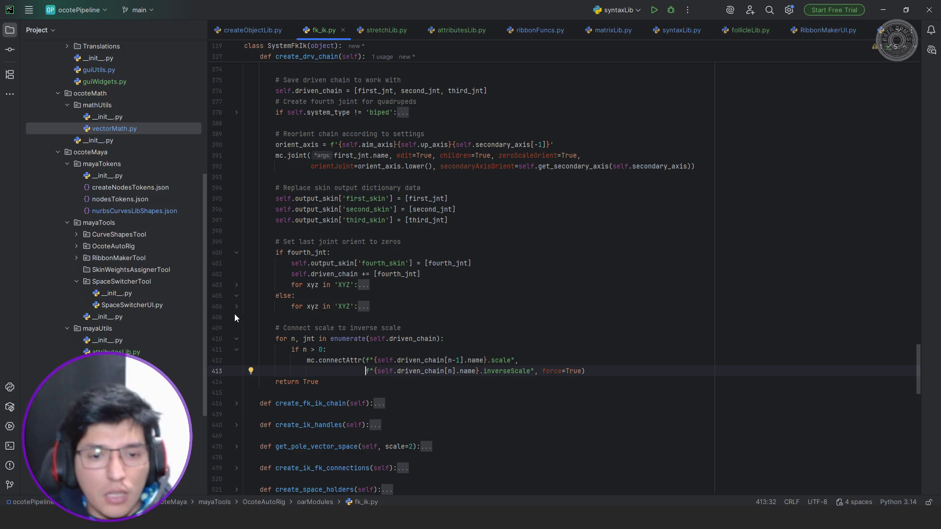
{"action": "scroll", "coordinate": [430, 294], "scroll_direction": "up", "scroll_amount": 20}
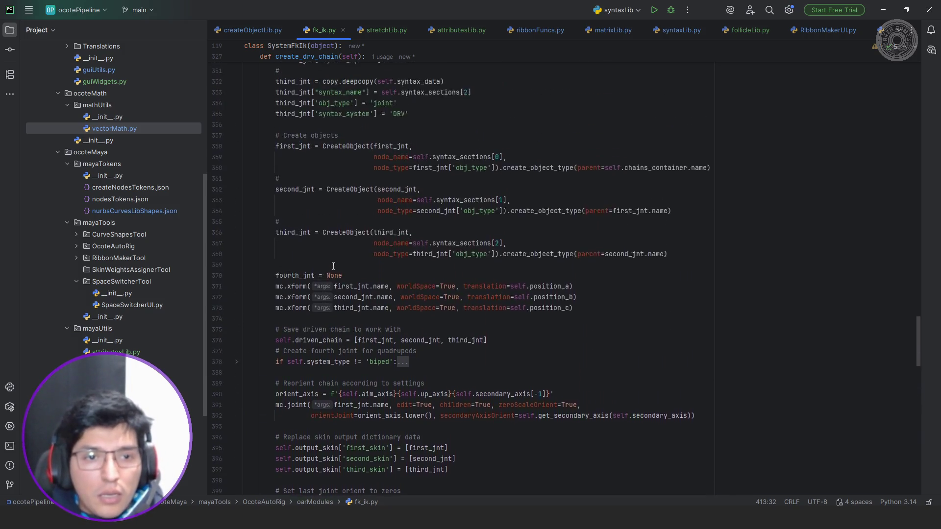
Fold the create_drv_chain and create_main_storage methods.
{"action": "scroll", "coordinate": [280, 253], "scroll_direction": "up", "scroll_amount": 1}
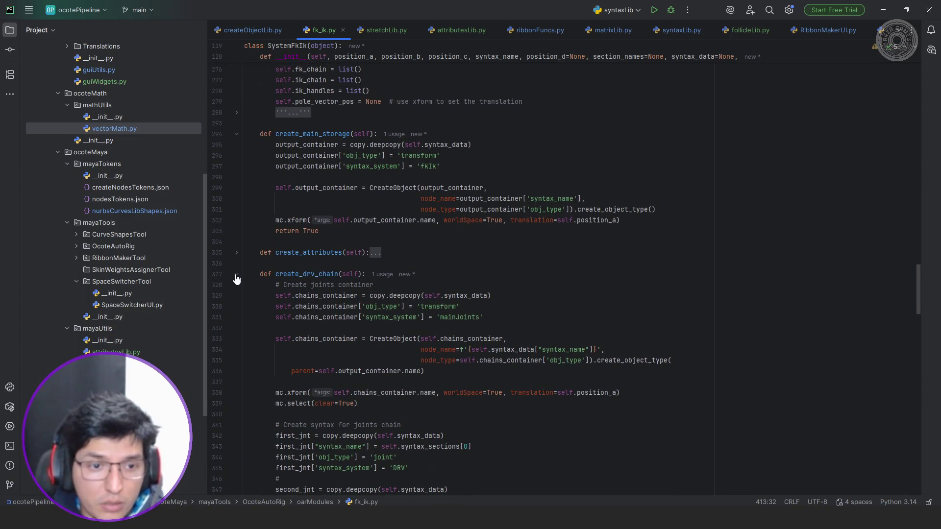
{"action": "left_click", "coordinate": [236, 275]}
{"action": "scroll", "coordinate": [264, 240], "scroll_direction": "up", "scroll_amount": 2}
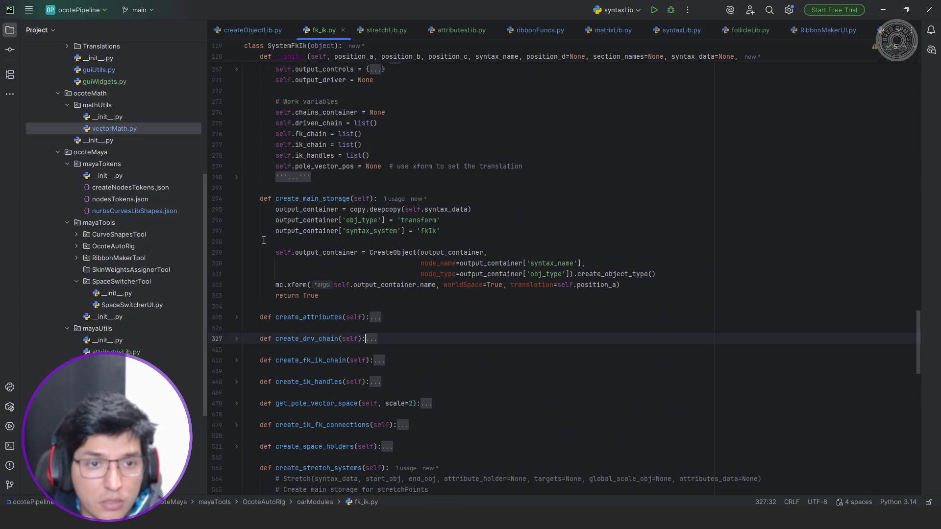
{"action": "left_click", "coordinate": [237, 201]}
{"action": "scroll", "coordinate": [424, 253], "scroll_direction": "down", "scroll_amount": 7}
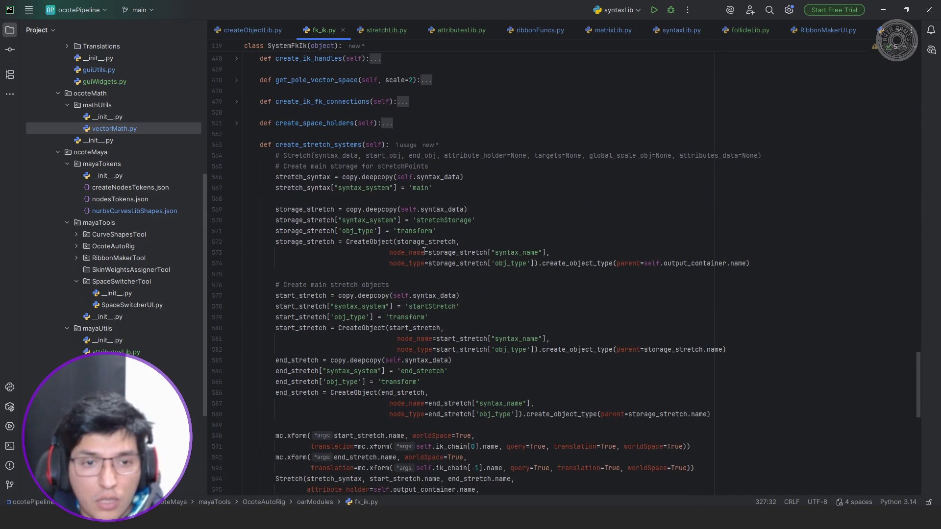
{"action": "scroll", "coordinate": [495, 257], "scroll_direction": "down", "scroll_amount": 8}
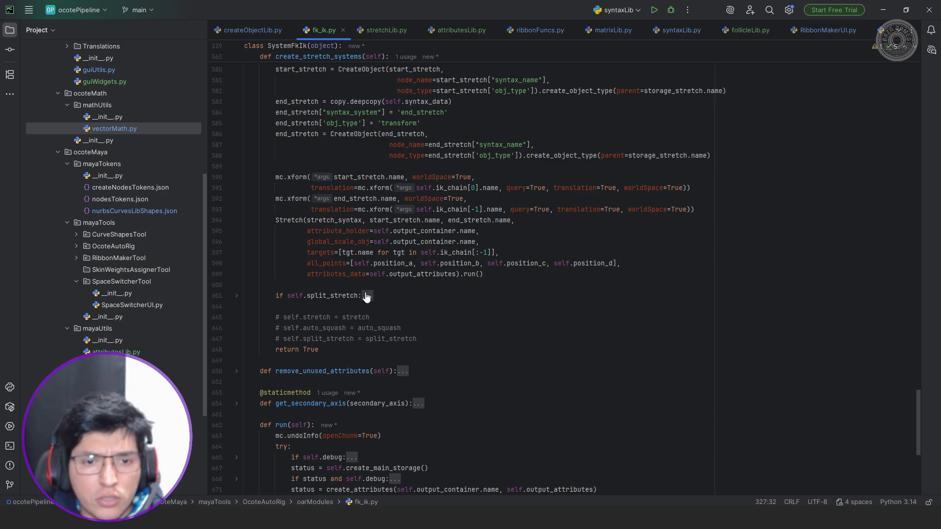
Unfold the split_stretch branch to reveal its 'functionality not implemented' print.
{"action": "left_click", "coordinate": [367, 296]}
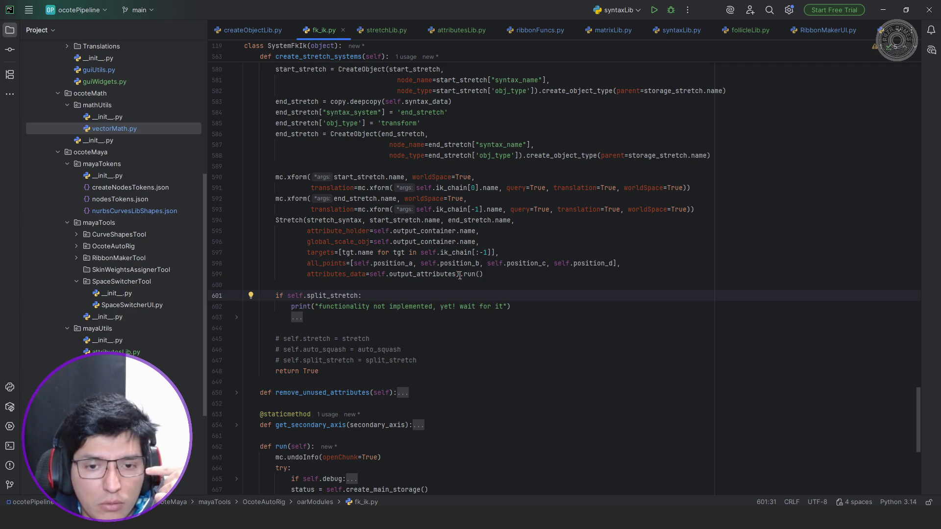
{"action": "scroll", "coordinate": [460, 276], "scroll_direction": "down", "scroll_amount": 1}
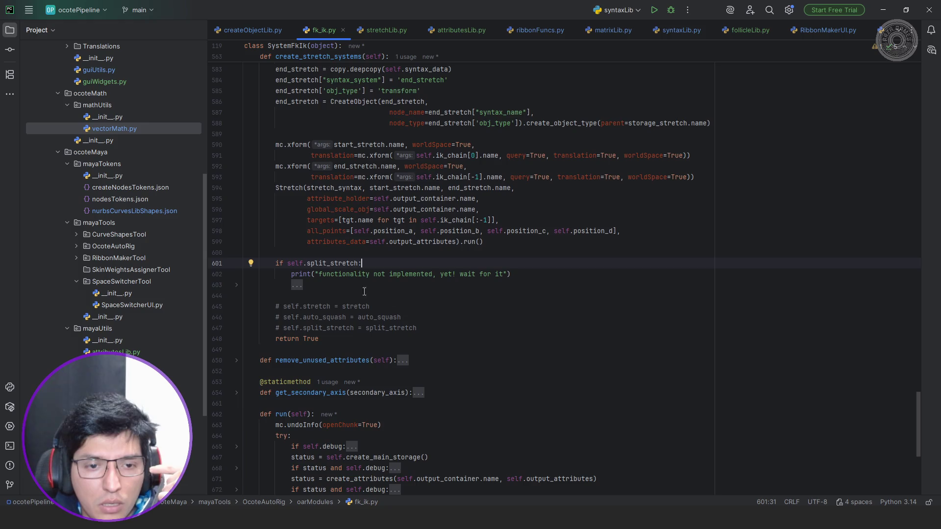
{"action": "left_click", "coordinate": [297, 285]}
{"action": "left_click", "coordinate": [237, 284]}
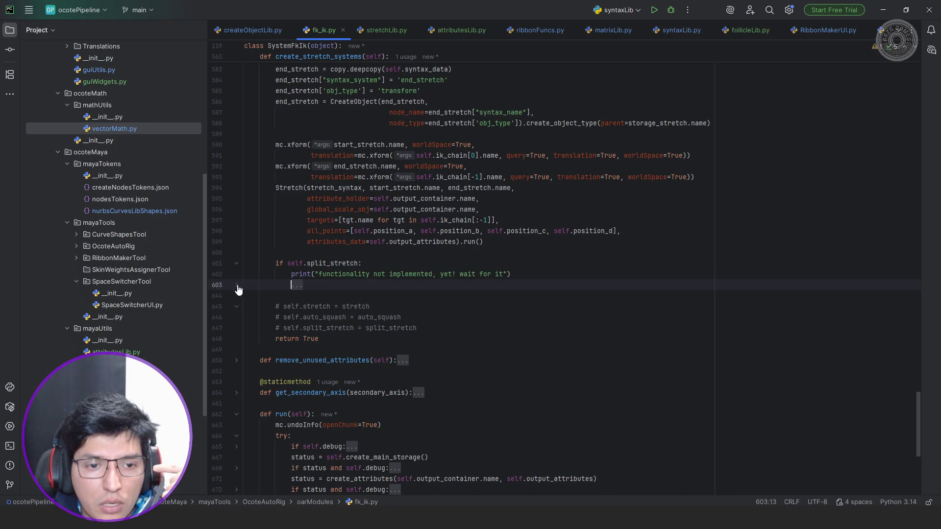
{"action": "scroll", "coordinate": [389, 289], "scroll_direction": "down", "scroll_amount": 8}
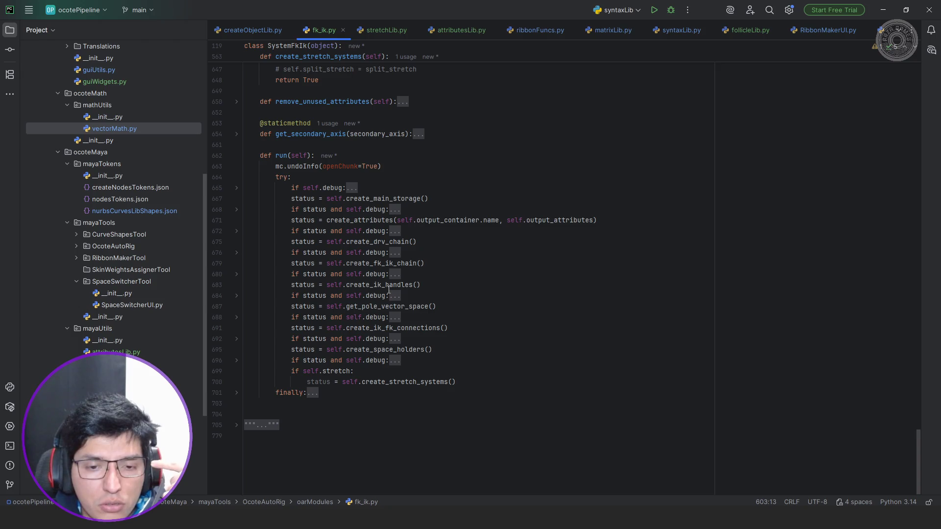
{"action": "scroll", "coordinate": [389, 289], "scroll_direction": "up", "scroll_amount": 8}
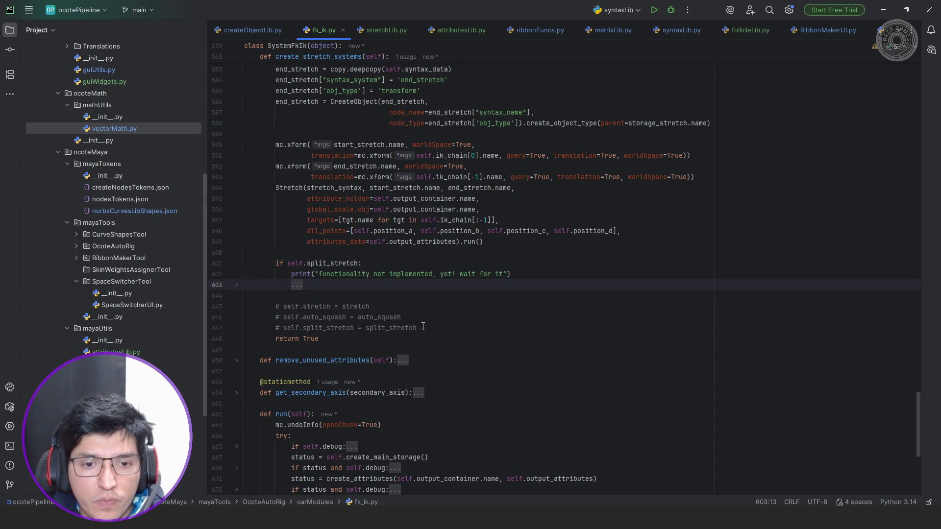
Place an indented caret on empty line 600 above the split_stretch check.
{"action": "left_click", "coordinate": [424, 328]}
{"action": "left_click", "coordinate": [436, 320]}
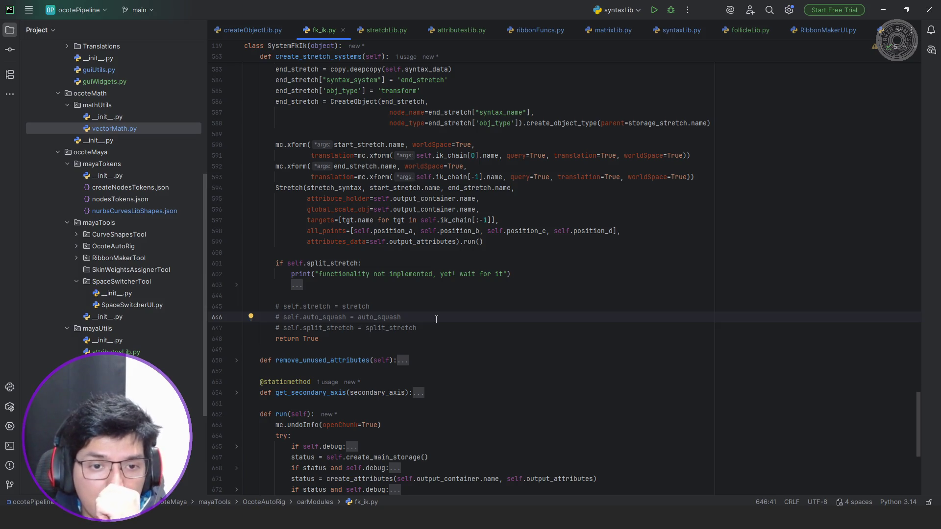
{"action": "left_click", "coordinate": [420, 253]}
{"action": "key", "text": "Tab"}
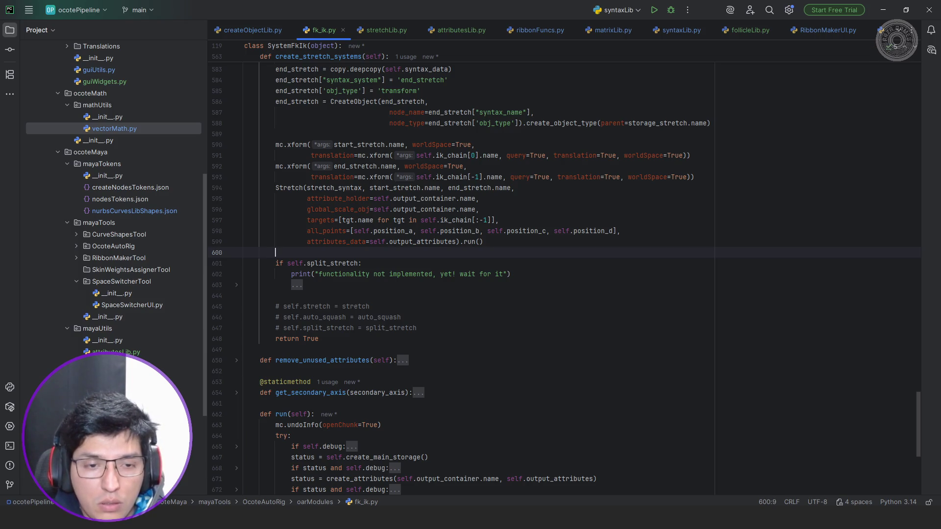
Write '# TODO: implement auto squash turn off', then begin '# TODO: implement split stretch ( this will be with bendys systems'.
{"action": "type", "text": "# TODO: "}
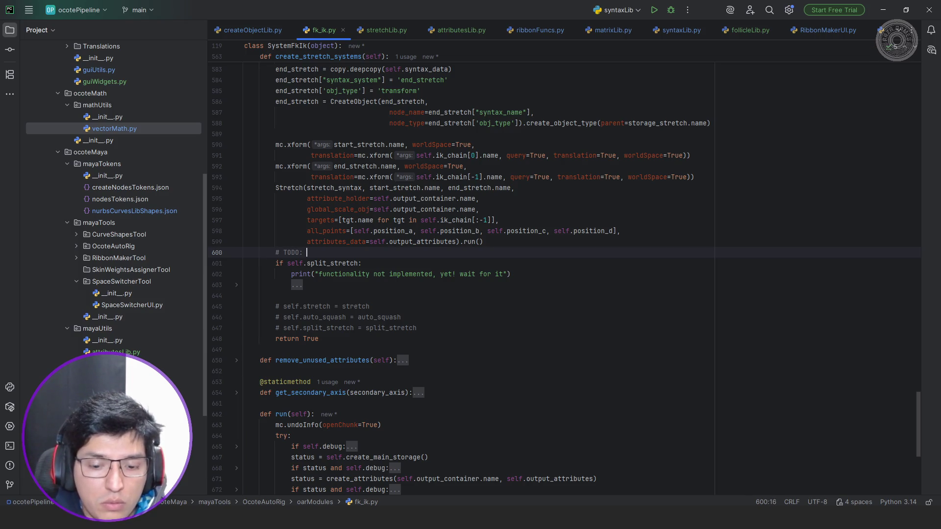
{"action": "type", "text": "implement"}
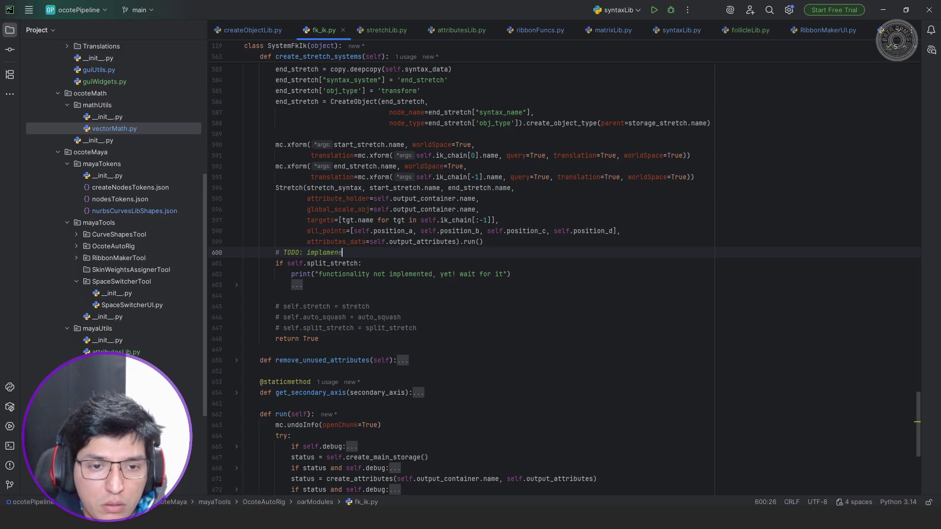
{"action": "key", "text": "BackSpace"}
{"action": "key", "text": "BackSpace"}
{"action": "key", "text": "BackSpace"}
{"action": "key", "text": "BackSpace"}
{"action": "type", "text": "ment autod"}
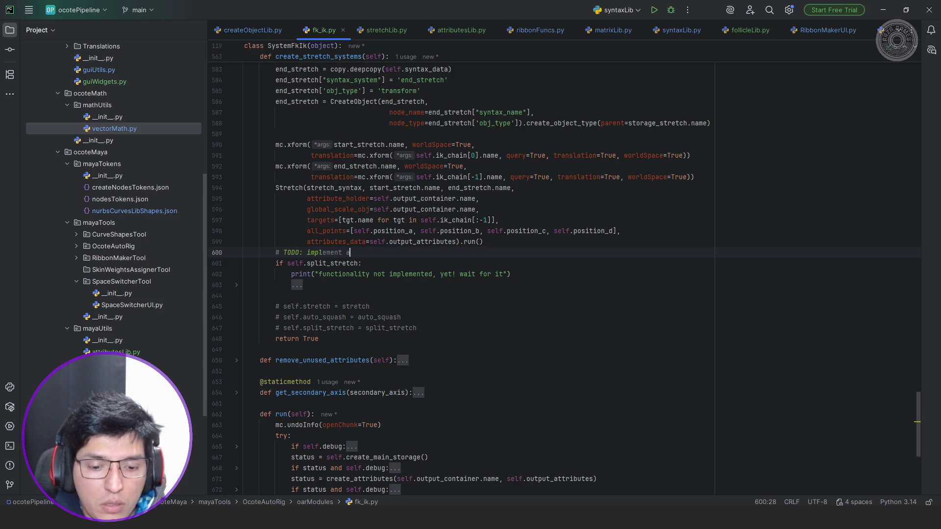
{"action": "key", "text": "BackSpace"}
{"action": "type", "text": "sca"}
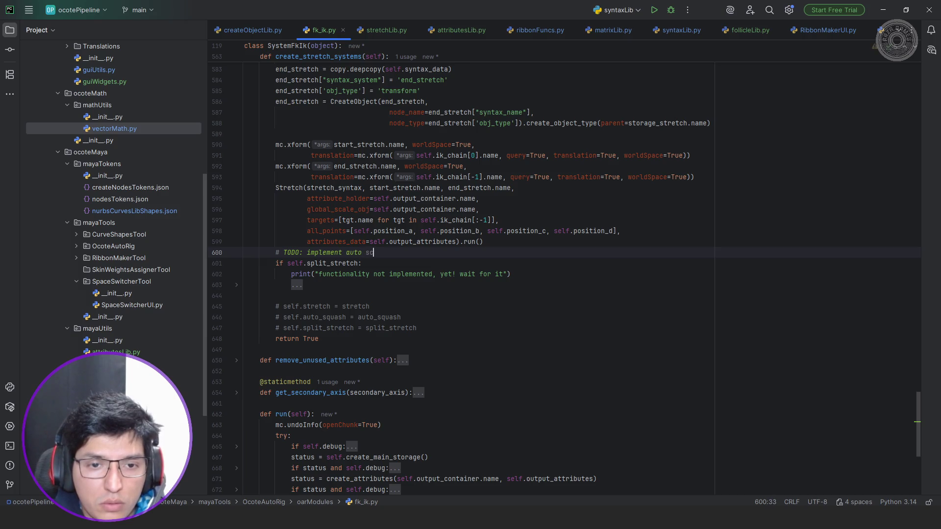
{"action": "key", "text": "BackSpace"}
{"action": "key", "text": "BackSpace"}
{"action": "type", "text": "quash t"}
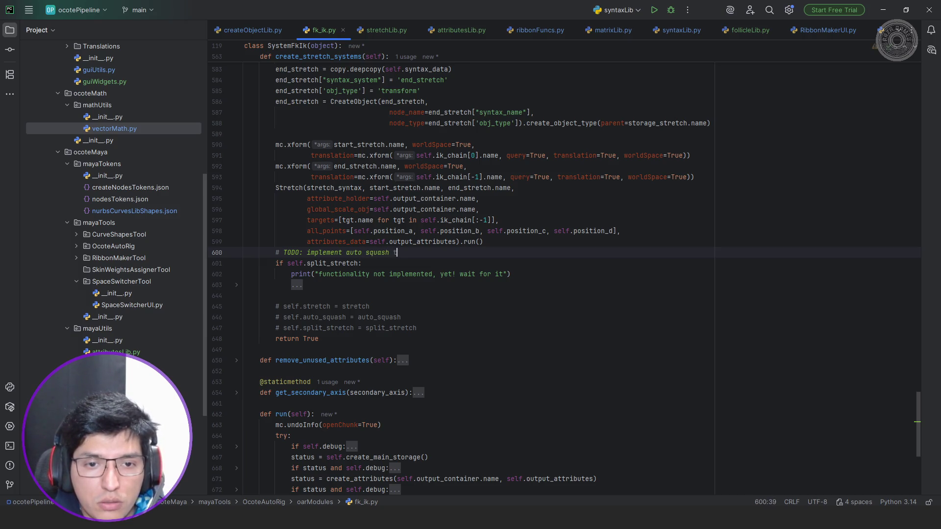
{"action": "type", "text": "urn off"}
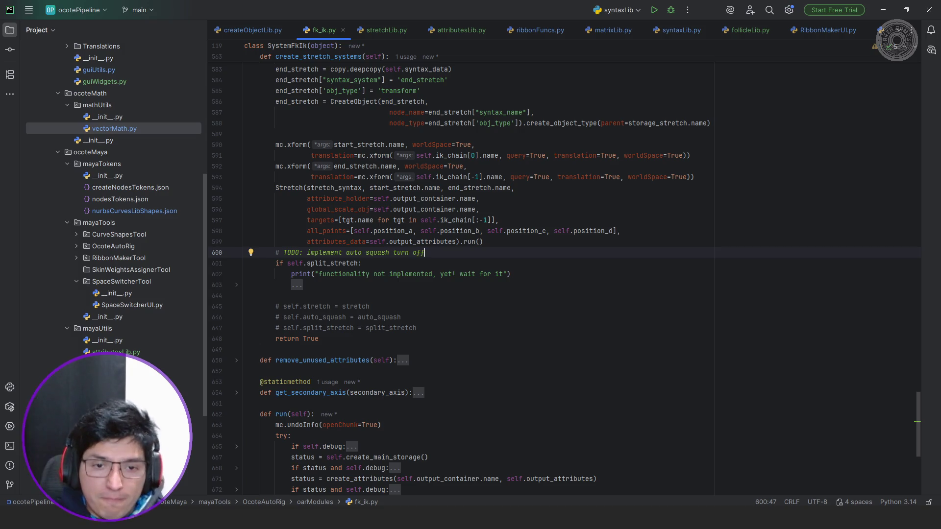
{"action": "key", "text": "Return"}
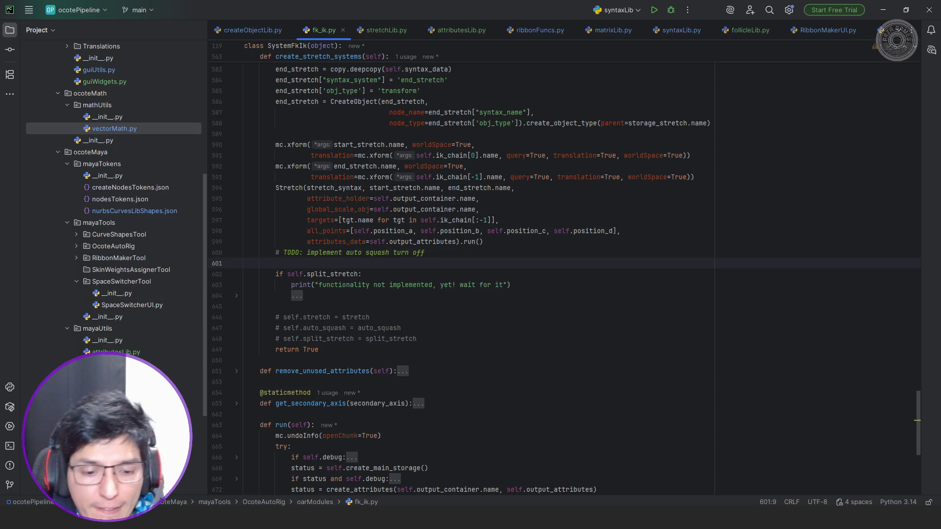
{"action": "type", "text": "# TO"}
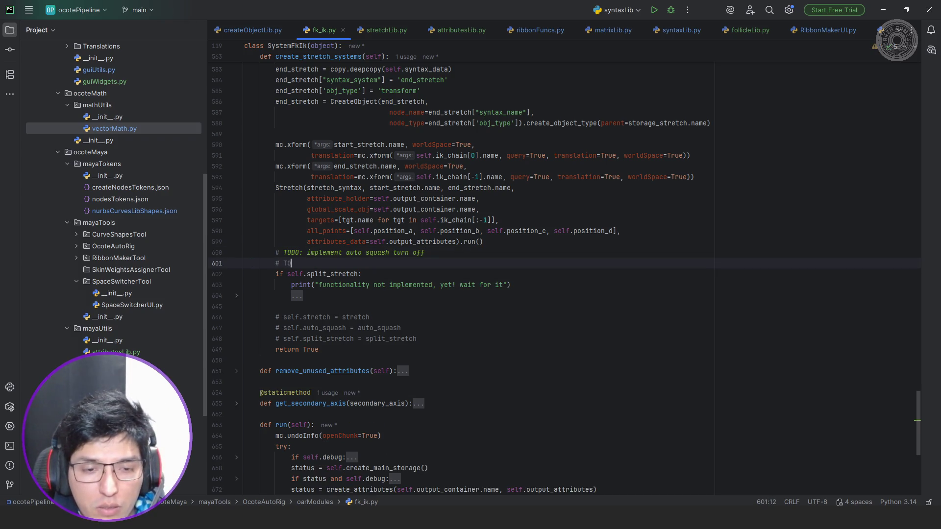
{"action": "type", "text": "DO: implement"}
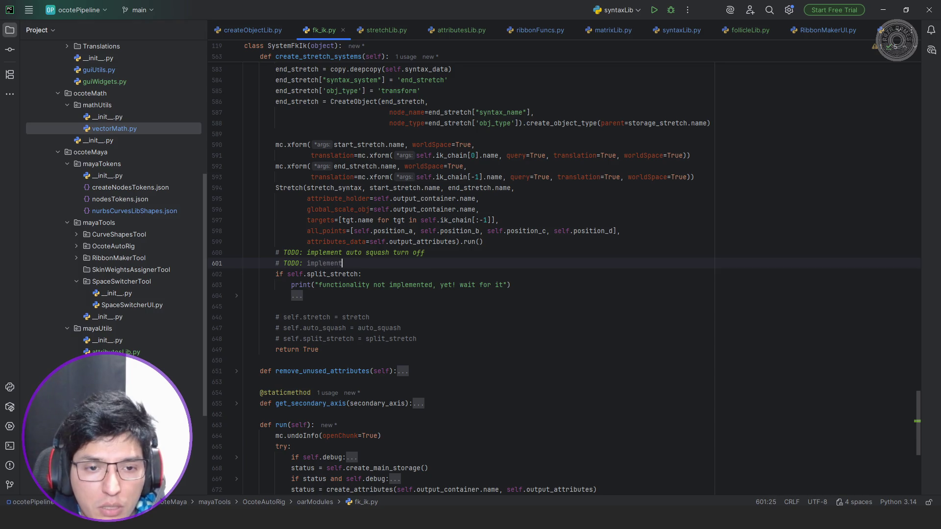
{"action": "type", "text": " split stretch ("}
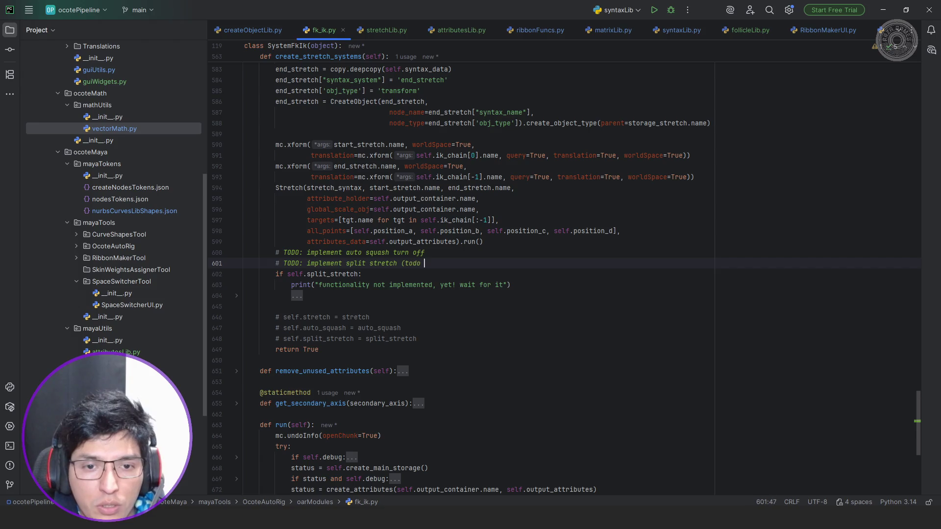
{"action": "type", "text": " this wi"}
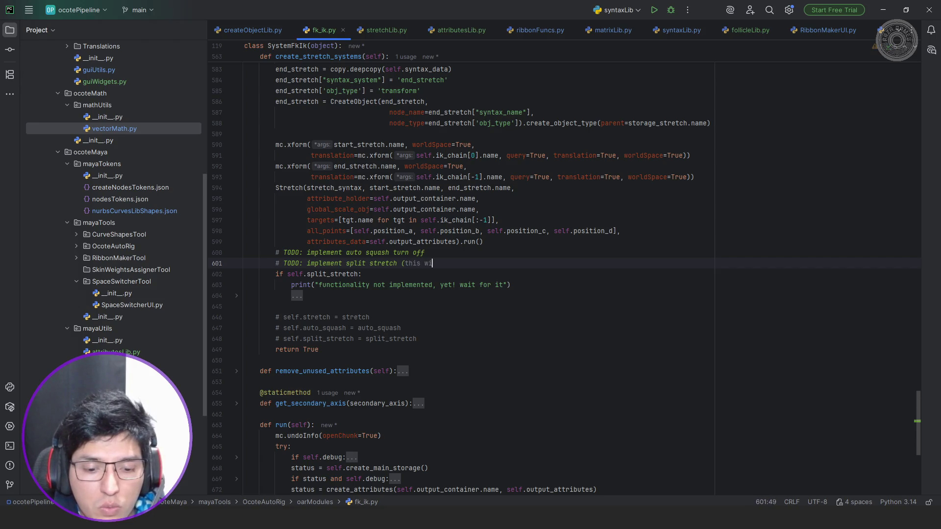
{"action": "type", "text": "ll be with bend"}
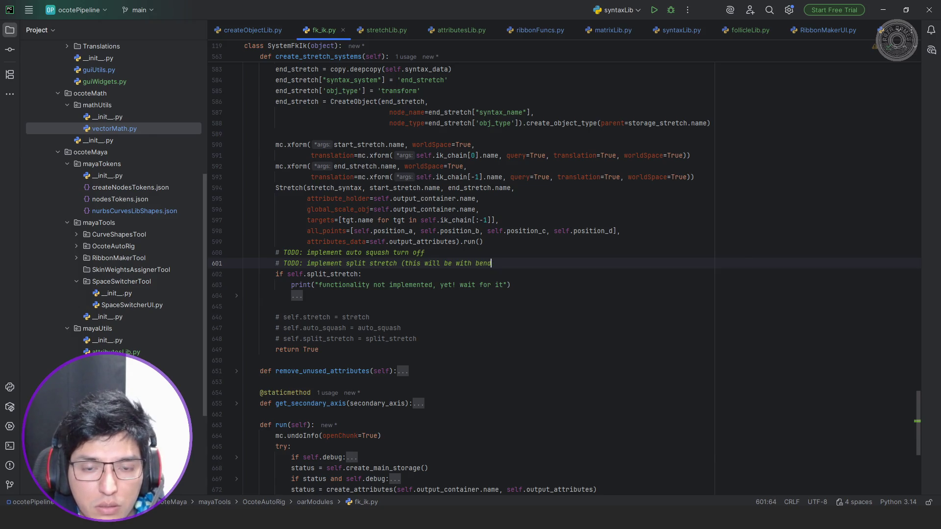
{"action": "type", "text": "ys systems"}
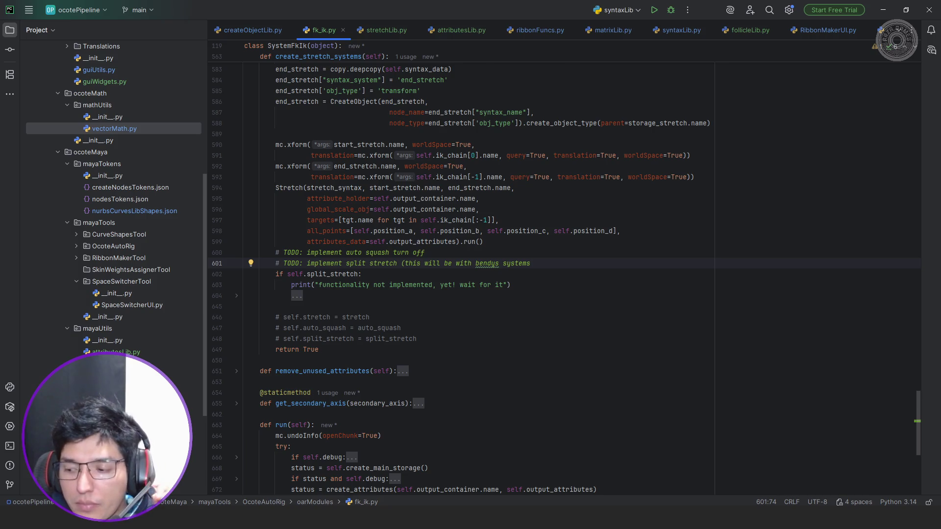
Scroll through fk_ik.py and highlight the start_stretch and end_stretch usages.
{"action": "scroll", "coordinate": [637, 116], "scroll_direction": "up", "scroll_amount": 6}
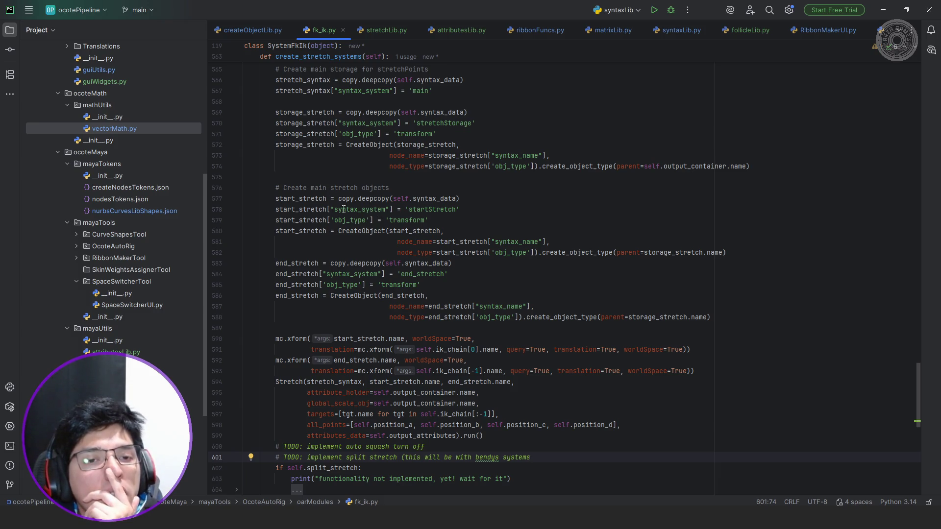
{"action": "scroll", "coordinate": [344, 209], "scroll_direction": "up", "scroll_amount": 2}
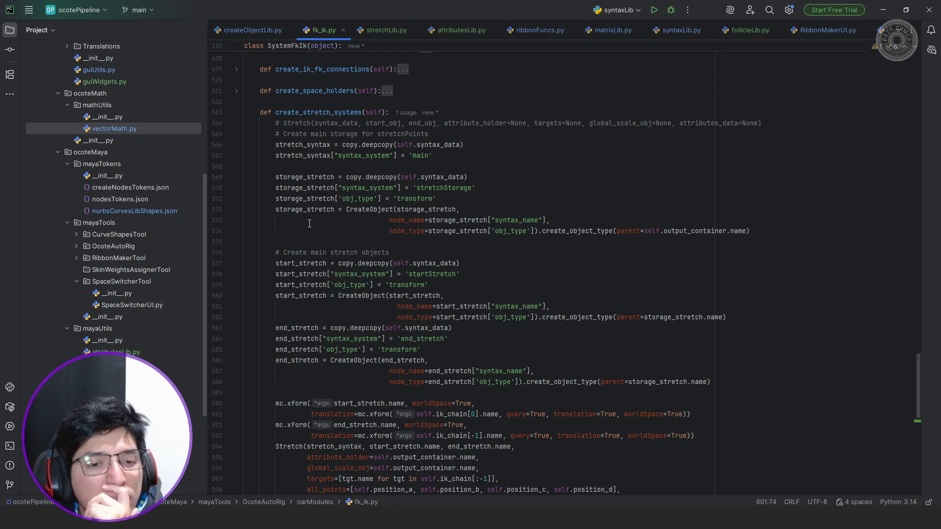
{"action": "scroll", "coordinate": [315, 307], "scroll_direction": "up", "scroll_amount": 9}
{"action": "scroll", "coordinate": [329, 298], "scroll_direction": "down", "scroll_amount": 7}
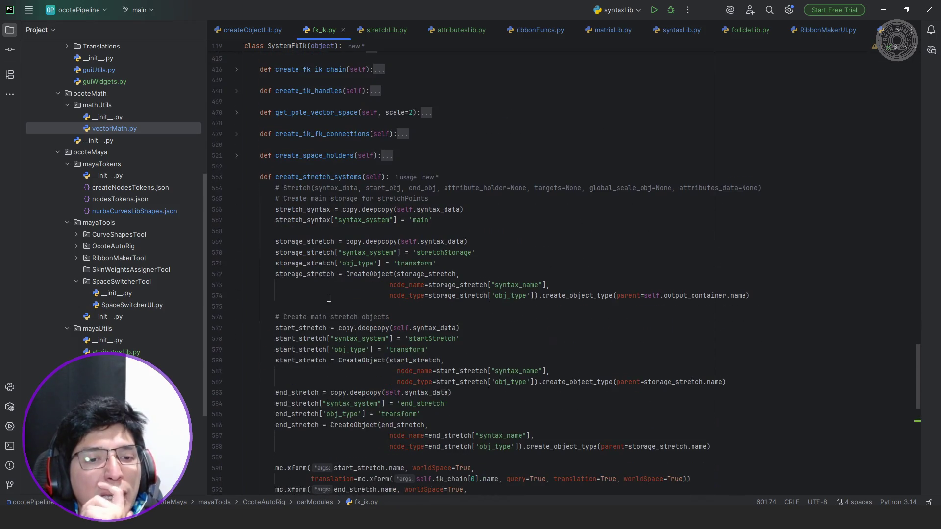
{"action": "double_click", "coordinate": [310, 337]}
{"action": "double_click", "coordinate": [298, 404]}
{"action": "scroll", "coordinate": [402, 332], "scroll_direction": "down", "scroll_amount": 6}
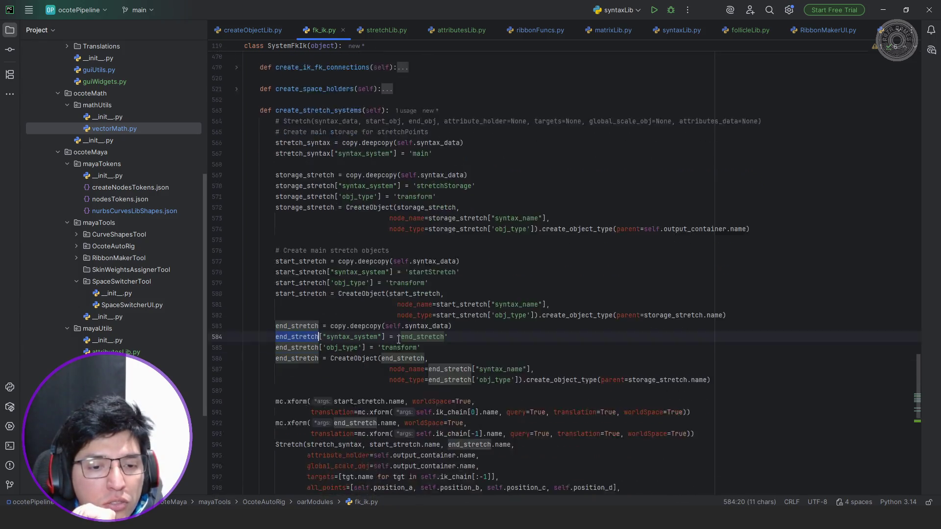
{"action": "scroll", "coordinate": [402, 332], "scroll_direction": "up", "scroll_amount": 20}
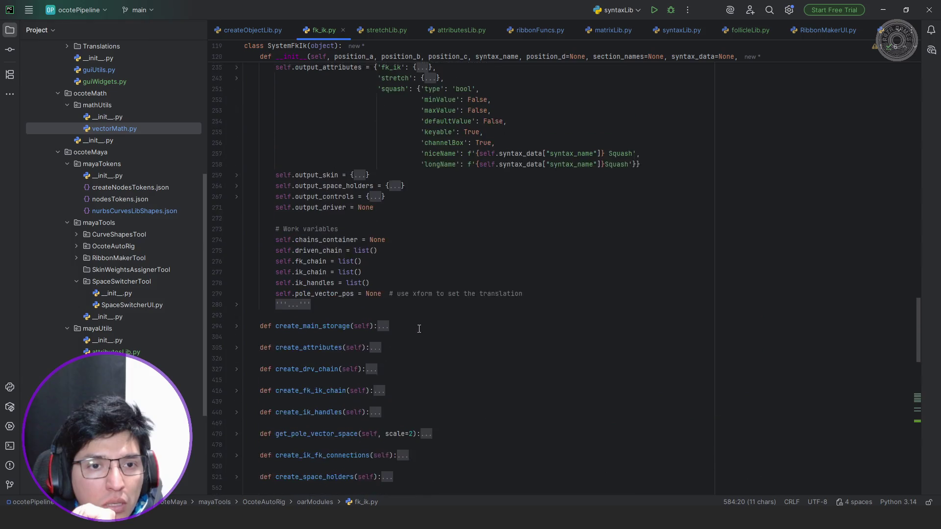
{"action": "scroll", "coordinate": [422, 327], "scroll_direction": "up", "scroll_amount": 2}
{"action": "scroll", "coordinate": [422, 326], "scroll_direction": "down", "scroll_amount": 2}
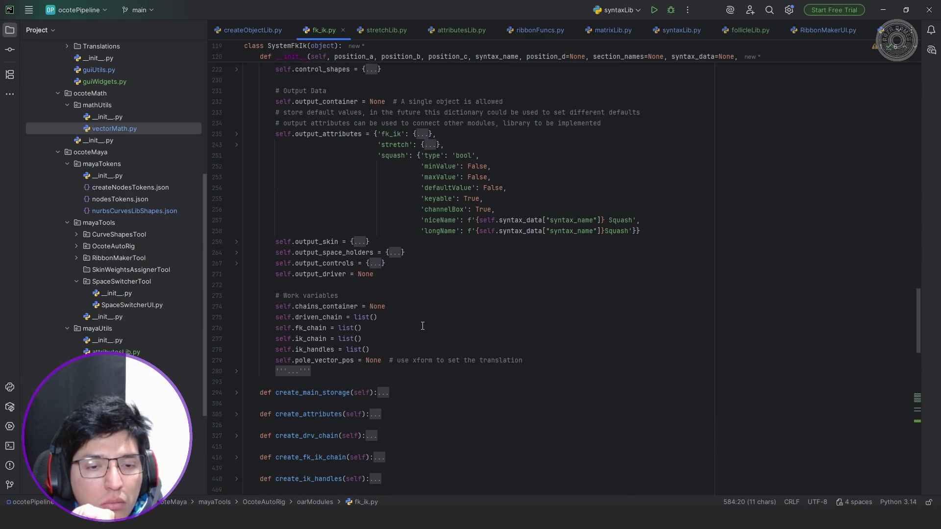
Below self.pole_vector_pos, start a new line 'self.stretchpoints = dis'.
{"action": "left_click", "coordinate": [532, 364]}
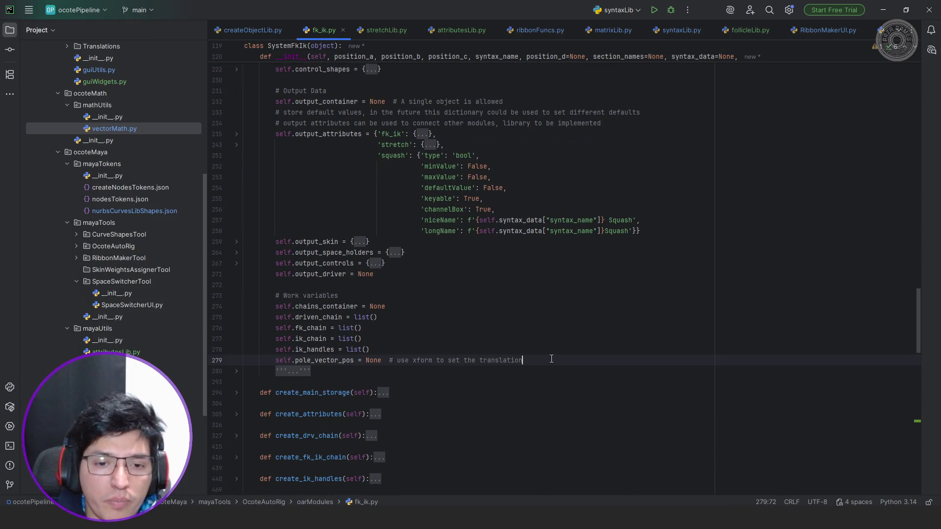
{"action": "key", "text": "Return"}
{"action": "type", "text": "self."}
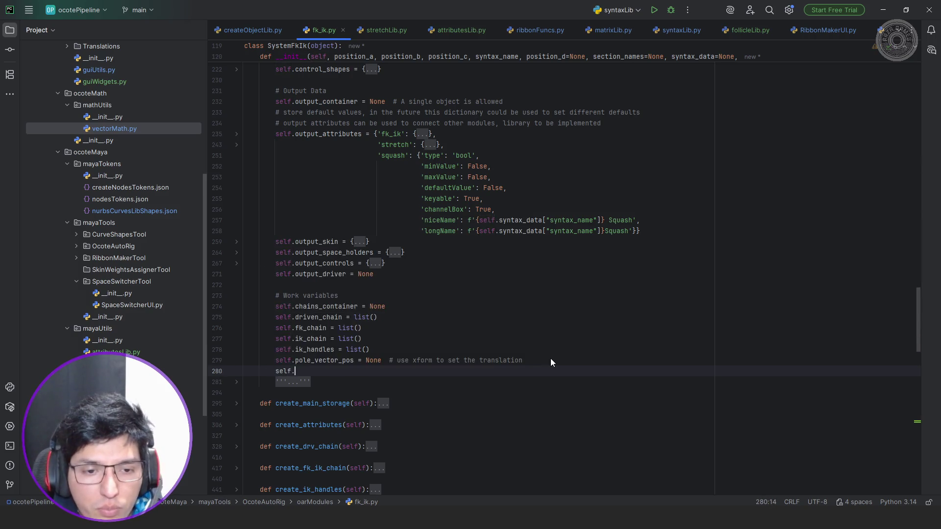
{"action": "type", "text": "stret"}
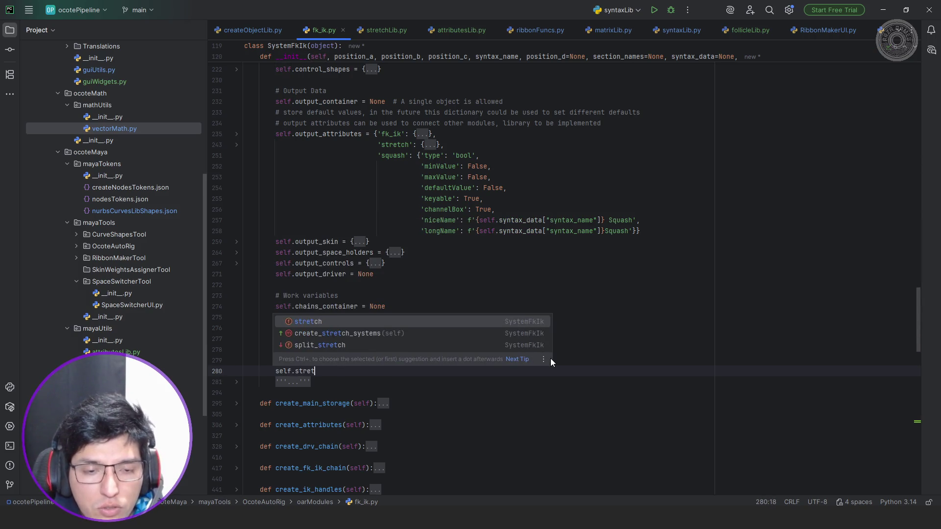
{"action": "type", "text": "chpo"}
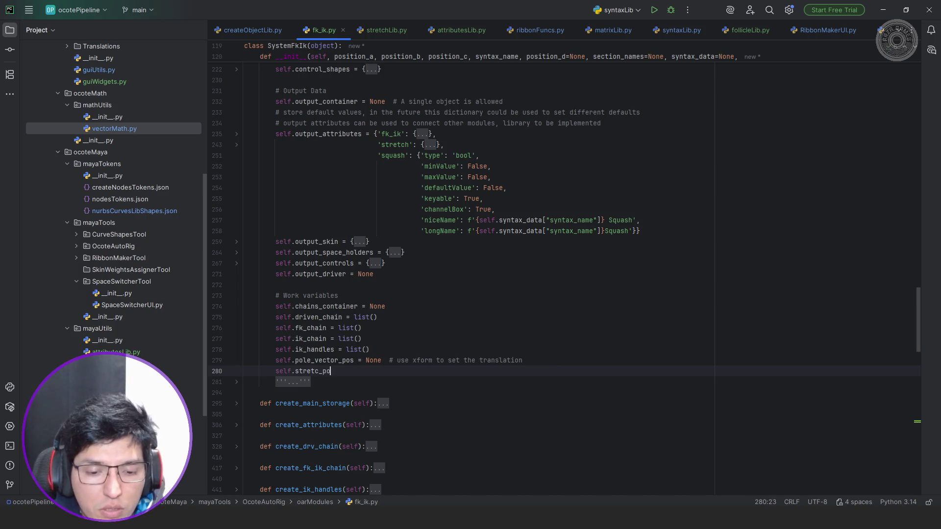
{"action": "type", "text": "ints ="}
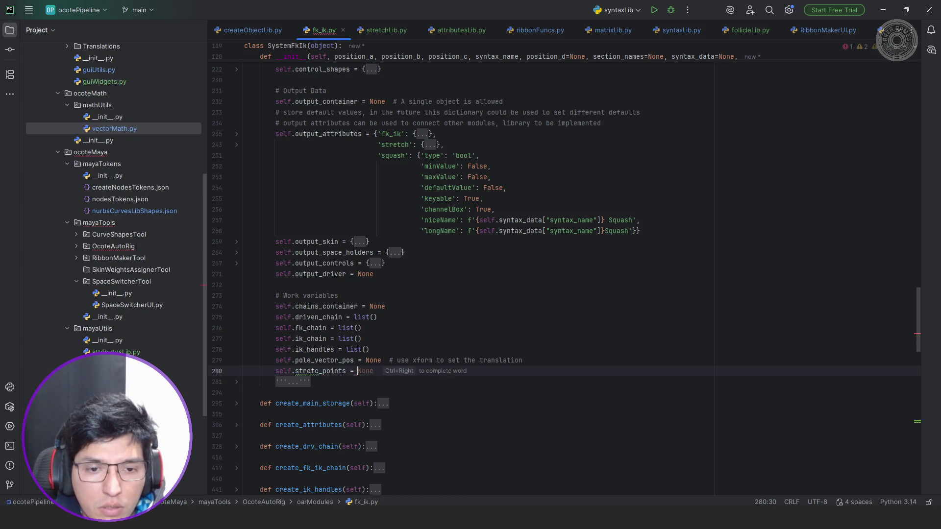
{"action": "type", "text": " dis"}
Complete the line as 'self.stretch_points = dict()', adding the missing h.
{"action": "key", "text": "BackSpace"}
{"action": "type", "text": "ct"}
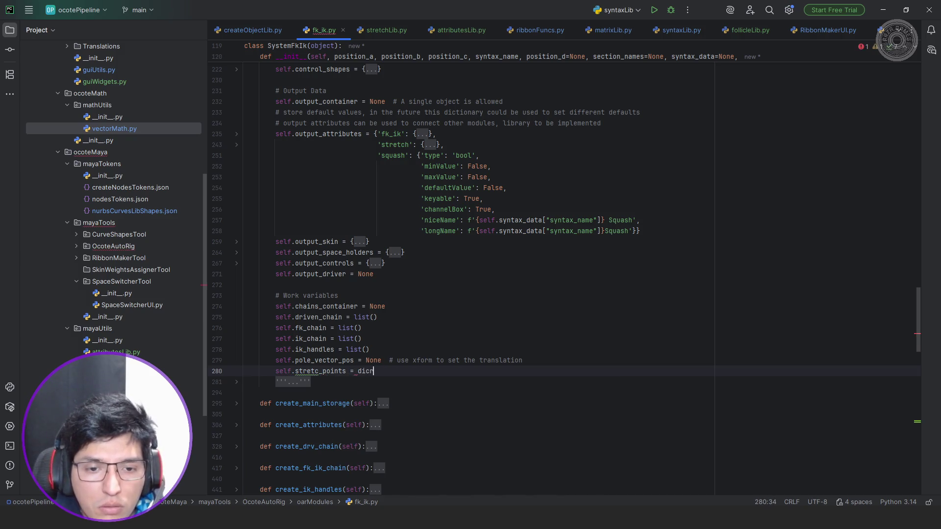
{"action": "type", "text": "("}
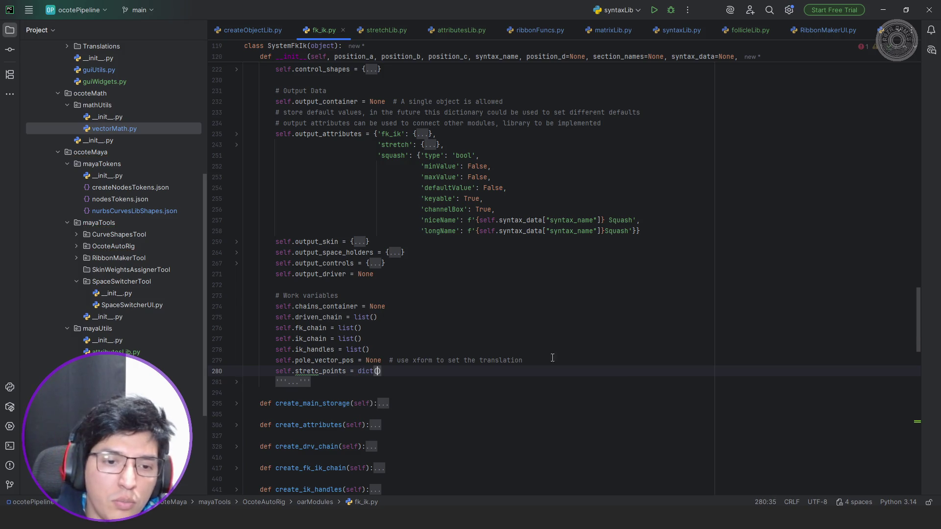
{"action": "left_click", "coordinate": [319, 371]}
{"action": "key", "text": "ctrl+space"}
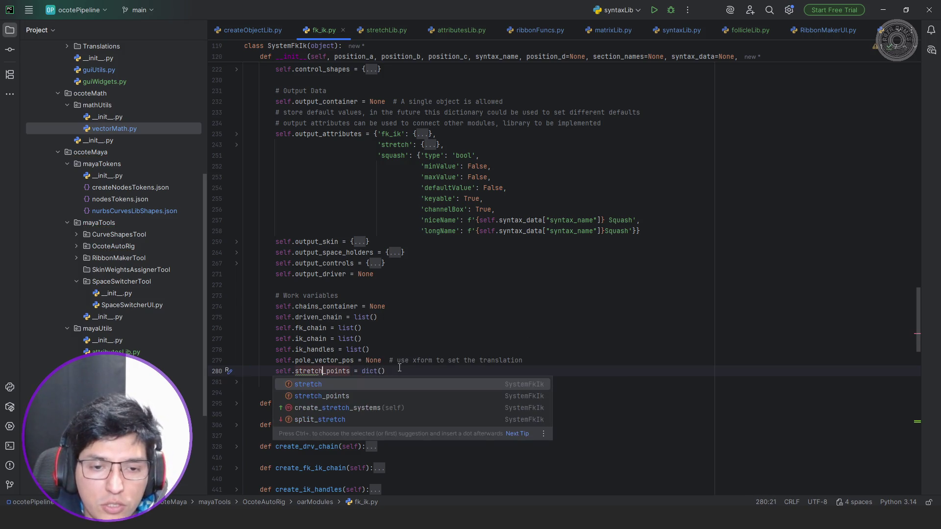
{"action": "key", "text": "Escape"}
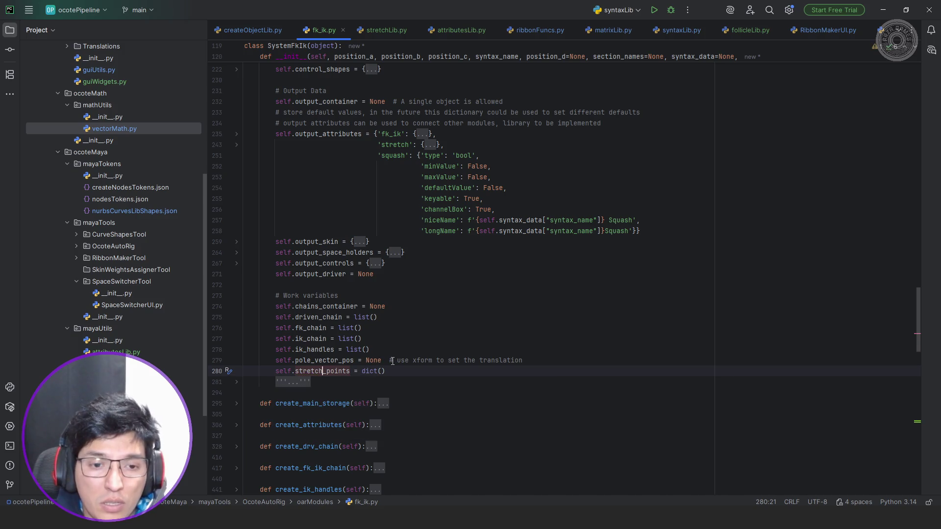
Replace dict() with {"mainStart": None, "mainEnd": None} spread over several lines.
{"action": "double_click", "coordinate": [365, 372]}
{"action": "key", "text": "shift+End"}
{"action": "type", "text": "{}"}
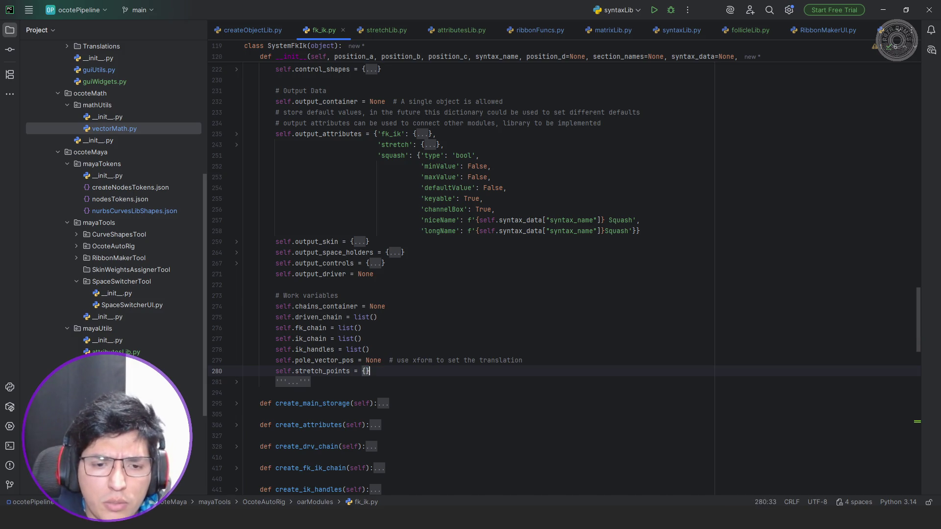
{"action": "type", "text": "\"main"}
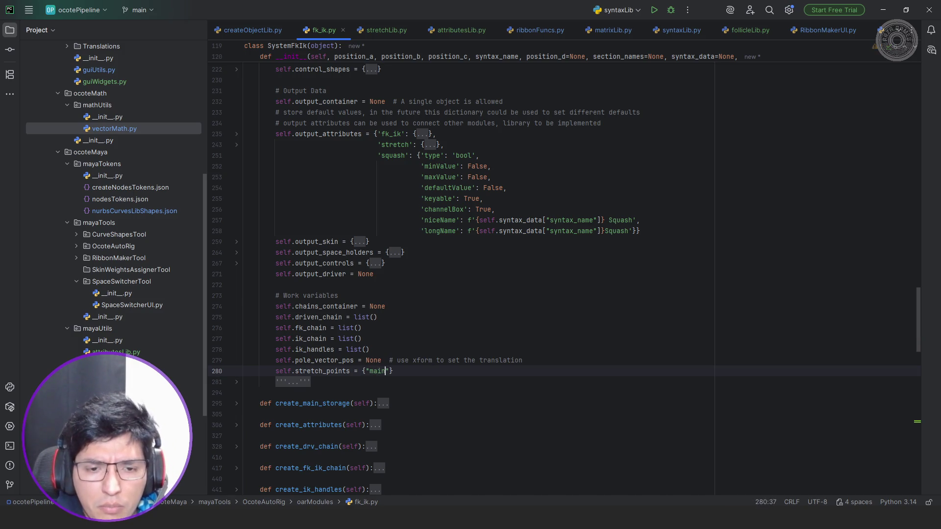
{"action": "type", "text": "\":"}
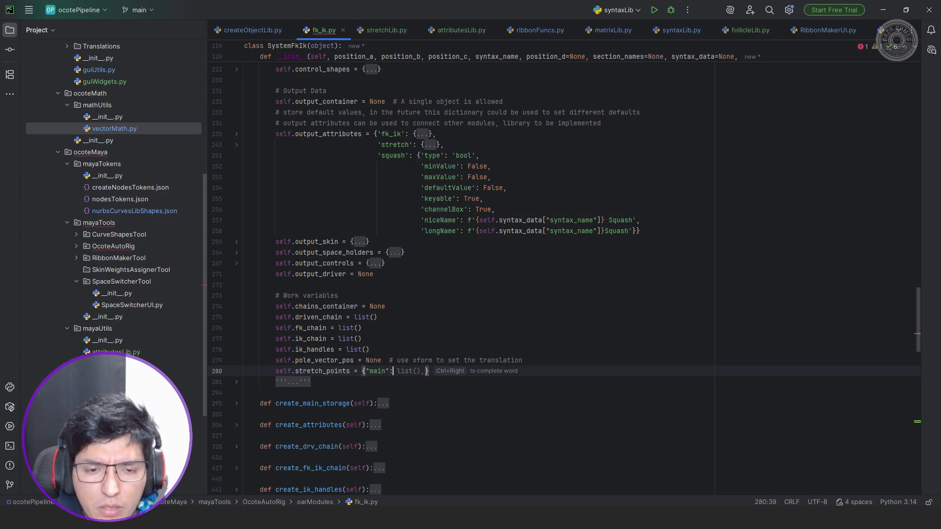
{"action": "key", "text": "Left"}
{"action": "key", "text": "Left"}
{"action": "type", "text": "Start"}
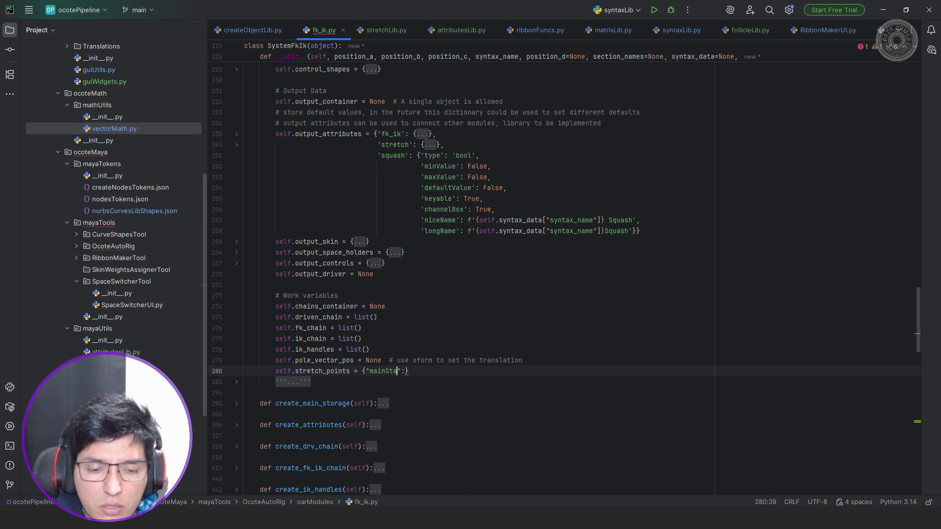
{"action": "key", "text": "End"}
{"action": "type", "text": "None,"}
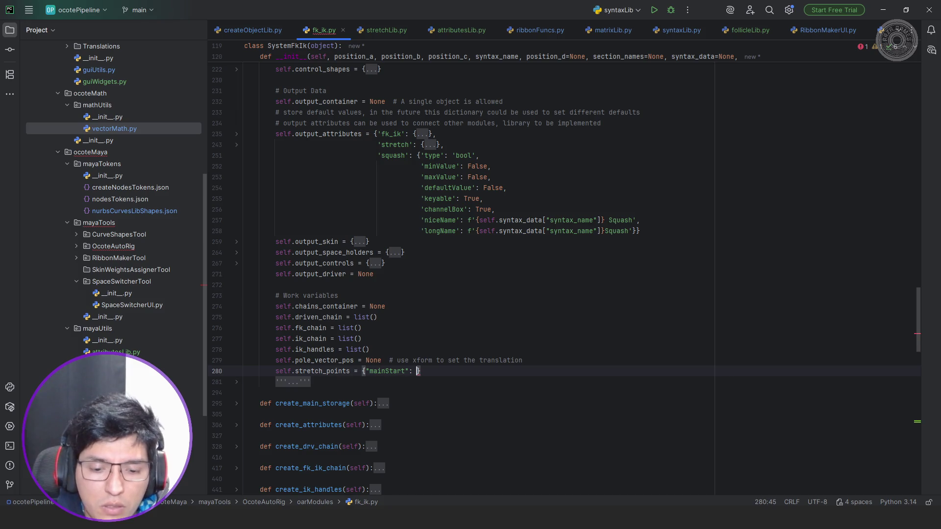
{"action": "key", "text": "Return"}
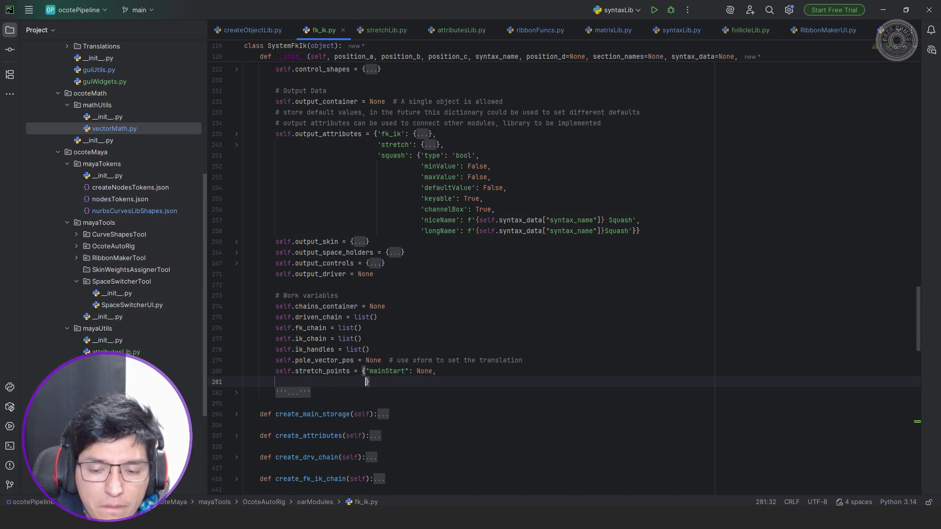
{"action": "type", "text": "\"mainEnd"}
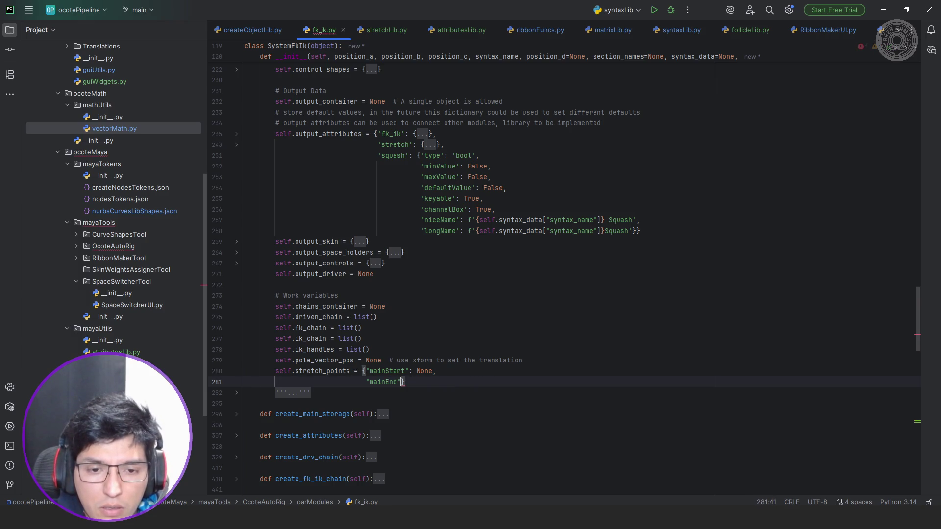
{"action": "key", "text": "Tab"}
{"action": "key", "text": "Return"}
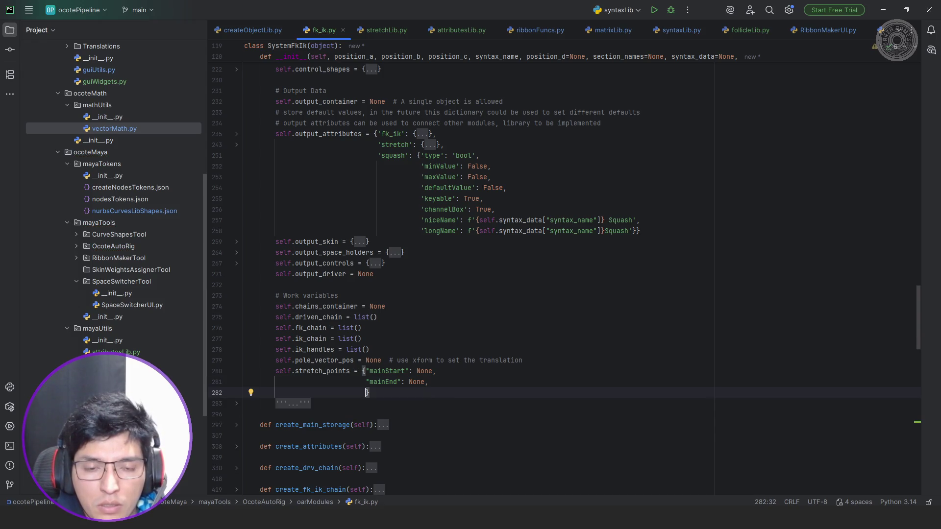
{"action": "key", "text": "shift+Tab"}
{"action": "key", "text": "shift+Tab"}
{"action": "key", "text": "shift+Tab"}
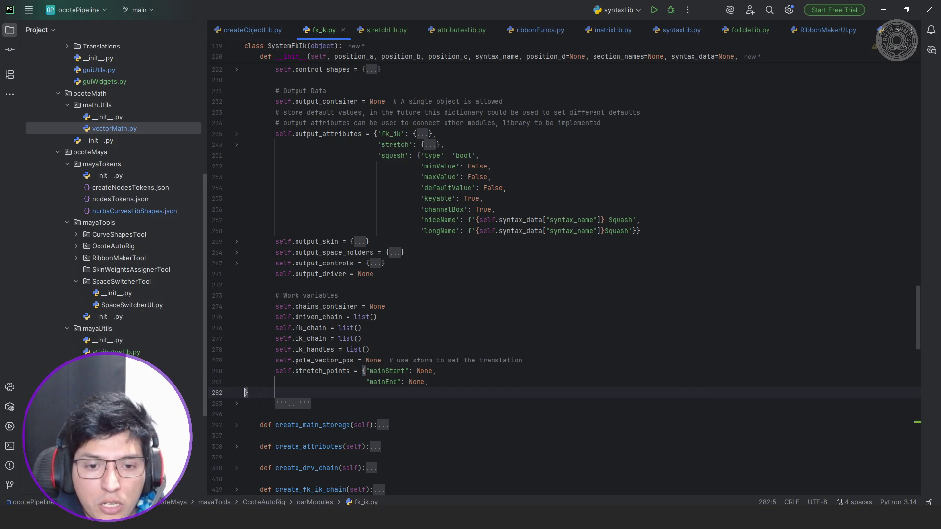
{"action": "key", "text": "BackSpace"}
{"action": "key", "text": "BackSpace"}
{"action": "type", "text": "}"}
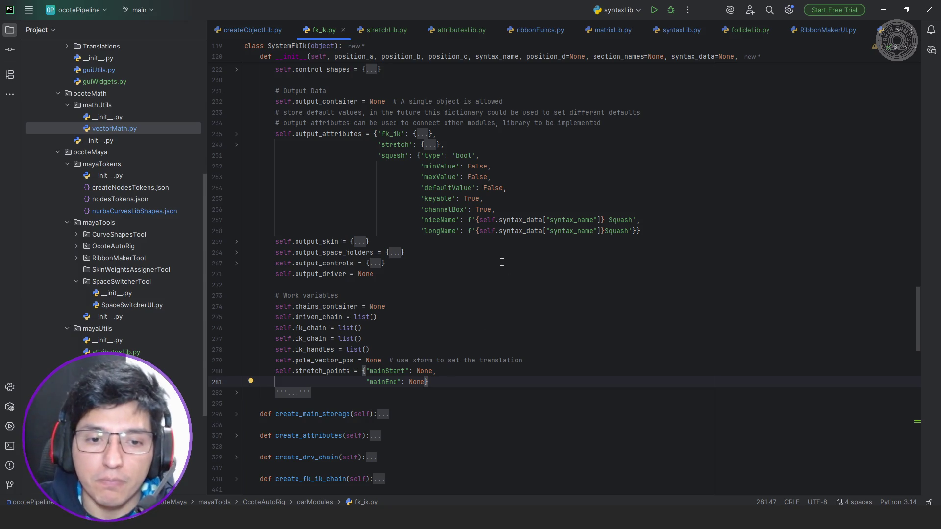
{"action": "scroll", "coordinate": [502, 262], "scroll_direction": "down", "scroll_amount": 6}
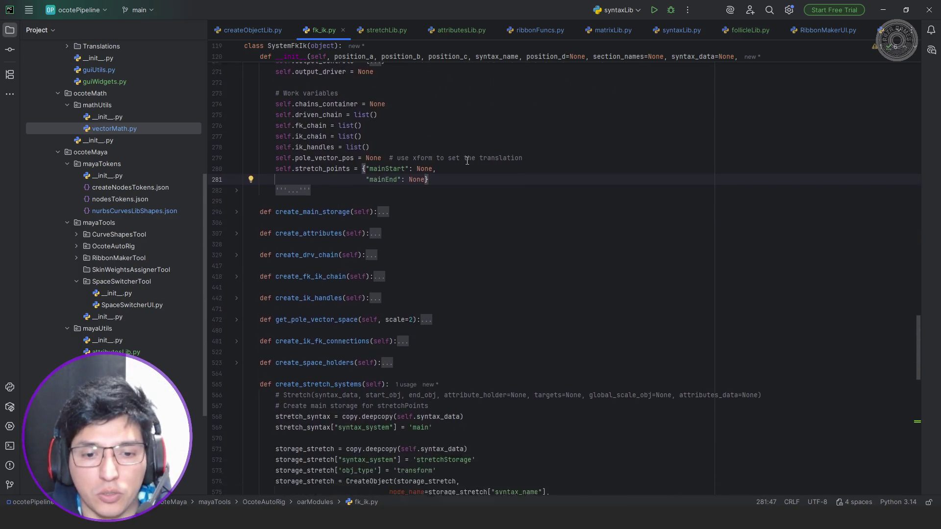
{"action": "scroll", "coordinate": [471, 160], "scroll_direction": "down", "scroll_amount": 5}
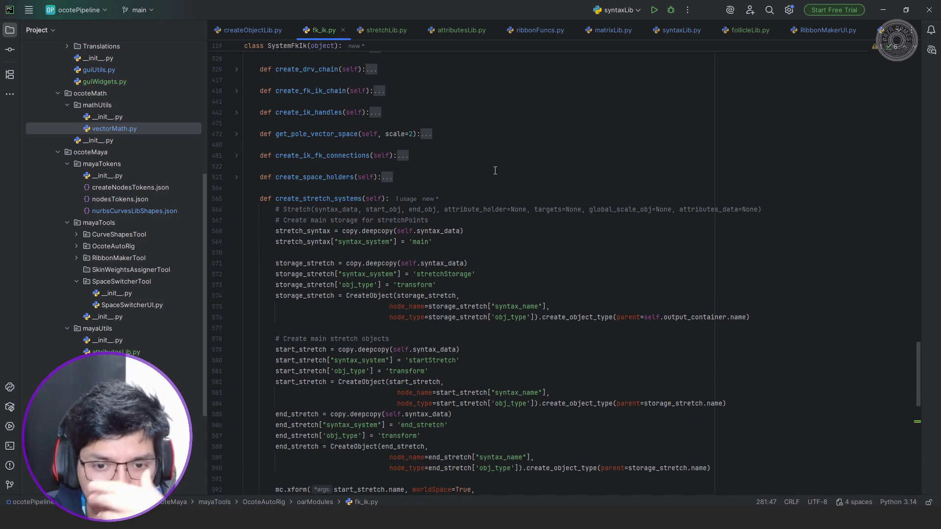
{"action": "scroll", "coordinate": [493, 169], "scroll_direction": "down", "scroll_amount": 5}
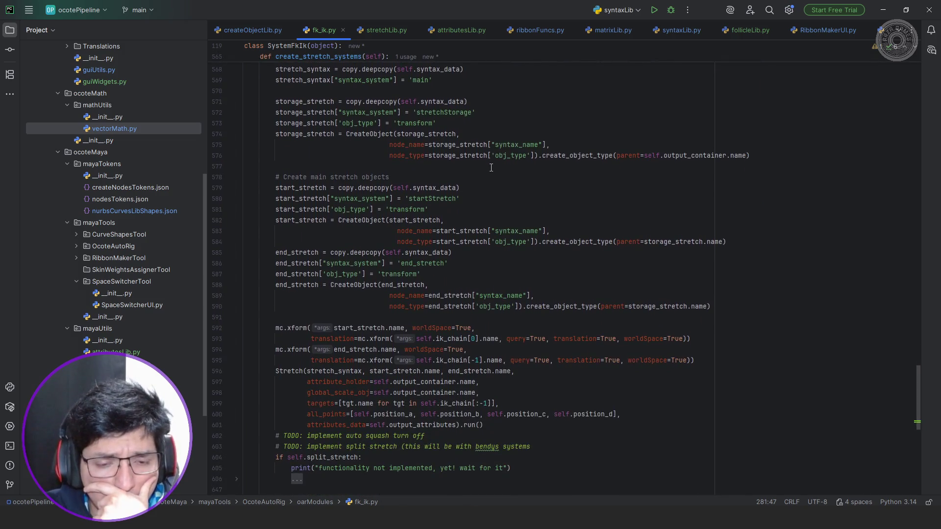
{"action": "scroll", "coordinate": [492, 167], "scroll_direction": "down", "scroll_amount": 8}
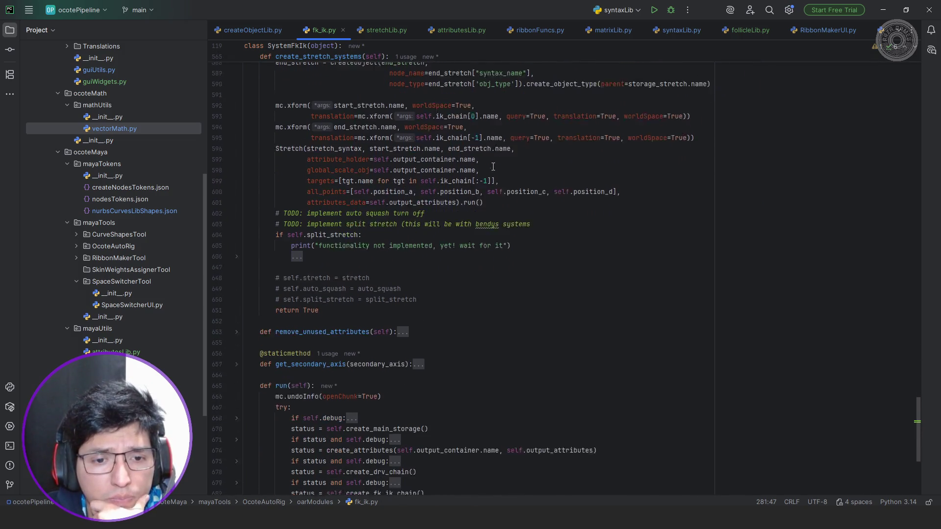
{"action": "scroll", "coordinate": [493, 167], "scroll_direction": "down", "scroll_amount": 4}
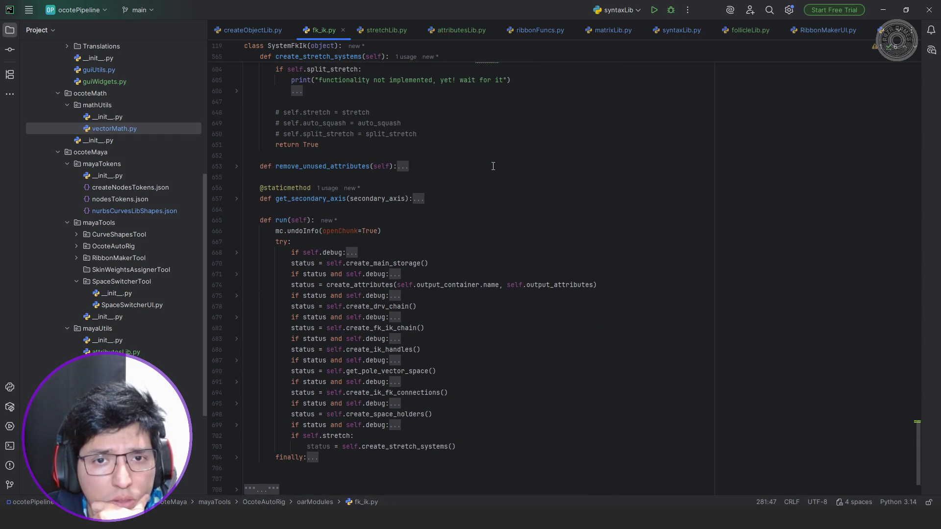
{"action": "scroll", "coordinate": [493, 166], "scroll_direction": "down", "scroll_amount": 2}
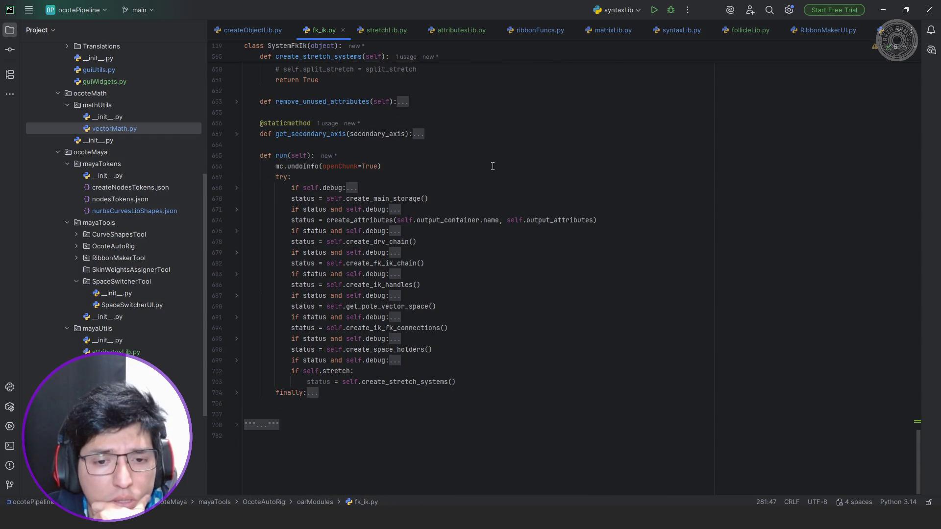
{"action": "scroll", "coordinate": [489, 192], "scroll_direction": "up", "scroll_amount": 20}
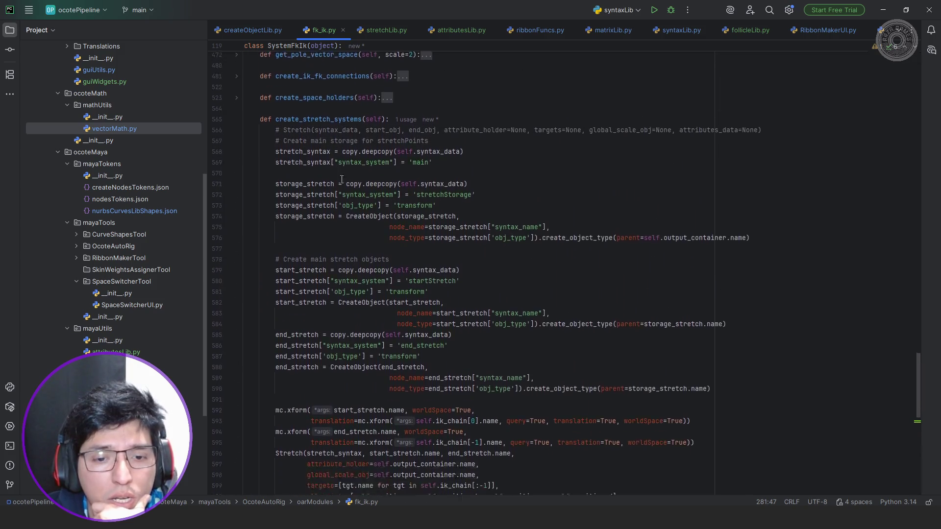
{"action": "scroll", "coordinate": [456, 196], "scroll_direction": "down", "scroll_amount": 4}
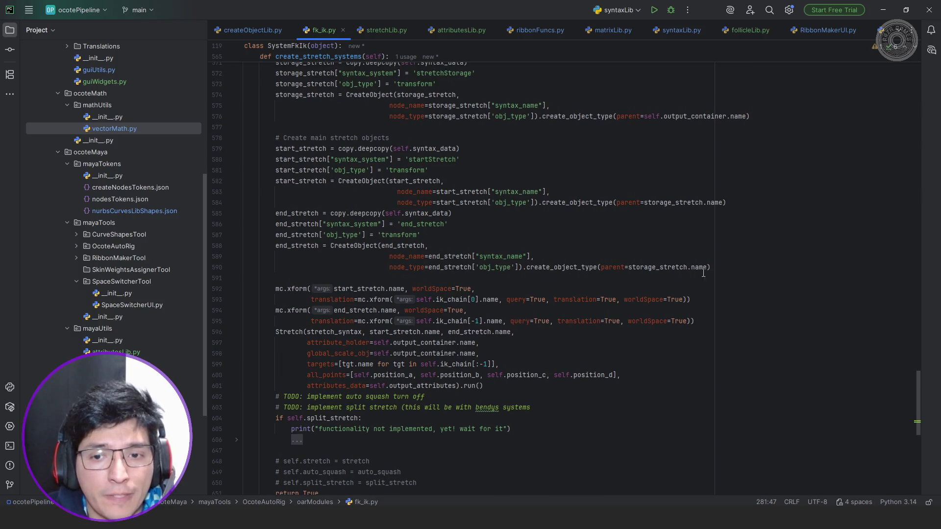
{"action": "left_click", "coordinate": [742, 271]}
Add a new line self.stretch_points['main_start'] after the end_stretch creation on line 592.
{"action": "key", "text": "Return"}
{"action": "key", "text": "Return"}
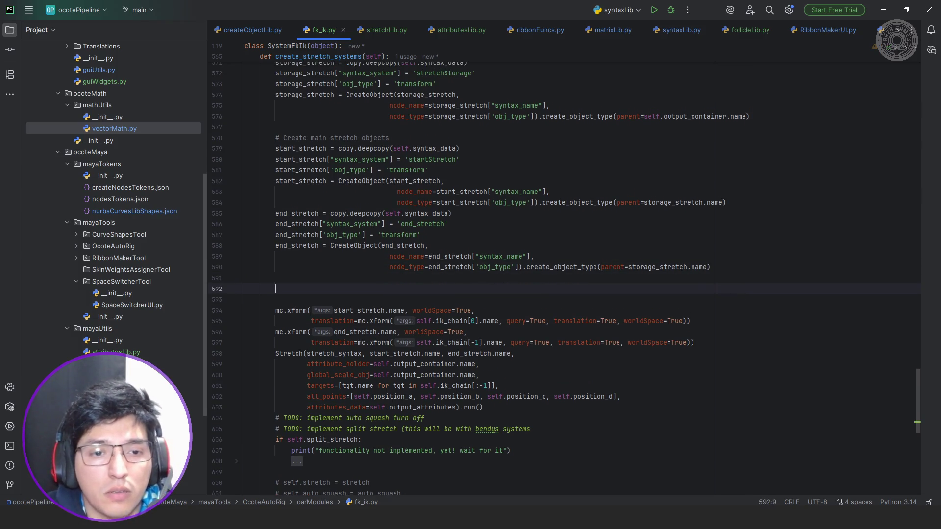
{"action": "type", "text": "self.stretch_points"}
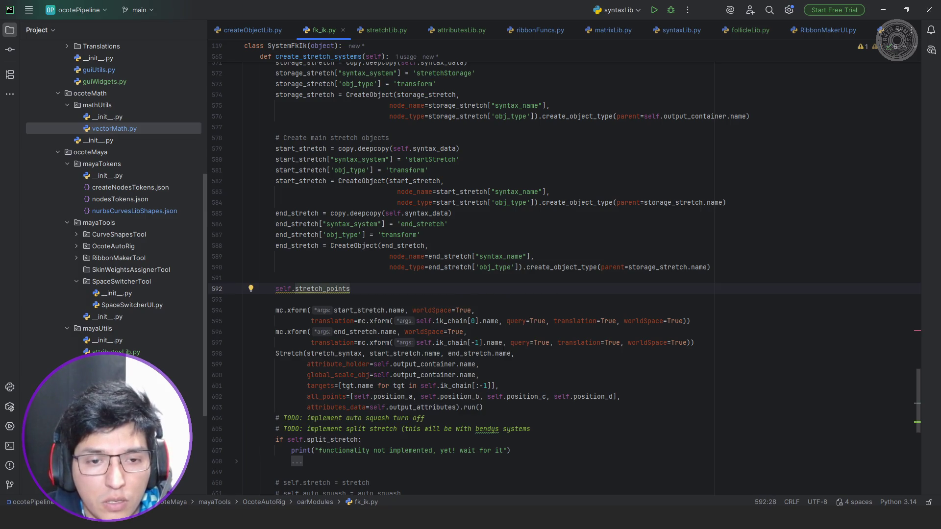
{"action": "type", "text": "["}
{"action": "type", "text": "'main"}
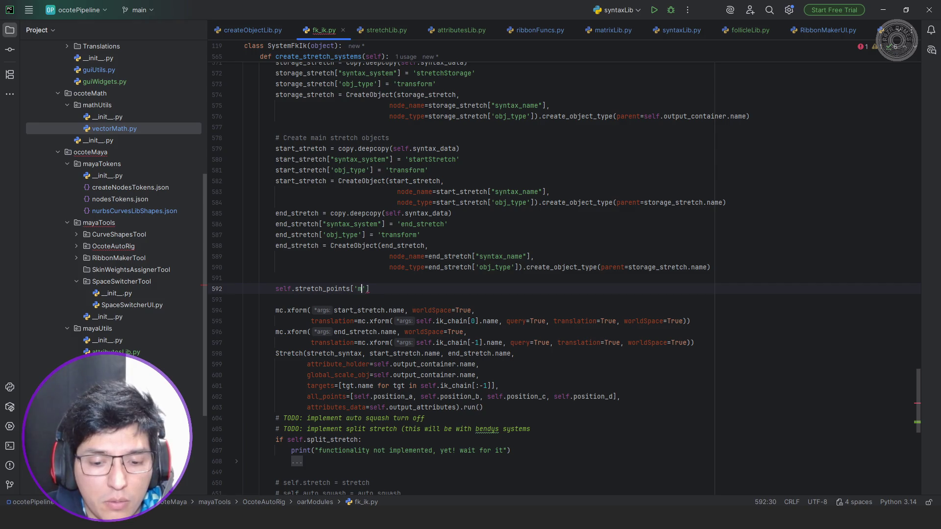
{"action": "type", "text": "Start"}
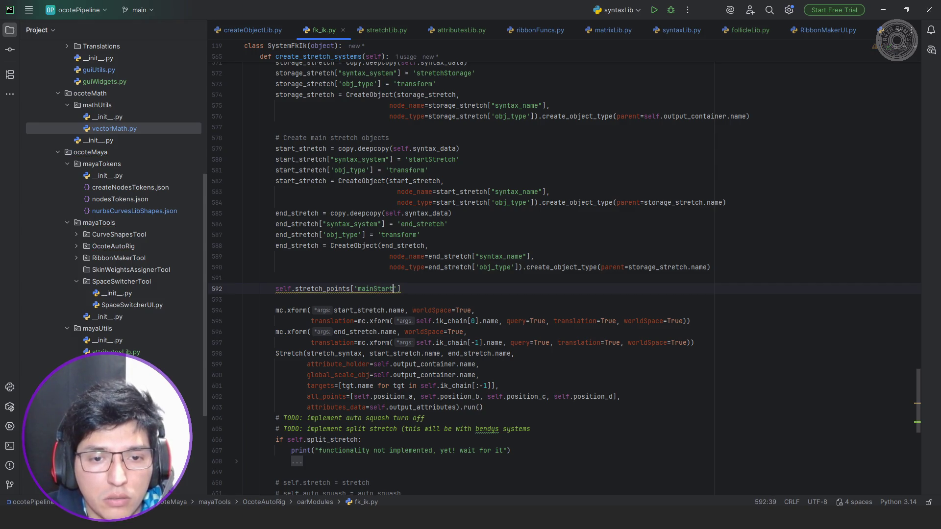
{"action": "type", "text": "']"}
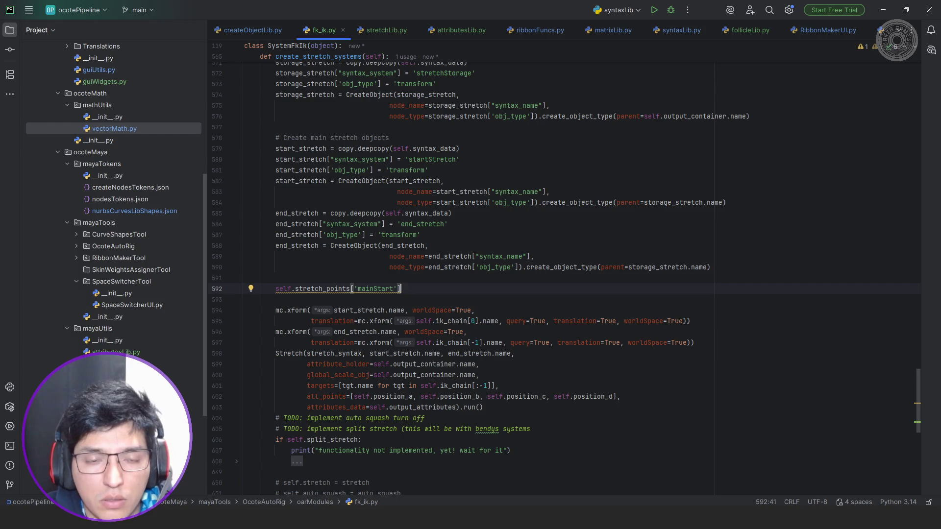
{"action": "left_click", "coordinate": [393, 289]}
{"action": "key", "text": "BackSpace"}
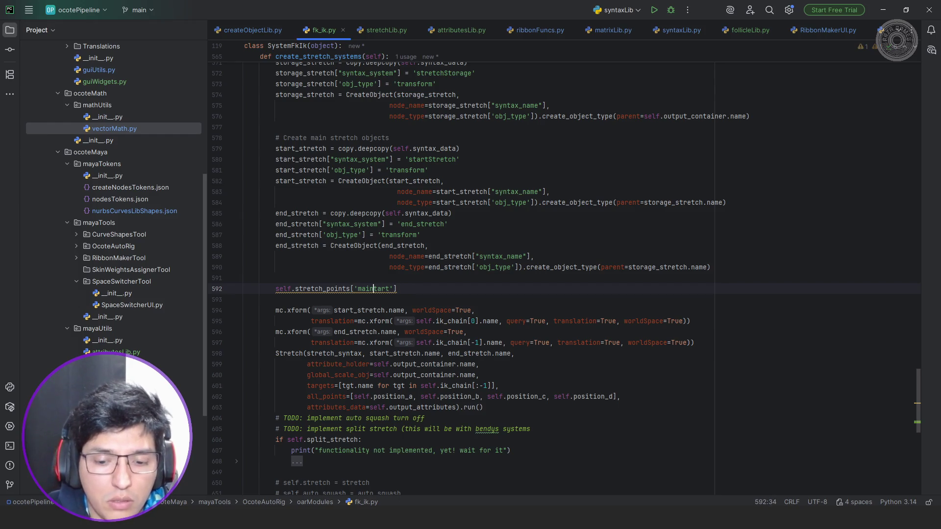
{"action": "type", "text": "_s"}
Rename the __init__ dictionary keys mainStart and mainEnd to main_start and main_end.
{"action": "double_click", "coordinate": [388, 285]}
{"action": "key", "text": "ctrl+c"}
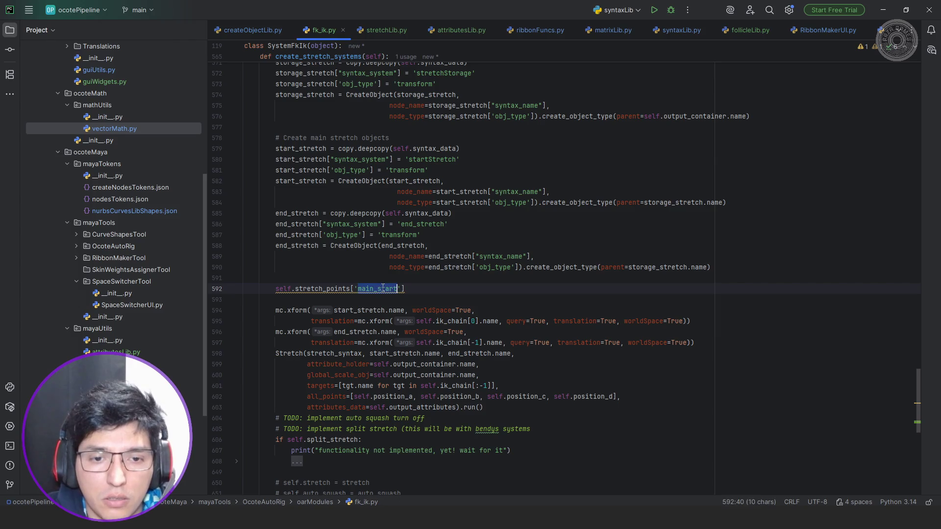
{"action": "scroll", "coordinate": [385, 256], "scroll_direction": "up", "scroll_amount": 10}
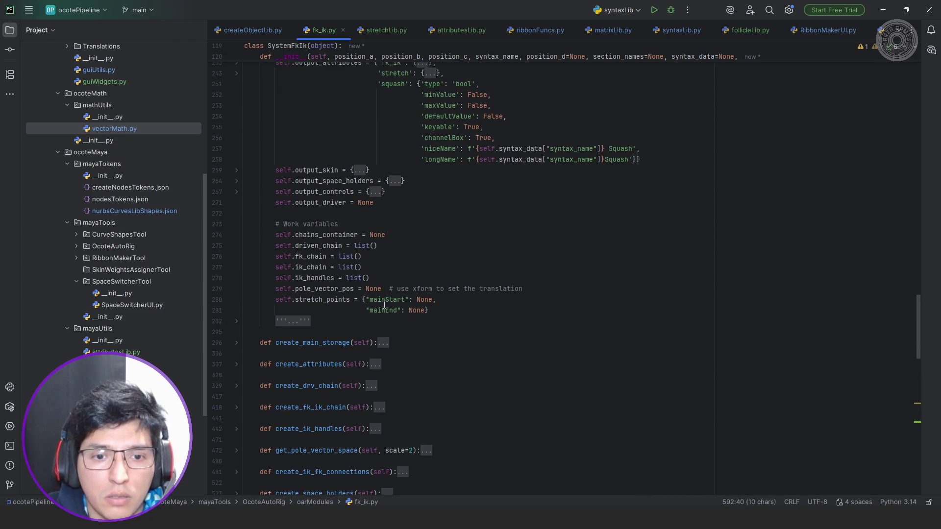
{"action": "double_click", "coordinate": [388, 300]}
{"action": "key", "text": "ctrl+v"}
{"action": "key", "text": "BackSpace"}
{"action": "type", "text": "_e"}
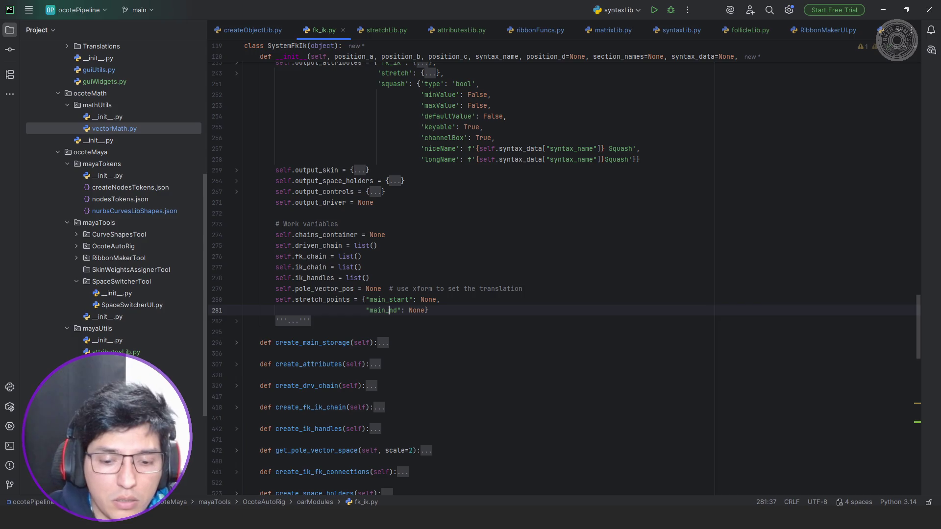
{"action": "scroll", "coordinate": [408, 308], "scroll_direction": "down", "scroll_amount": 15}
{"action": "scroll", "coordinate": [405, 300], "scroll_direction": "down", "scroll_amount": 3}
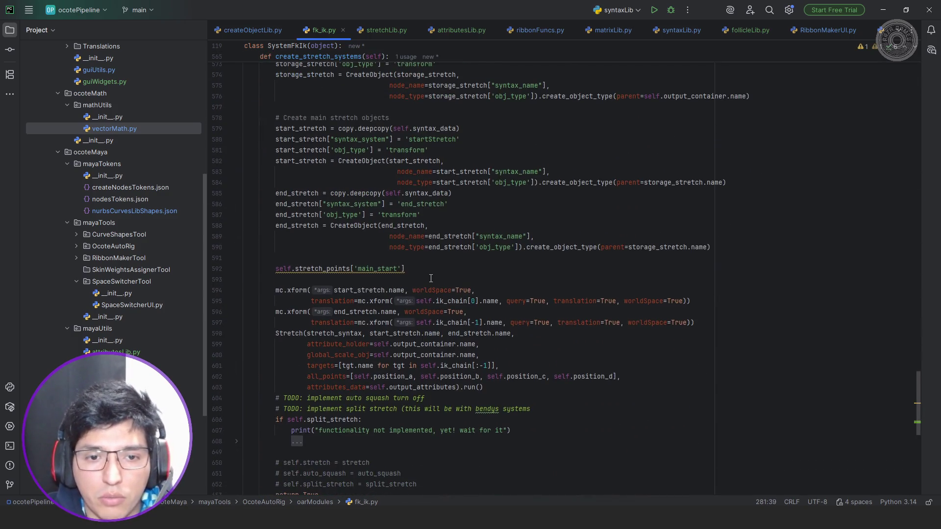
Assign start_stretch to self.stretch_points['main_start'] and duplicate that line below.
{"action": "left_click", "coordinate": [431, 268]}
{"action": "type", "text": "="}
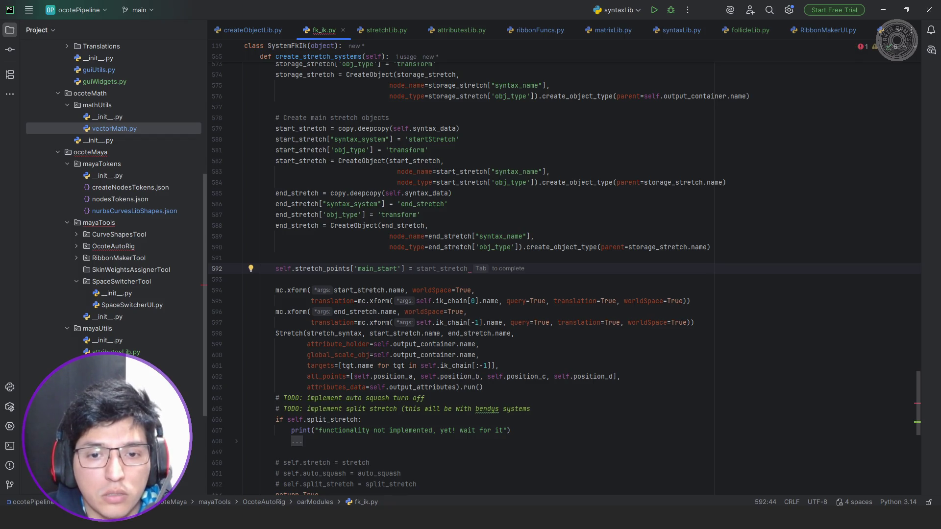
{"action": "key", "text": "Tab"}
{"action": "key", "text": "shift+Home"}
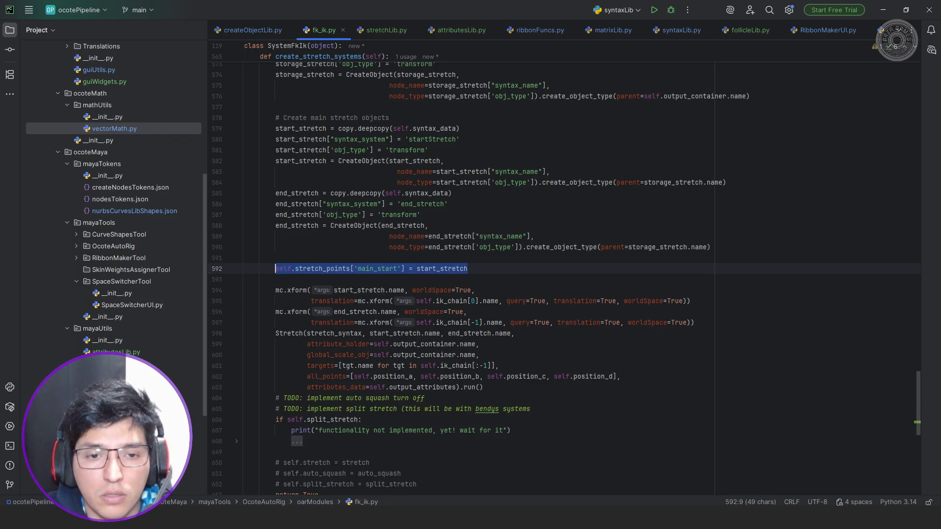
{"action": "key", "text": "ctrl+c"}
{"action": "key", "text": "End"}
{"action": "key", "text": "Return"}
{"action": "key", "text": "ctrl+v"}
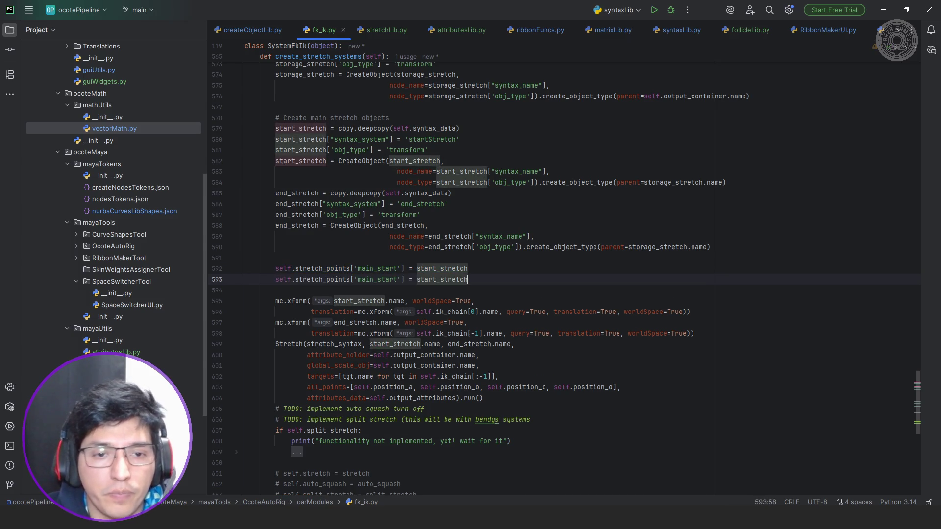
Change the duplicated line to store end_stretch under 'main_end'.
{"action": "left_click_drag", "start_coordinate": [377, 280], "coordinate": [398, 279]}
{"action": "type", "text": "end"}
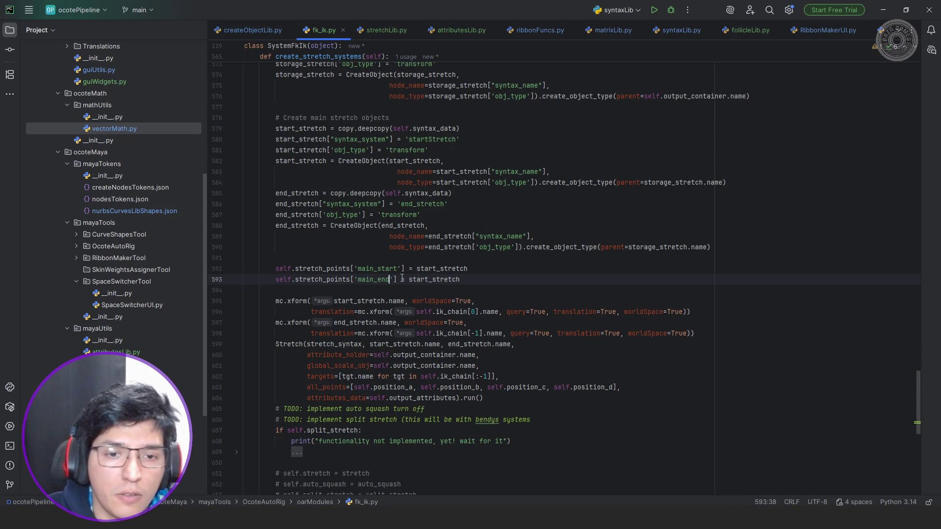
{"action": "double_click", "coordinate": [297, 225]}
{"action": "key", "text": "ctrl+c"}
{"action": "double_click", "coordinate": [434, 280]}
{"action": "key", "text": "ctrl+v"}
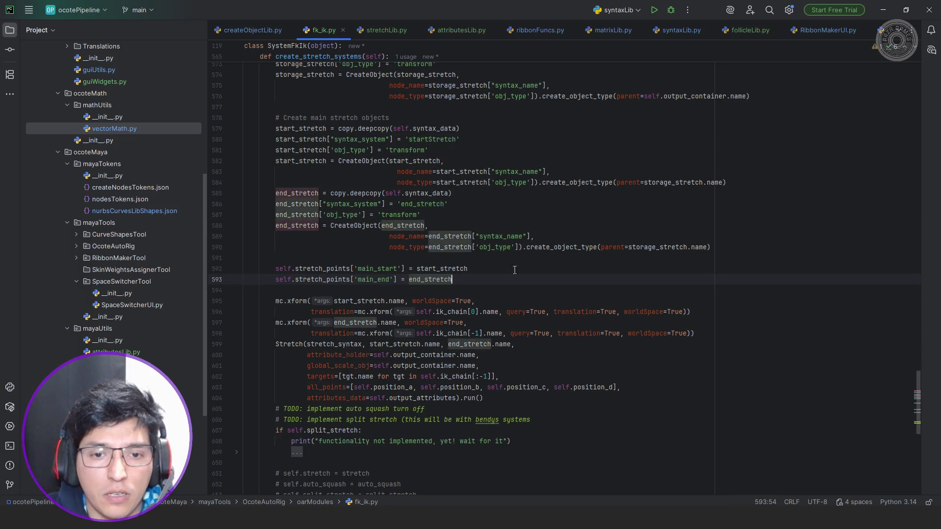
Add the comment '# Store stretch points data' above the two assignments.
{"action": "scroll", "coordinate": [537, 268], "scroll_direction": "down", "scroll_amount": 5}
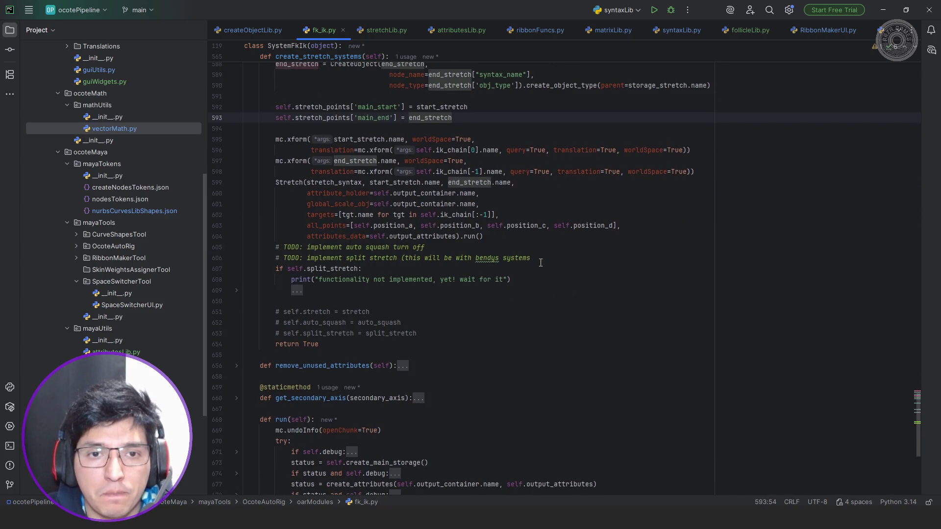
{"action": "scroll", "coordinate": [541, 263], "scroll_direction": "up", "scroll_amount": 6}
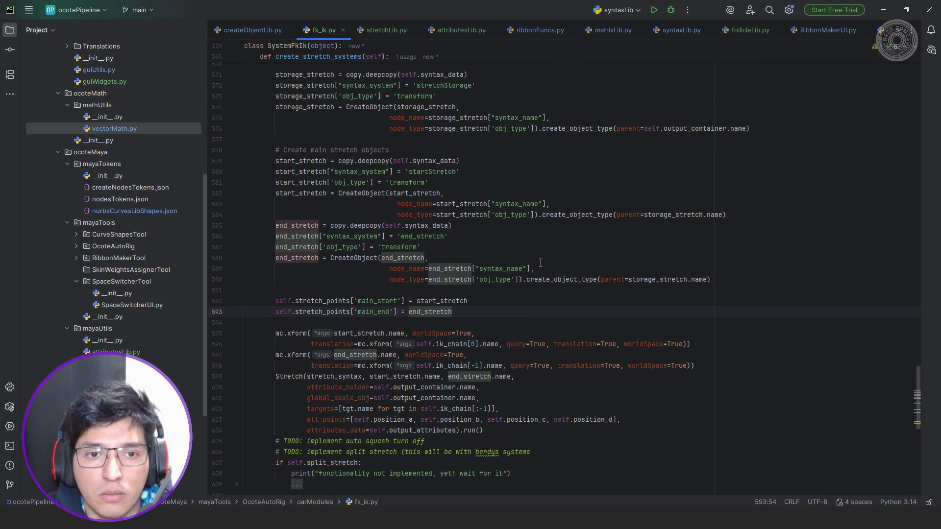
{"action": "left_click", "coordinate": [460, 291]}
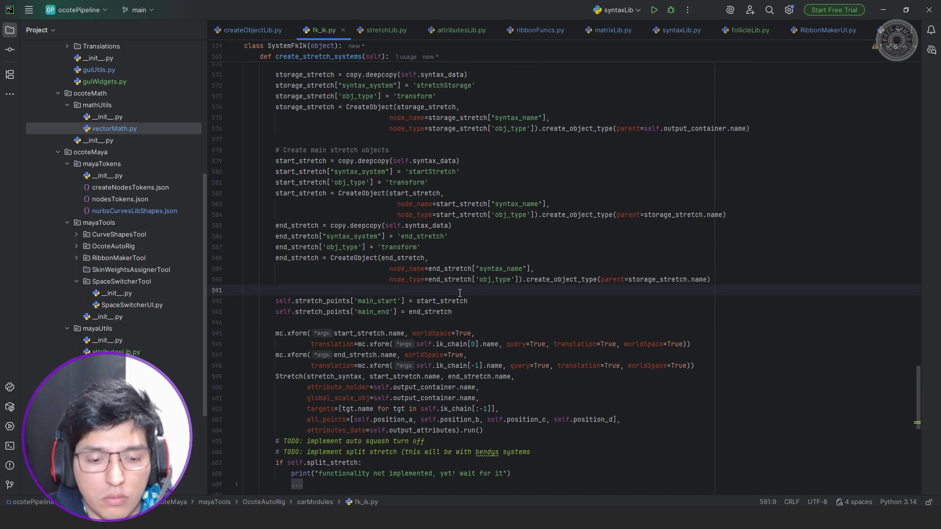
{"action": "type", "text": "# Store "}
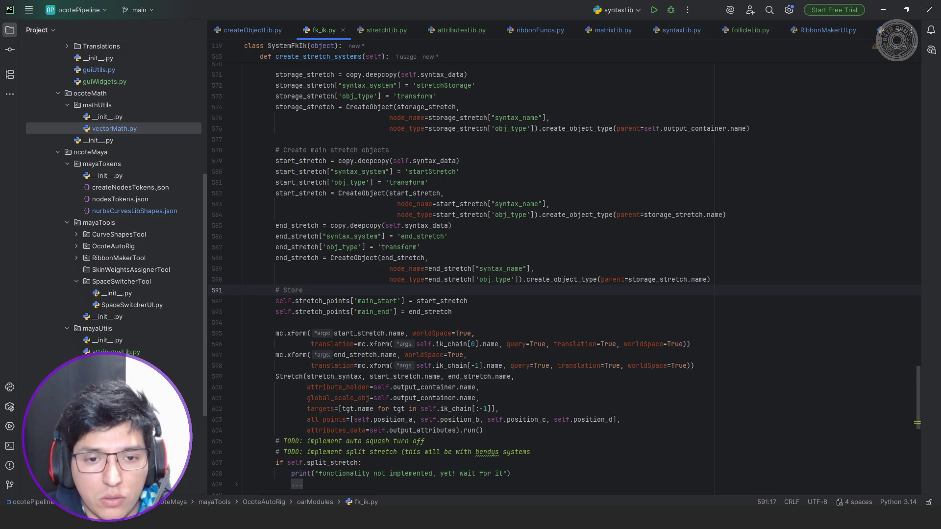
{"action": "type", "text": "stretch"}
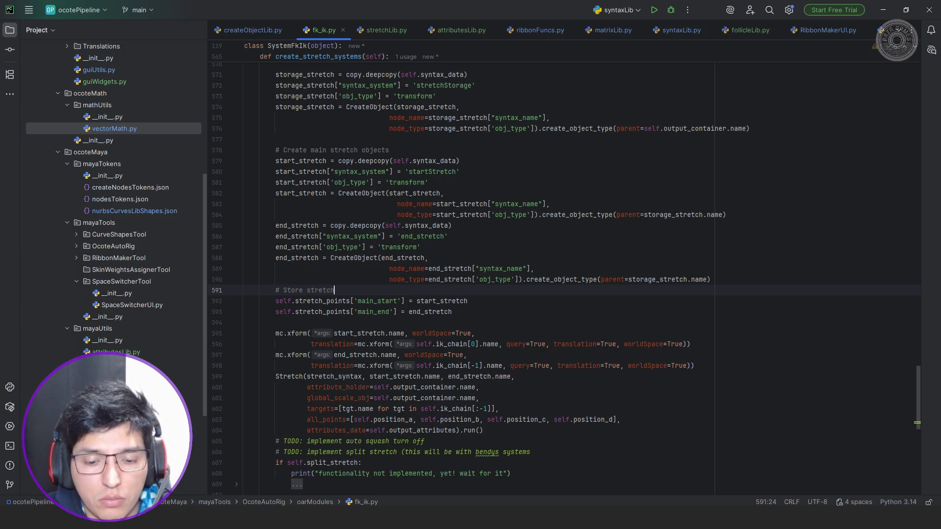
{"action": "type", "text": " points data"}
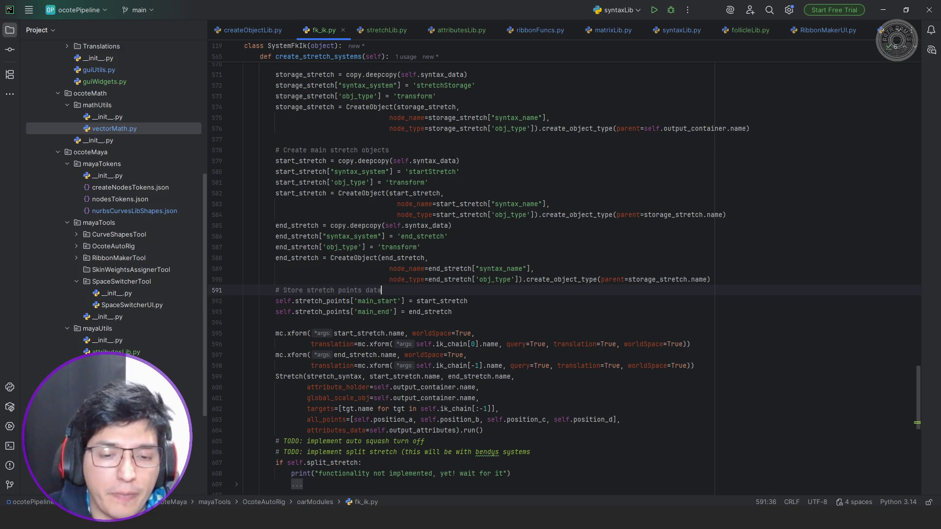
{"action": "scroll", "coordinate": [473, 267], "scroll_direction": "down", "scroll_amount": 9}
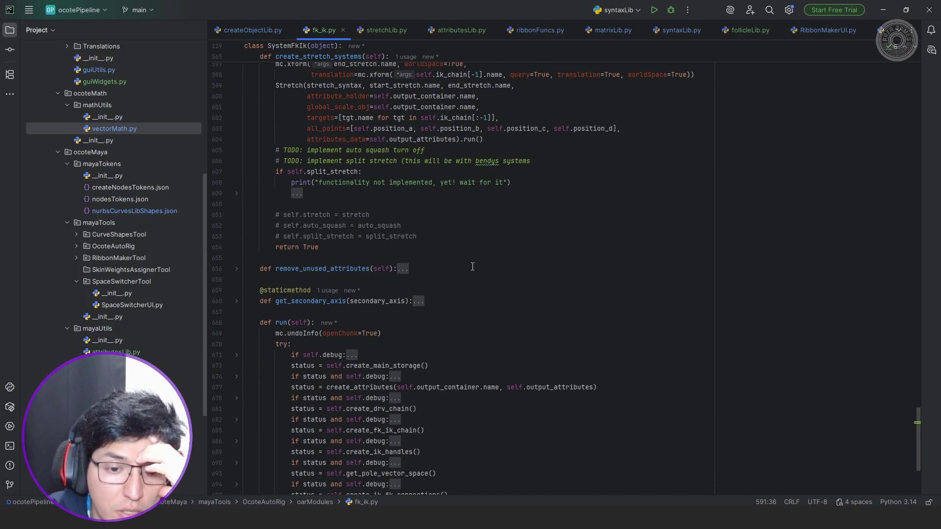
{"action": "scroll", "coordinate": [473, 267], "scroll_direction": "down", "scroll_amount": 5}
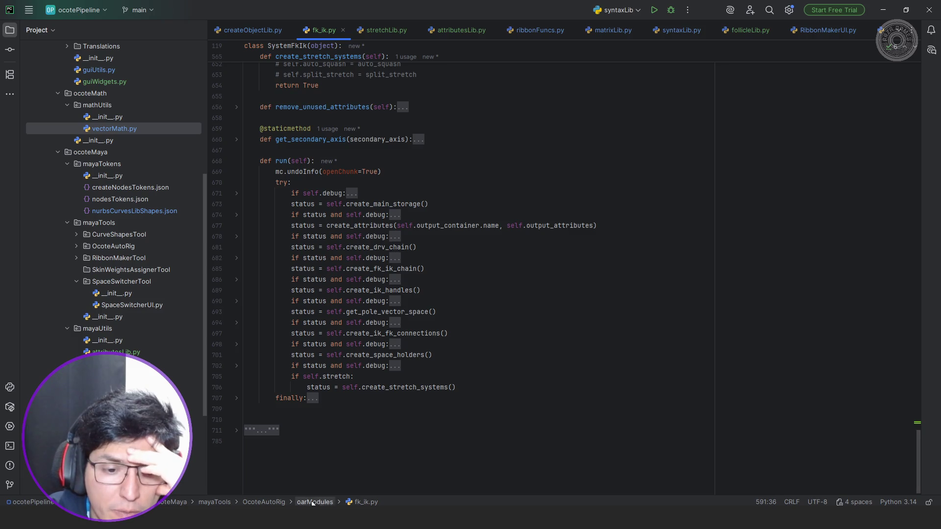
Check the Maya scene, then expand the folded IK/FK steps docstring in fk_ik.py.
{"action": "mouse_move", "coordinate": [315, 512]}
{"action": "left_click", "coordinate": [249, 484]}
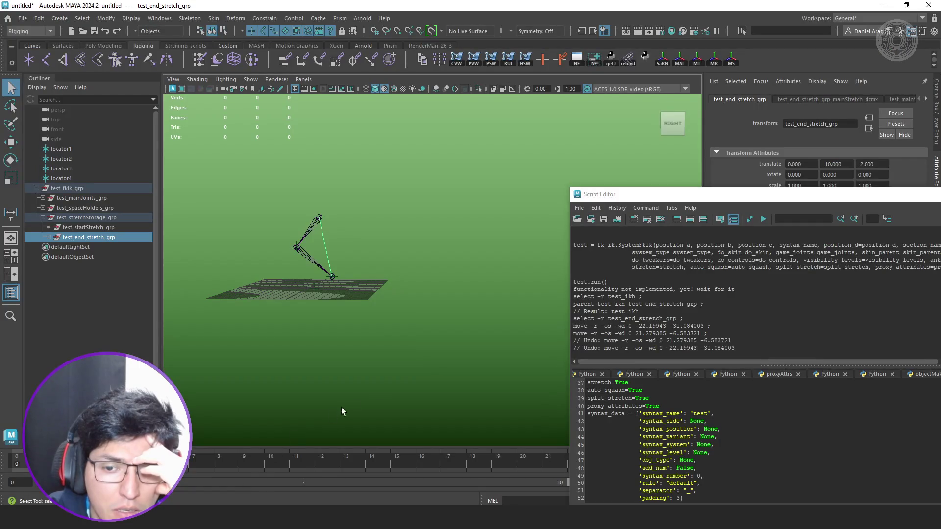
{"action": "key", "text": "alt+Tab"}
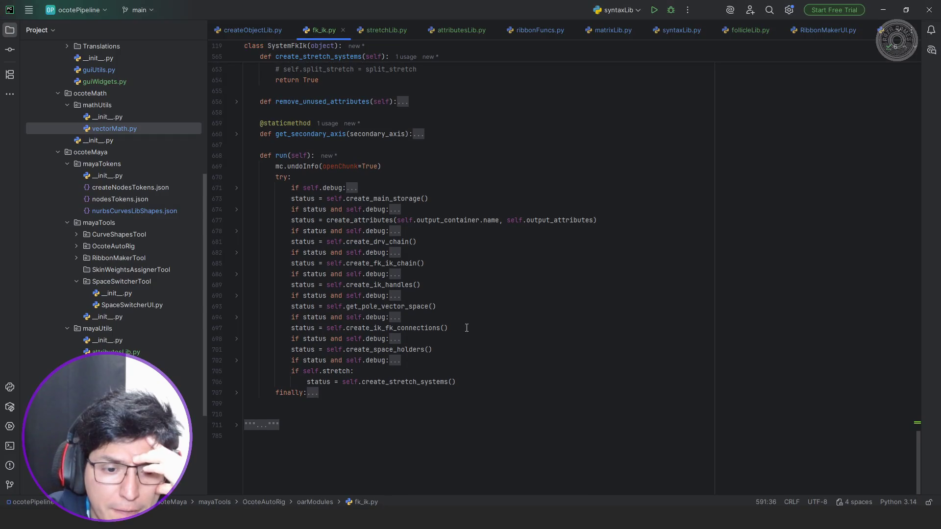
{"action": "left_click", "coordinate": [260, 431]}
{"action": "scroll", "coordinate": [411, 339], "scroll_direction": "down", "scroll_amount": 5}
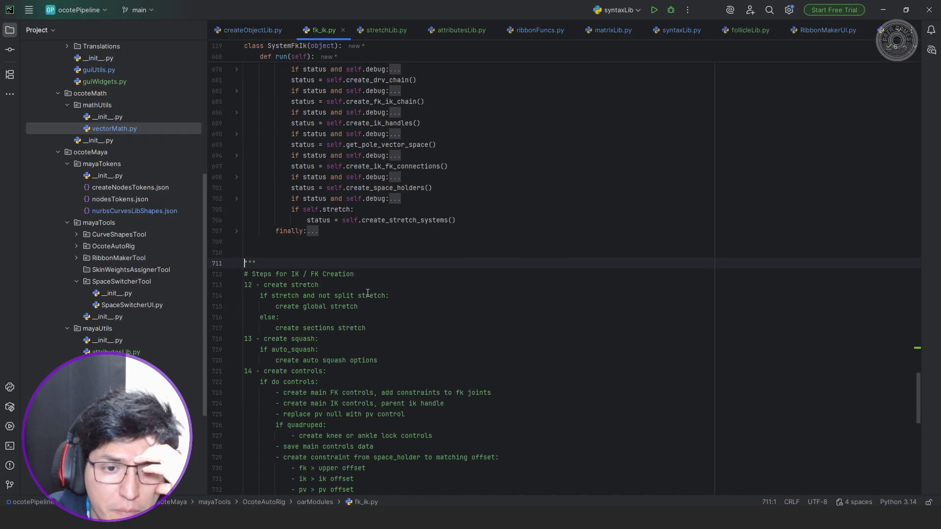
Edit the step 12 condition so it reads 'if split stretch'.
{"action": "left_click", "coordinate": [385, 306]}
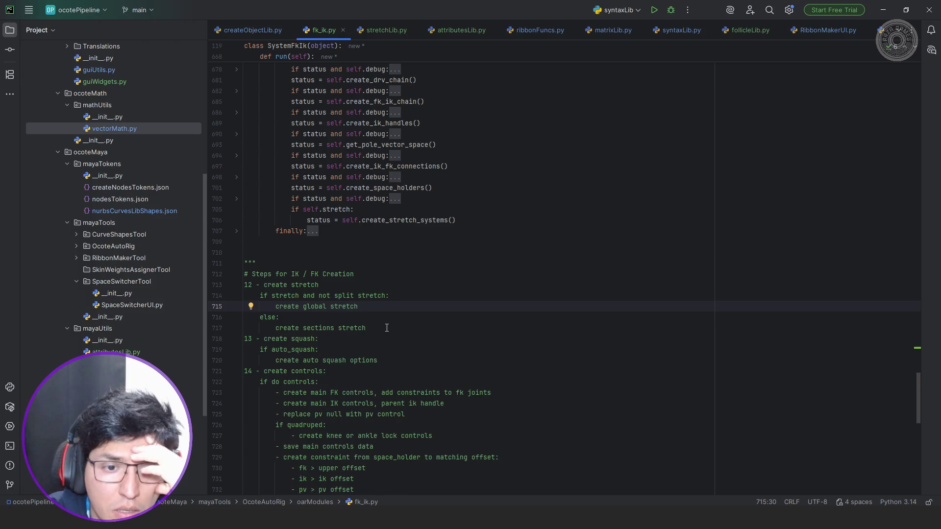
{"action": "left_click", "coordinate": [385, 328]}
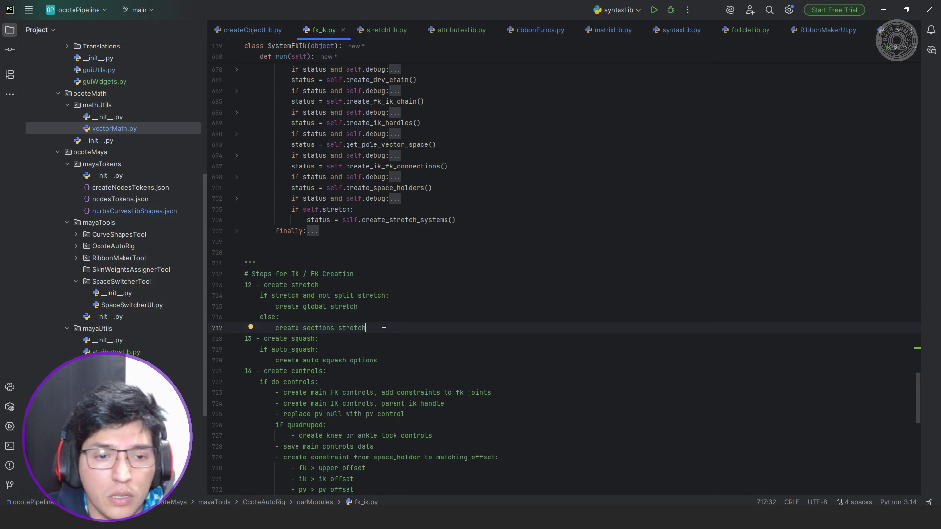
{"action": "key", "text": "shift+Home"}
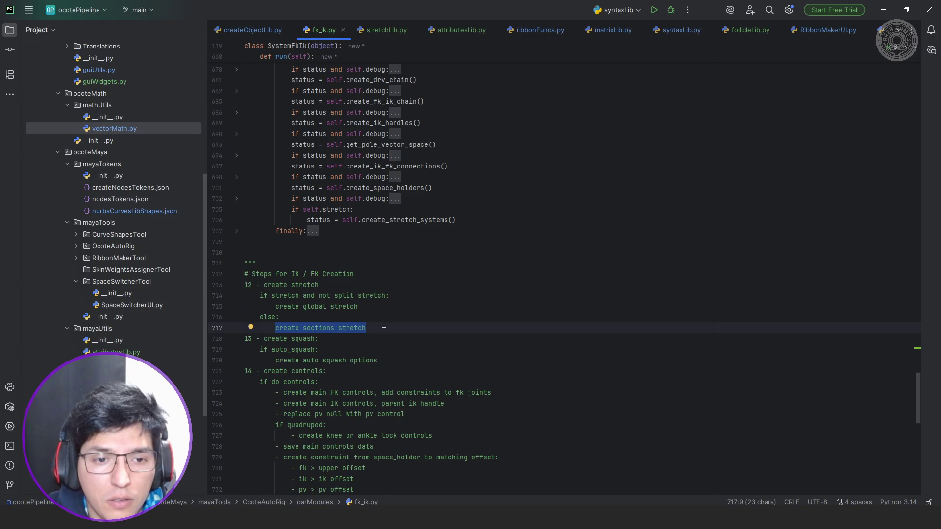
{"action": "key", "text": "Up"}
{"action": "key", "text": "Up"}
{"action": "key", "text": "Up"}
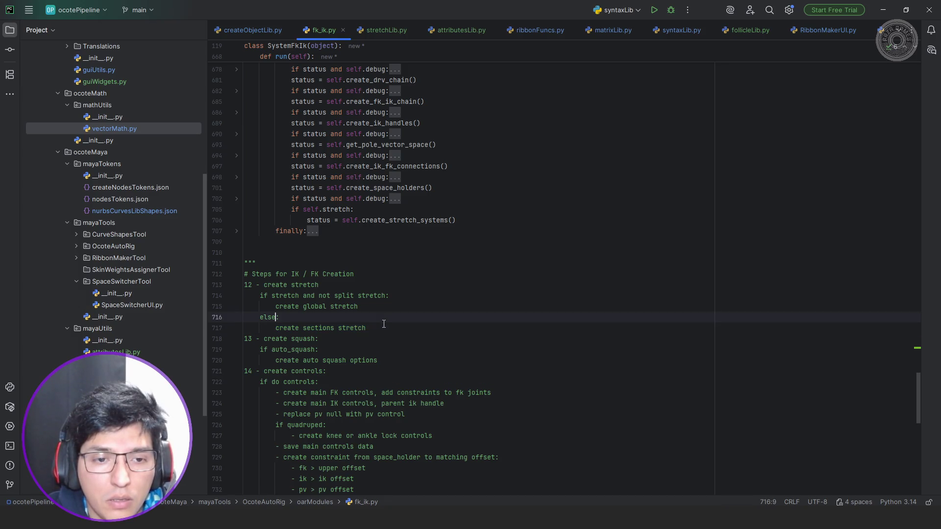
{"action": "type", "text": ":"}
{"action": "key", "text": "ctrl+w"}
{"action": "key", "text": "ctrl+shift+Right"}
{"action": "key", "text": "ctrl+shift+Right"}
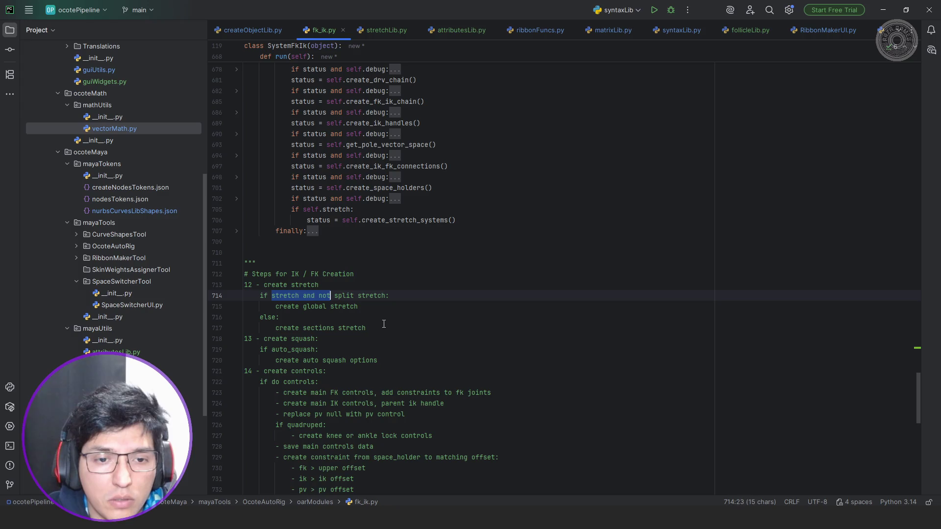
{"action": "key", "text": "shift+Right"}
{"action": "key", "text": "Delete"}
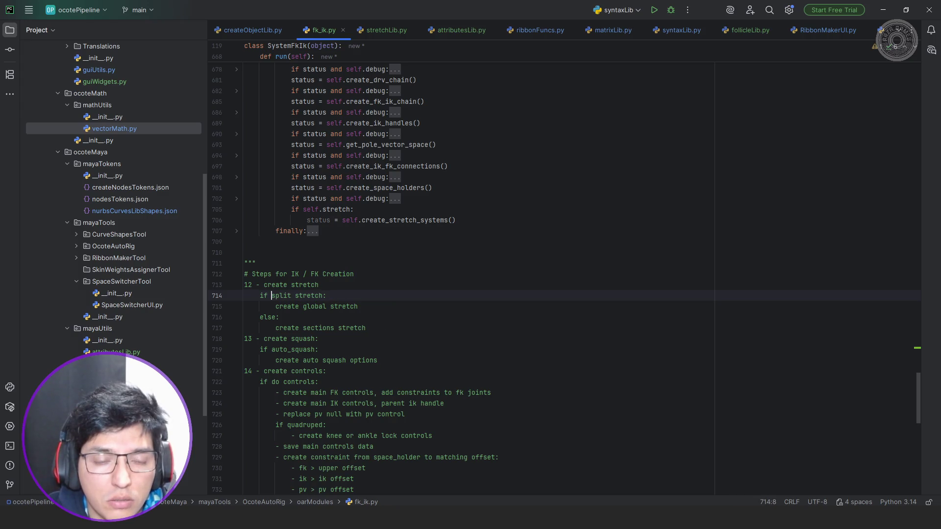
Delete the create global stretch and else lines from step 12.
{"action": "key", "text": "Down"}
{"action": "key", "text": "Down"}
{"action": "key", "text": "End"}
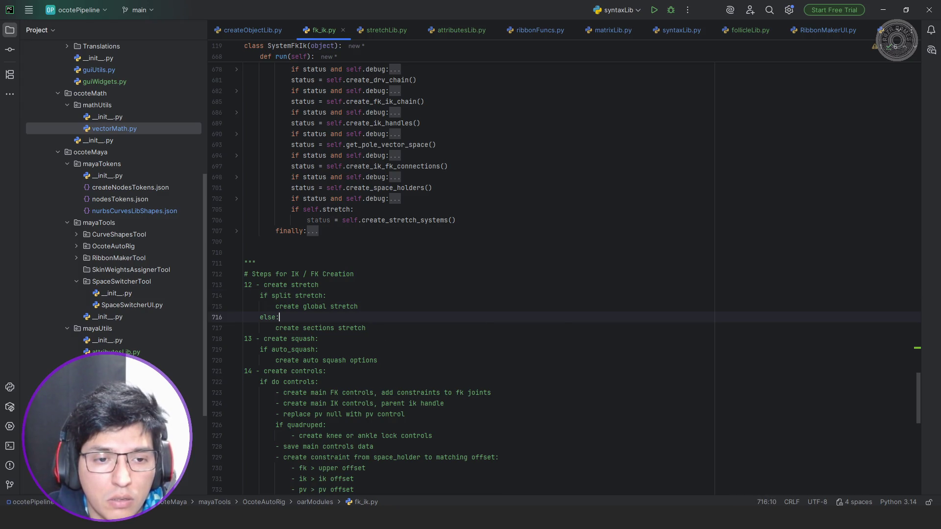
{"action": "key", "text": "shift+Up"}
{"action": "key", "text": "shift+Up"}
{"action": "key", "text": "shift+Home"}
{"action": "key", "text": "Delete"}
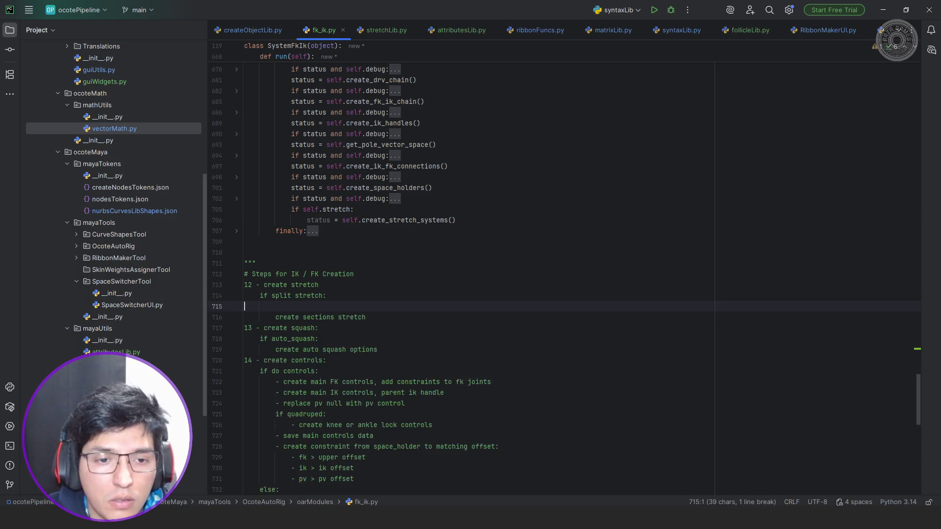
{"action": "key", "text": "BackSpace"}
{"action": "key", "text": "Down"}
{"action": "key", "text": "End"}
Remove the 'if split stretch' and create sections stretch lines from step 12.
{"action": "key", "text": "shift+Home"}
{"action": "key", "text": "shift+Up"}
{"action": "key", "text": "shift+Home"}
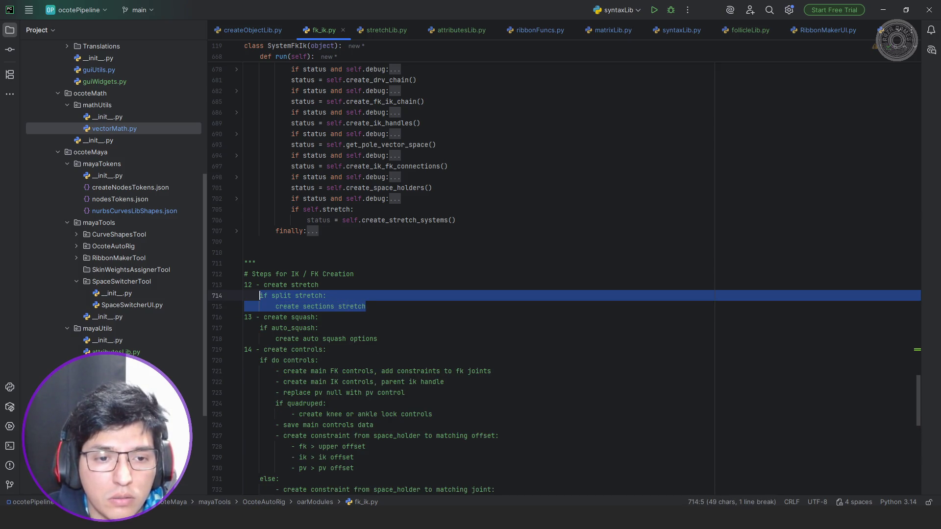
{"action": "key", "text": "BackSpace"}
Add 'if split stretch:' with nested 'create sections stretch' after save tweakers control data.
{"action": "scroll", "coordinate": [373, 314], "scroll_direction": "down", "scroll_amount": 2}
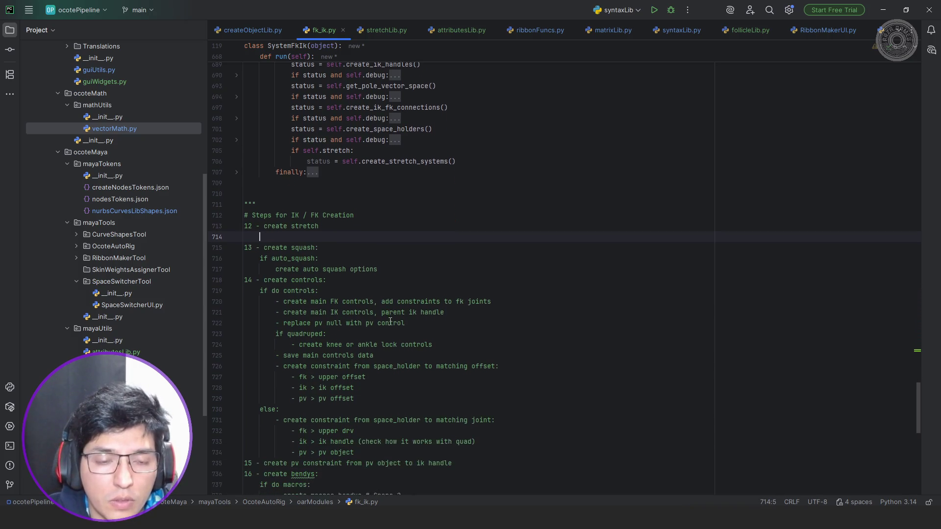
{"action": "scroll", "coordinate": [323, 294], "scroll_direction": "down", "scroll_amount": 5}
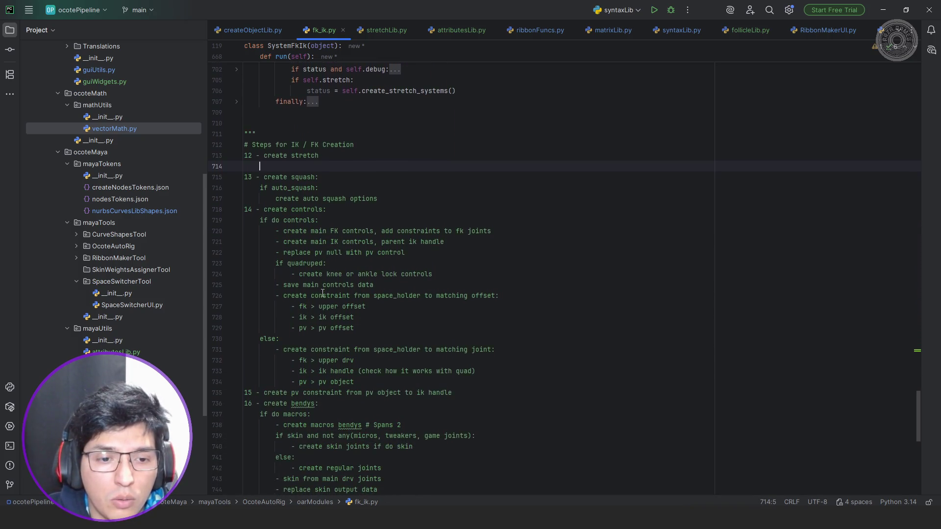
{"action": "scroll", "coordinate": [321, 298], "scroll_direction": "down", "scroll_amount": 1}
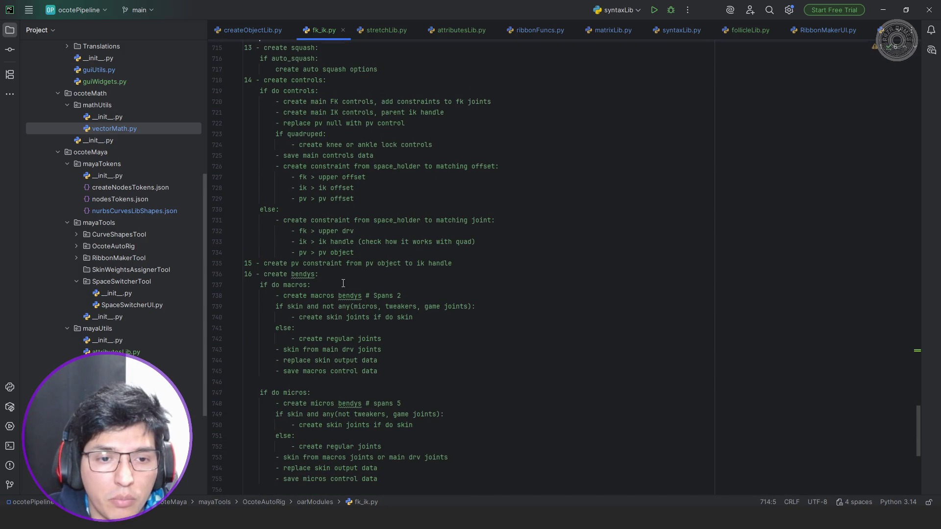
{"action": "left_click", "coordinate": [347, 277]}
{"action": "scroll", "coordinate": [372, 357], "scroll_direction": "down", "scroll_amount": 7}
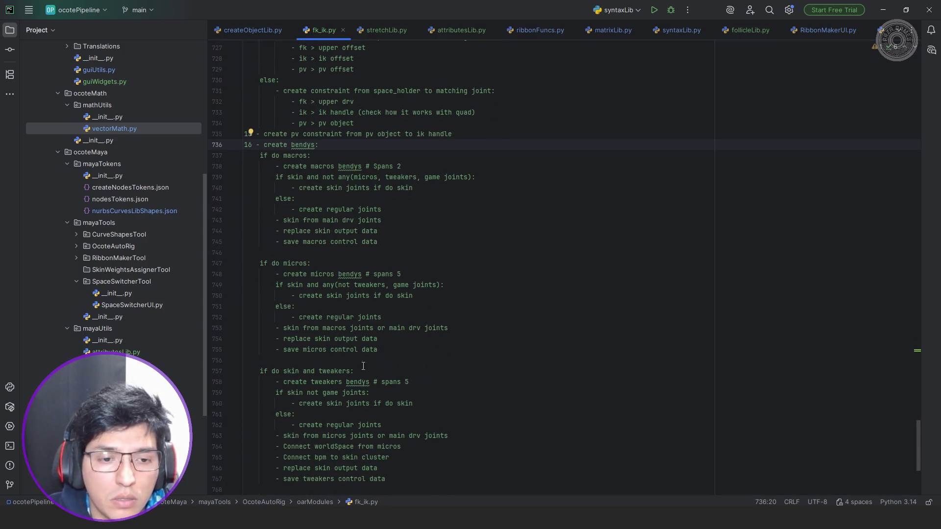
{"action": "left_click", "coordinate": [402, 382]}
{"action": "key", "text": "Return"}
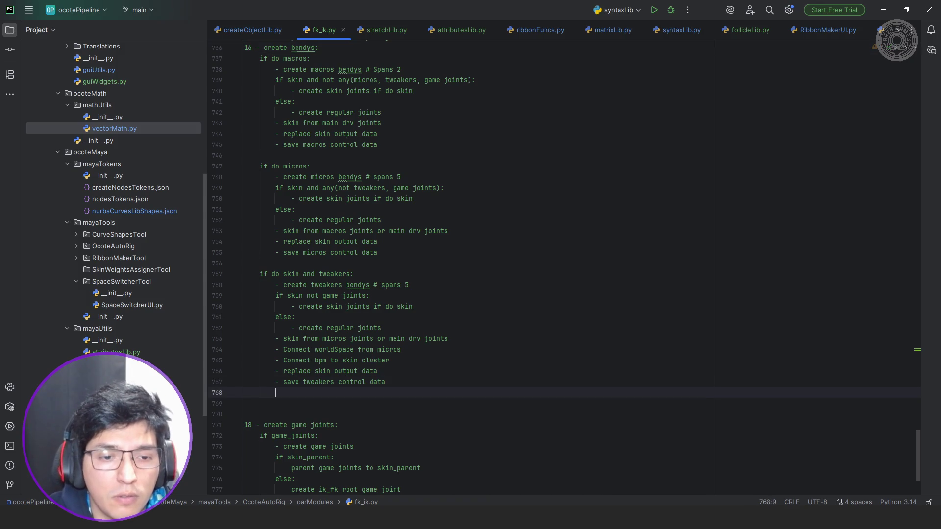
{"action": "type", "text": "if split stretch:"}
{"action": "key", "text": "Return"}
{"action": "type", "text": "create sections stretch"}
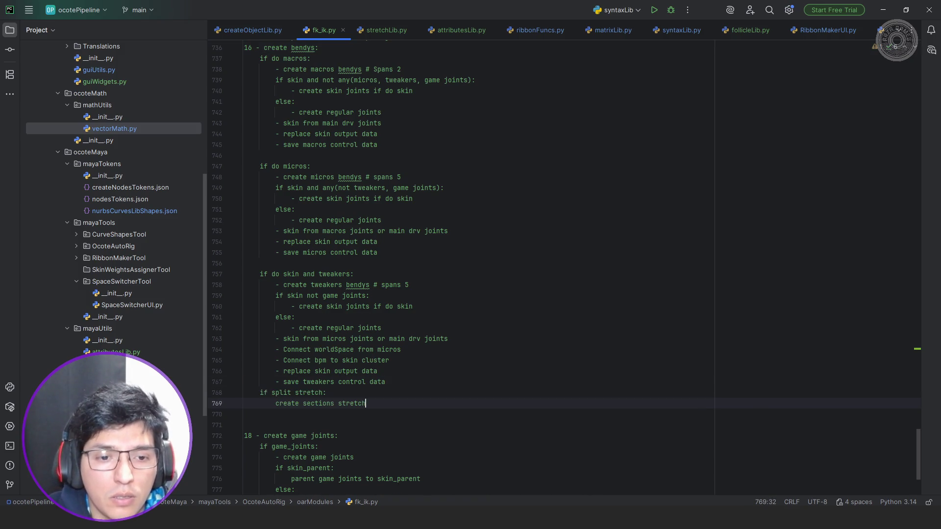
{"action": "scroll", "coordinate": [388, 346], "scroll_direction": "up", "scroll_amount": 15}
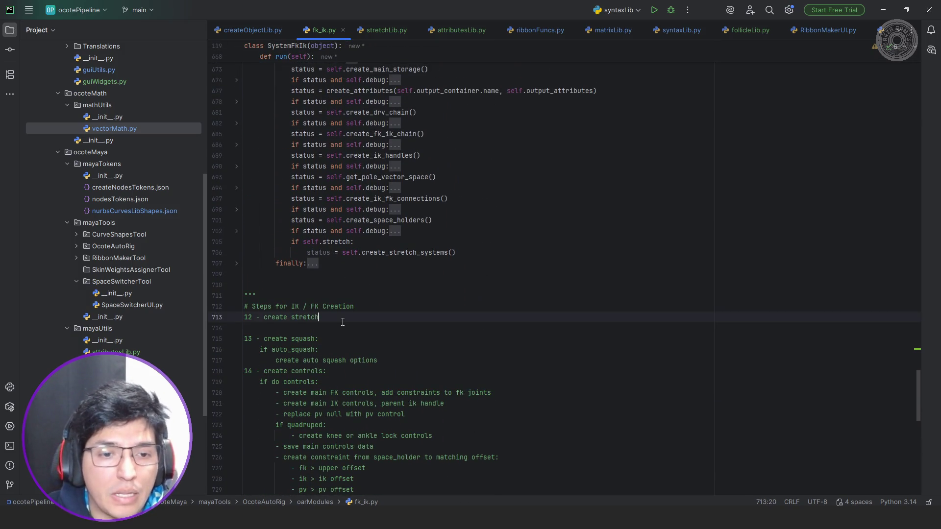
Delete the '12 - create stretch' line and its leftover empty line.
{"action": "key", "text": "Down"}
{"action": "key", "text": "shift+Home"}
{"action": "key", "text": "shift+Up"}
{"action": "key", "text": "BackSpace"}
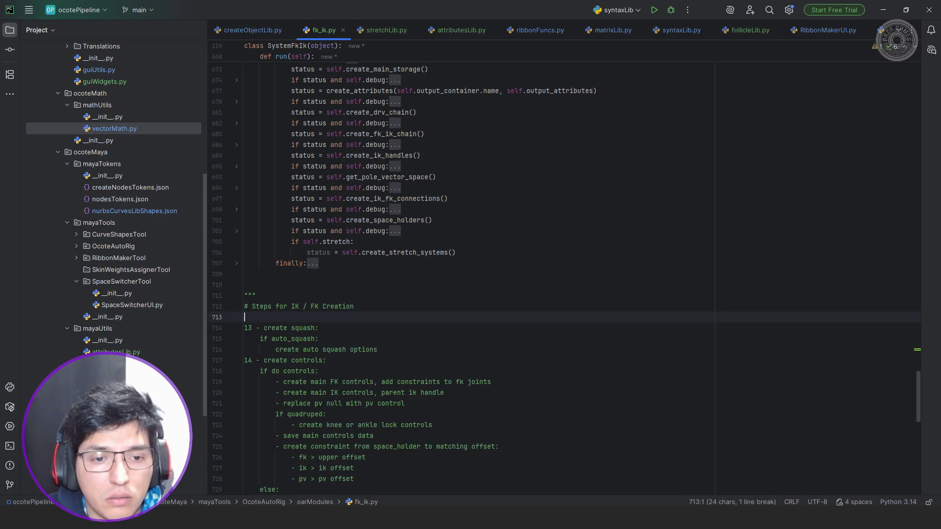
{"action": "key", "text": "BackSpace"}
Add '# to implement separated function' to the squash step, correcting the 'separeted' typo.
{"action": "left_click", "coordinate": [319, 318]}
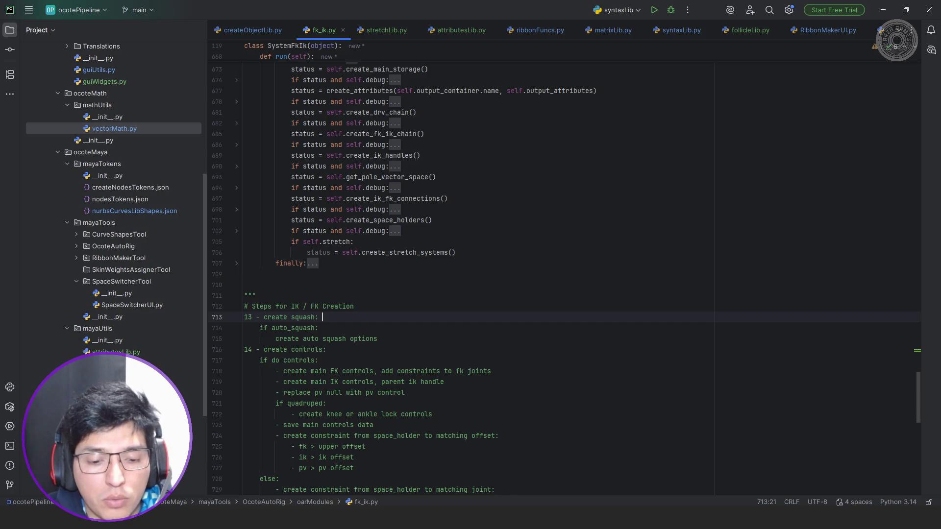
{"action": "type", "text": "#"}
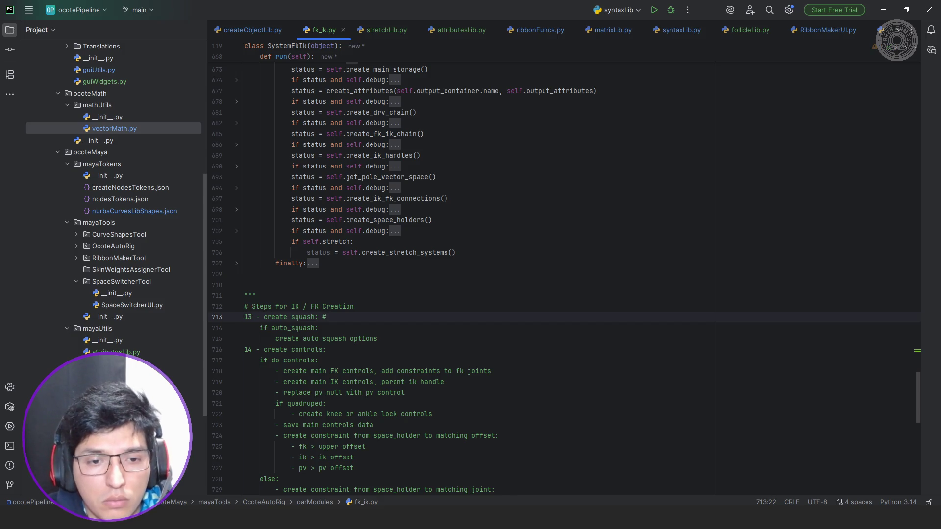
{"action": "type", "text": " to implamente"}
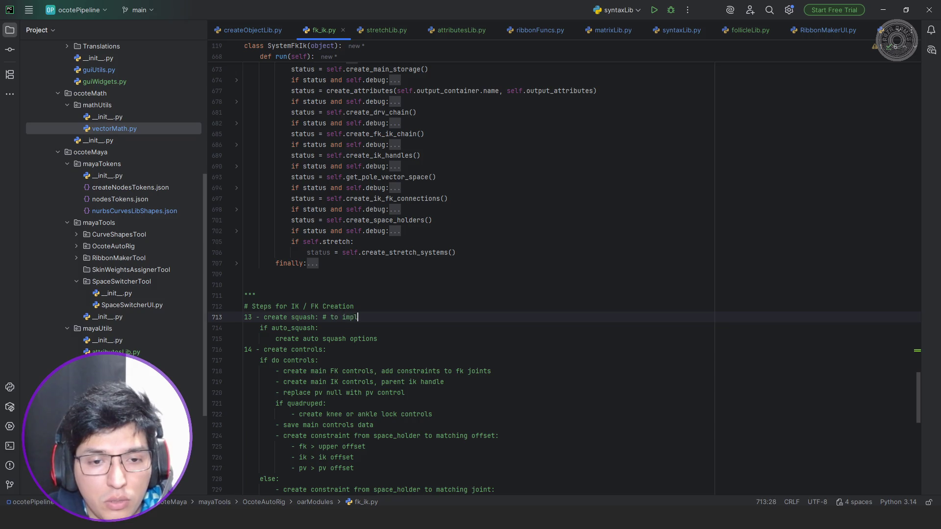
{"action": "key", "text": "BackSpace"}
{"action": "key", "text": "BackSpace"}
{"action": "key", "text": "BackSpace"}
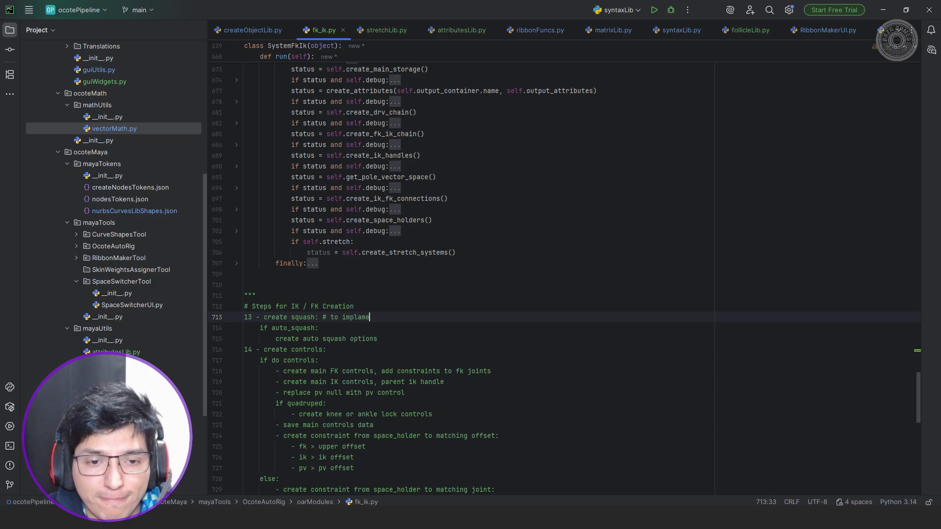
{"action": "type", "text": "ement "}
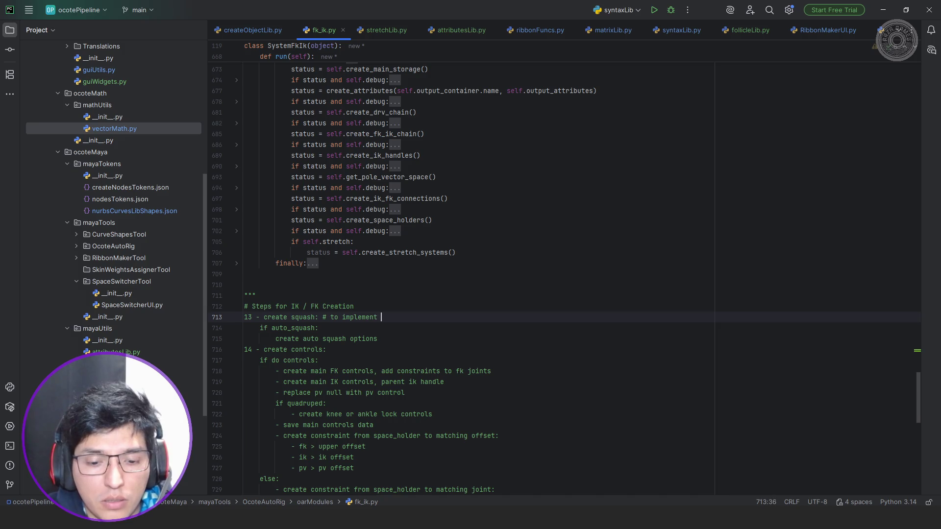
{"action": "type", "text": "separeted function"}
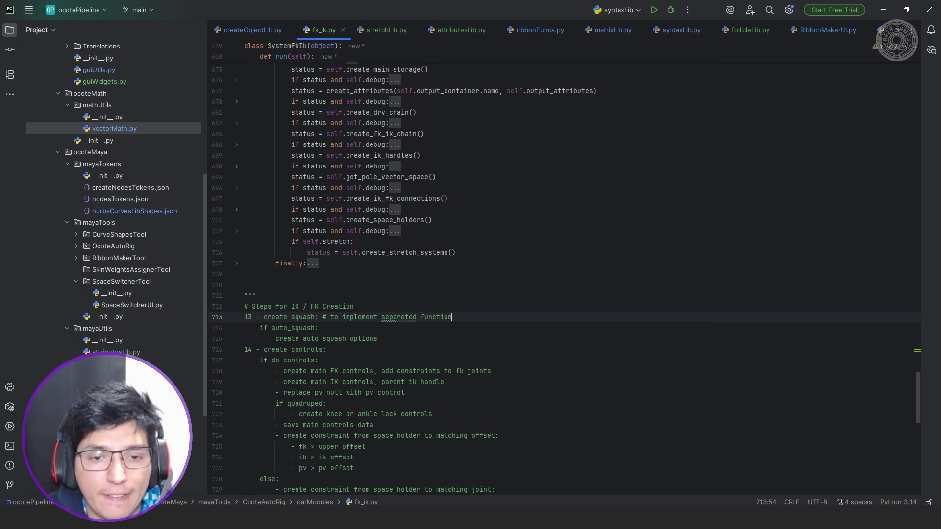
{"action": "right_click", "coordinate": [398, 317]}
{"action": "left_click", "coordinate": [464, 227]}
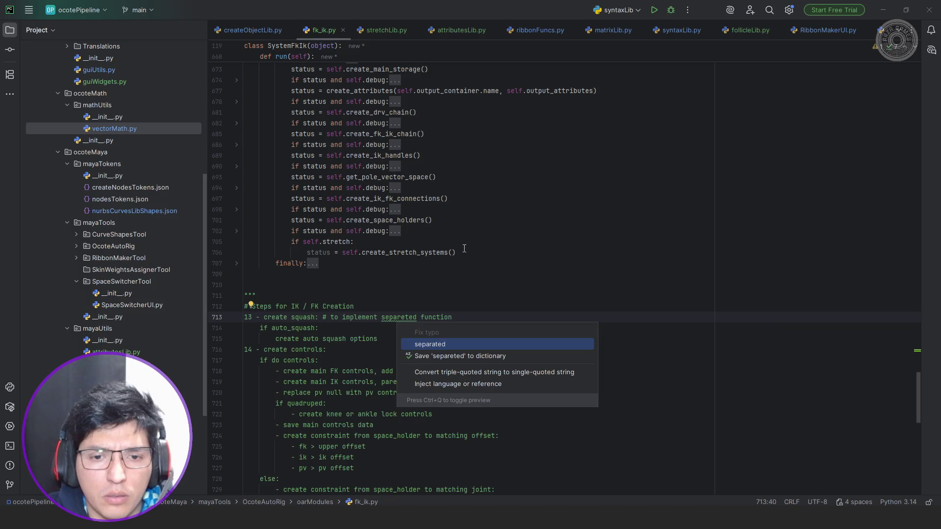
{"action": "left_click", "coordinate": [451, 344]}
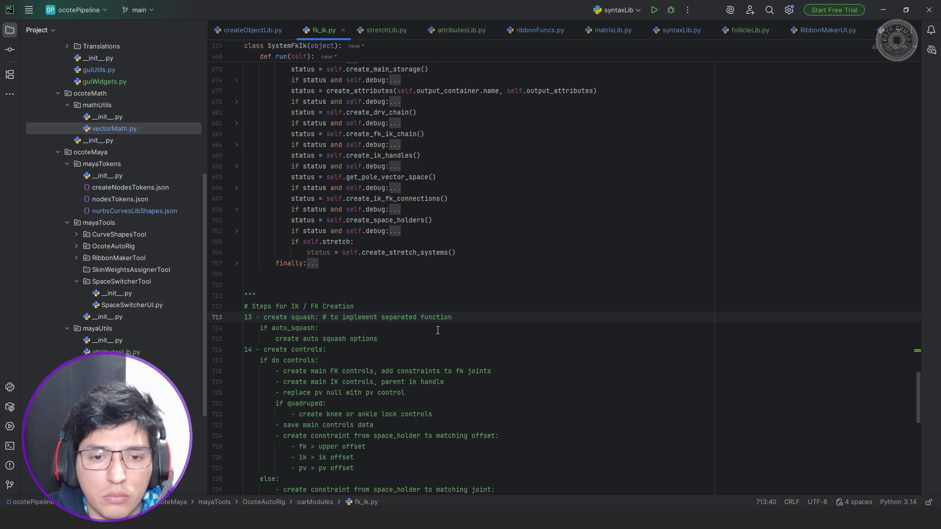
Move the three squash step lines above the '# Steps for IK / FK Creation' header.
{"action": "left_click", "coordinate": [402, 339]}
{"action": "key", "text": "shift+Home"}
{"action": "key", "text": "shift+Up"}
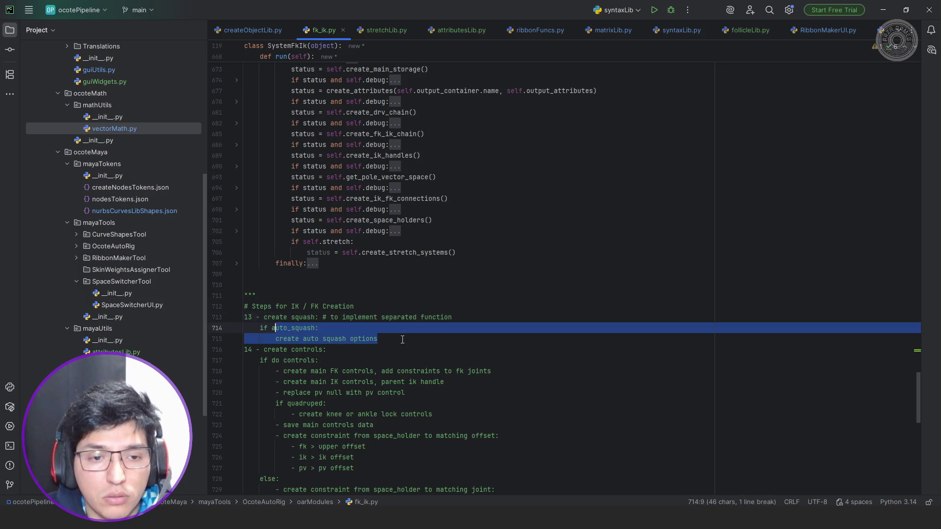
{"action": "key", "text": "shift+Up"}
{"action": "key", "text": "shift+Up"}
{"action": "key", "text": "shift+Down"}
{"action": "key", "text": "shift+Home"}
{"action": "key", "text": "ctrl+c"}
{"action": "key", "text": "BackSpace"}
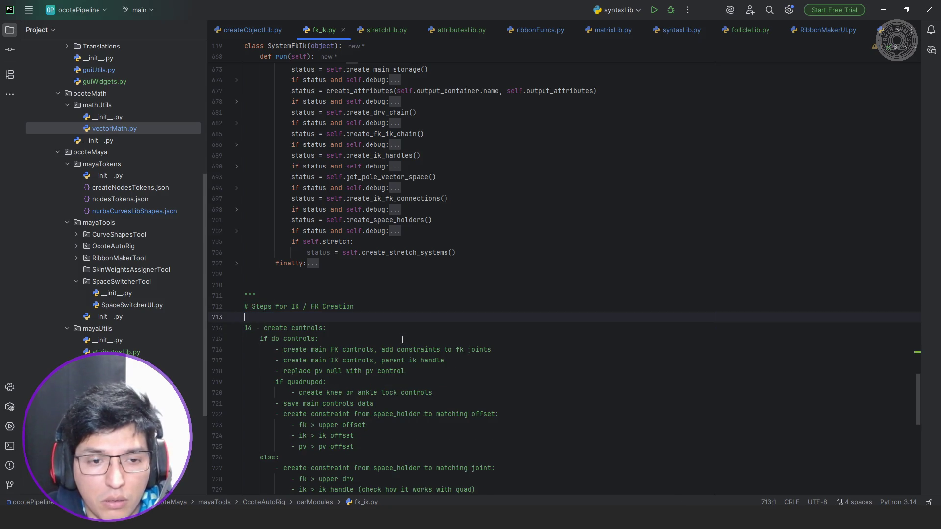
{"action": "key", "text": "Up"}
{"action": "key", "text": "Up"}
{"action": "key", "text": "Down"}
{"action": "key", "text": "ctrl+v"}
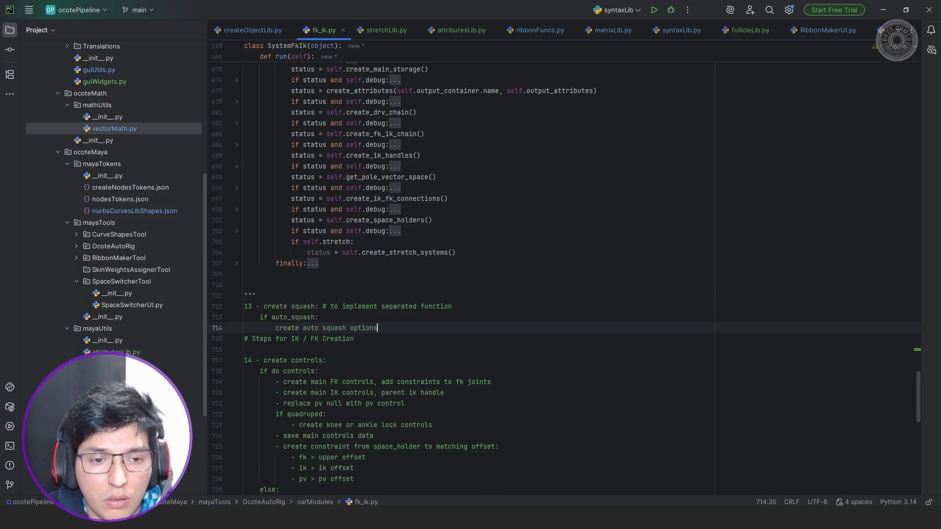
Remove the blank line left under the steps header.
{"action": "scroll", "coordinate": [384, 285], "scroll_direction": "down", "scroll_amount": 2}
{"action": "left_click", "coordinate": [384, 285]}
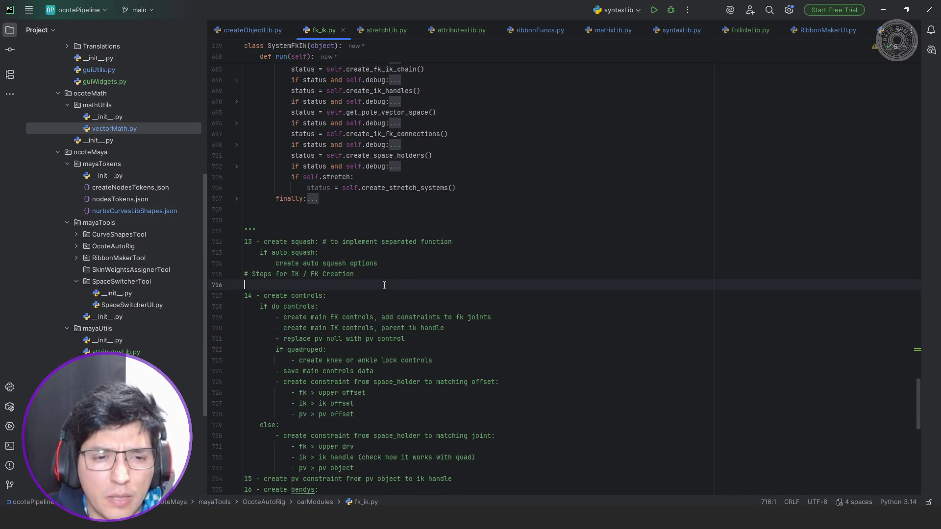
{"action": "key", "text": "BackSpace"}
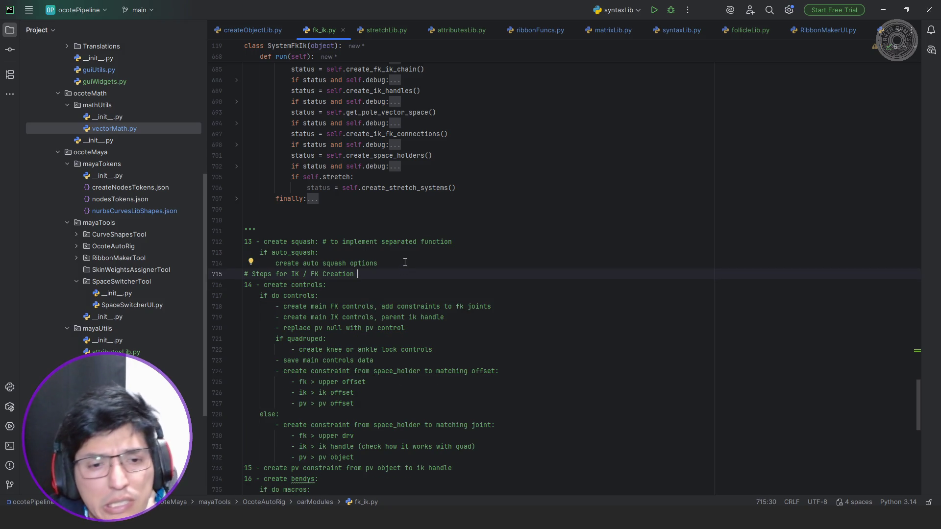
{"action": "scroll", "coordinate": [433, 241], "scroll_direction": "down", "scroll_amount": 2}
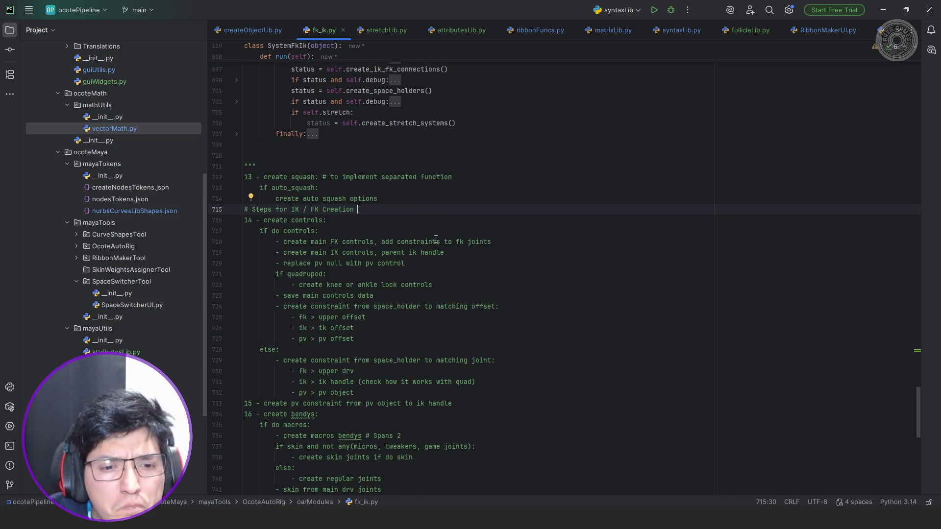
{"action": "scroll", "coordinate": [436, 239], "scroll_direction": "down", "scroll_amount": 1}
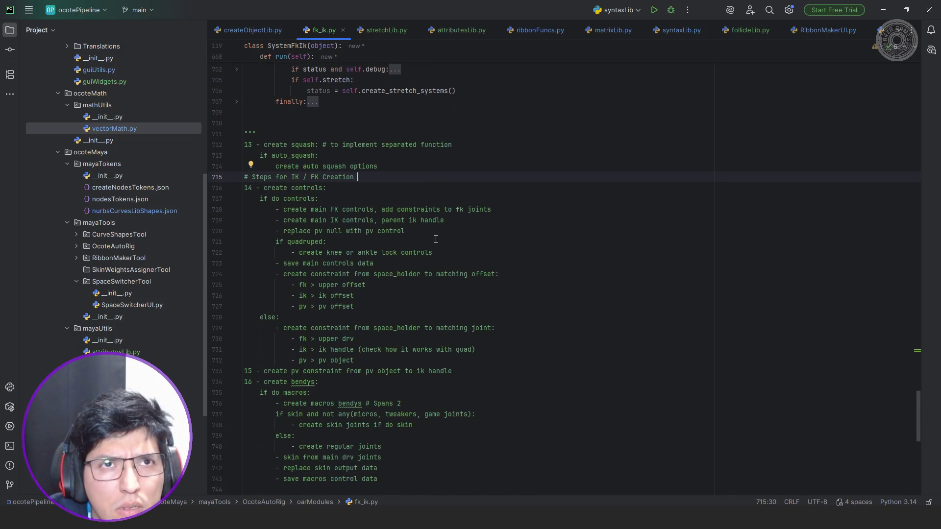
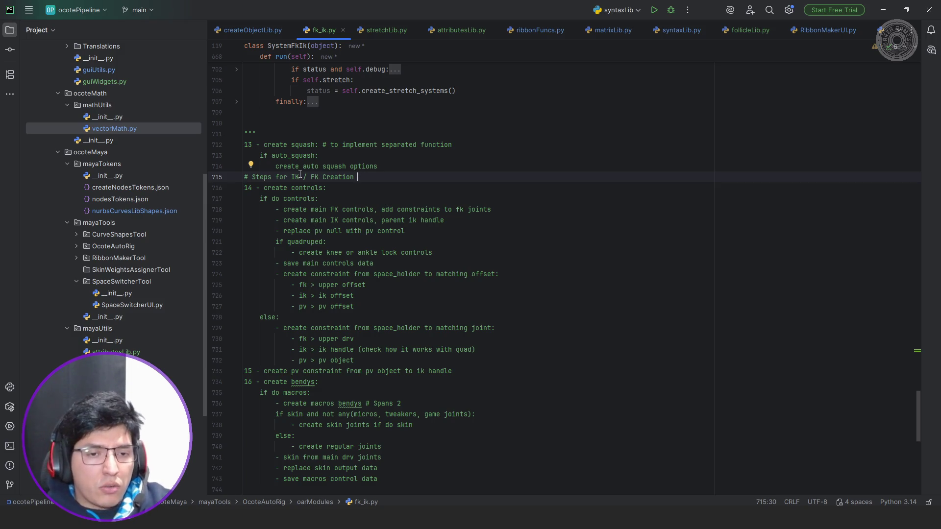
Select and cut the '16 - create bendys' block from the fk_ik.py notes.
{"action": "double_click", "coordinate": [296, 189]}
{"action": "scroll", "coordinate": [291, 199], "scroll_direction": "down", "scroll_amount": 2}
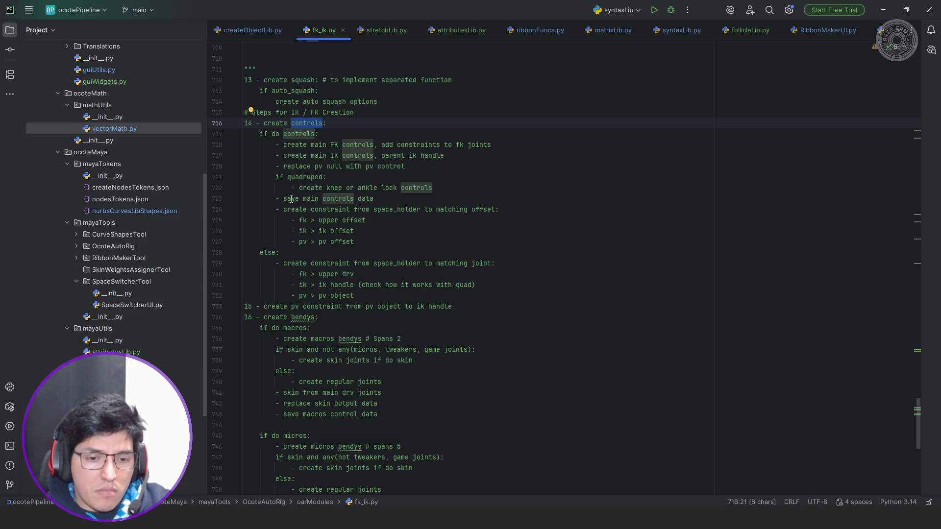
{"action": "scroll", "coordinate": [291, 199], "scroll_direction": "down", "scroll_amount": 2}
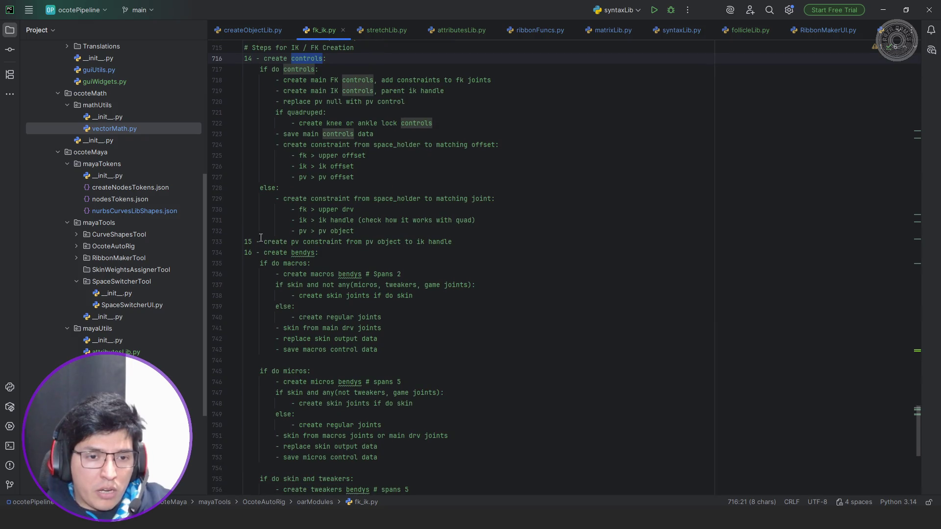
{"action": "left_click", "coordinate": [246, 253]}
{"action": "scroll", "coordinate": [294, 252], "scroll_direction": "down", "scroll_amount": 6}
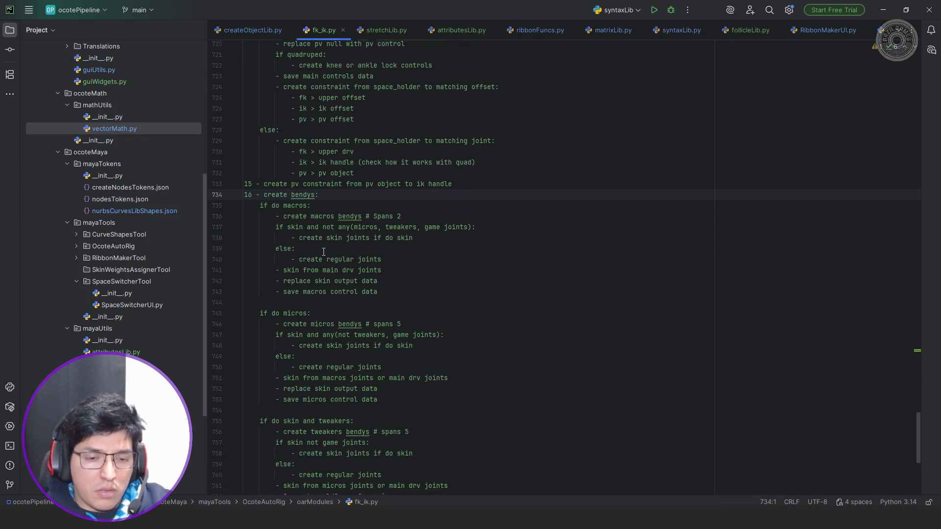
{"action": "scroll", "coordinate": [324, 253], "scroll_direction": "down", "scroll_amount": 1}
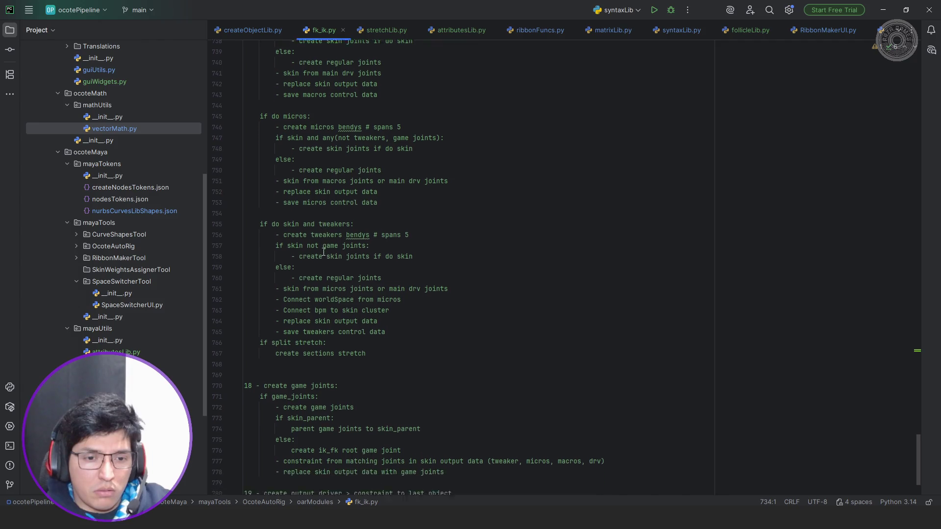
{"action": "scroll", "coordinate": [323, 252], "scroll_direction": "up", "scroll_amount": 3}
{"action": "scroll", "coordinate": [324, 253], "scroll_direction": "down", "scroll_amount": 5}
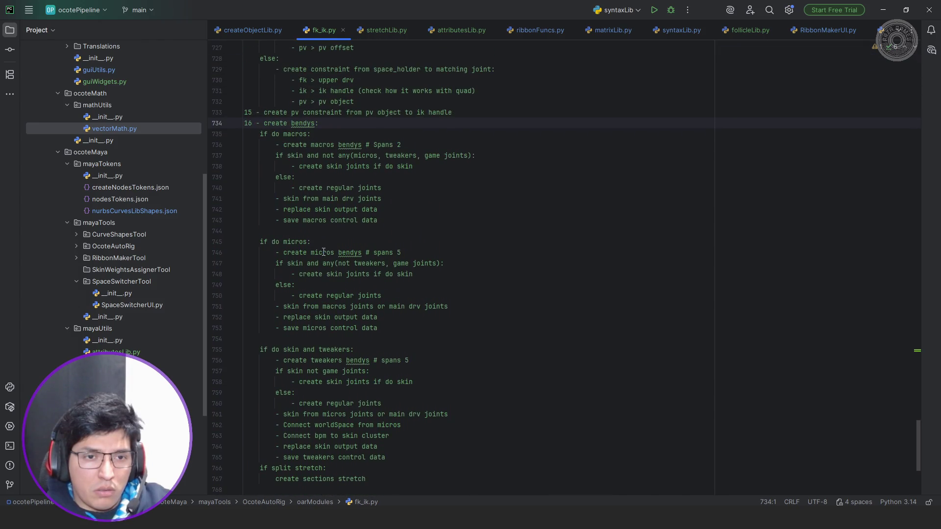
{"action": "scroll", "coordinate": [324, 252], "scroll_direction": "down", "scroll_amount": 2}
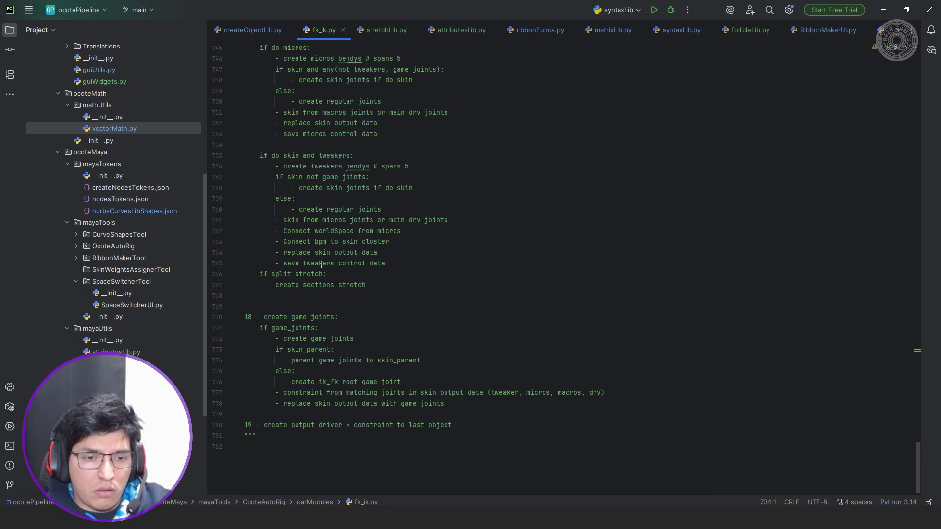
{"action": "left_click", "coordinate": [377, 287], "text": "shift"}
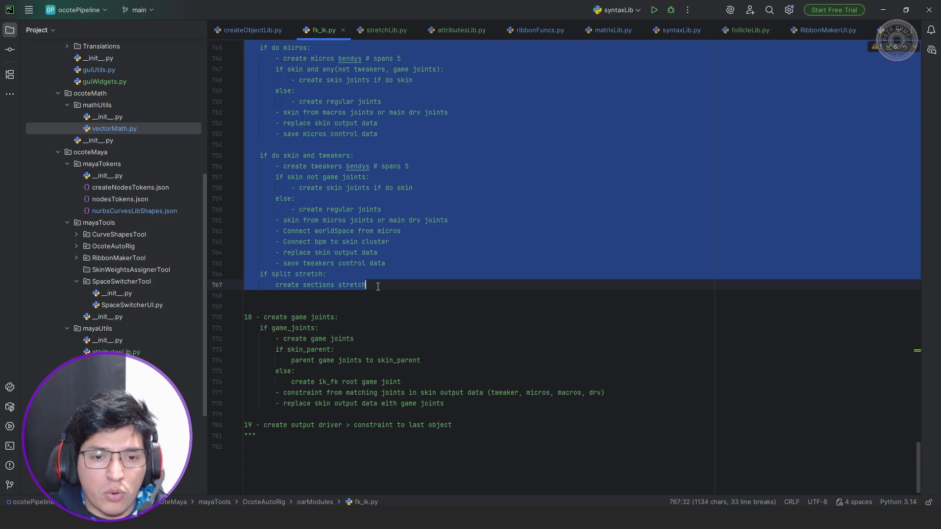
{"action": "key", "text": "Delete"}
Paste the create bendys block directly below the '# Steps for IK / FK Creation' heading.
{"action": "scroll", "coordinate": [361, 285], "scroll_direction": "up", "scroll_amount": 3}
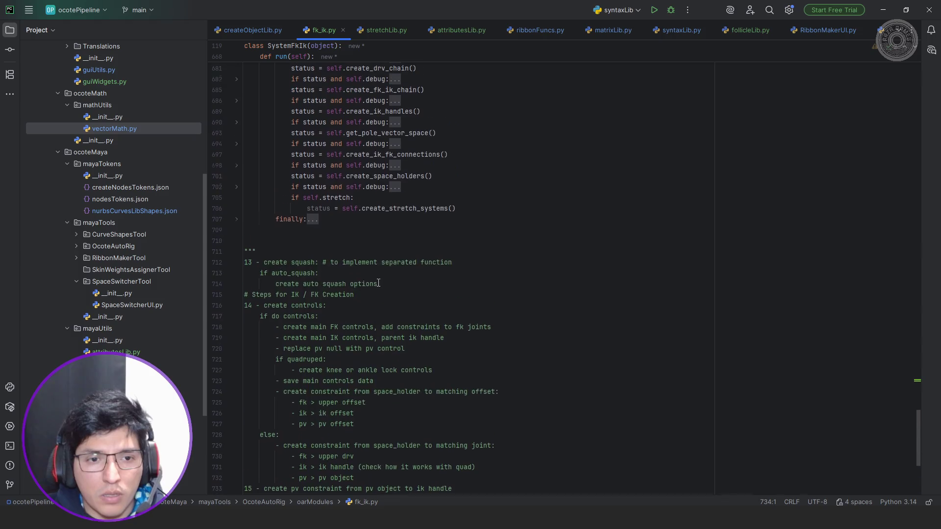
{"action": "left_click", "coordinate": [383, 296]}
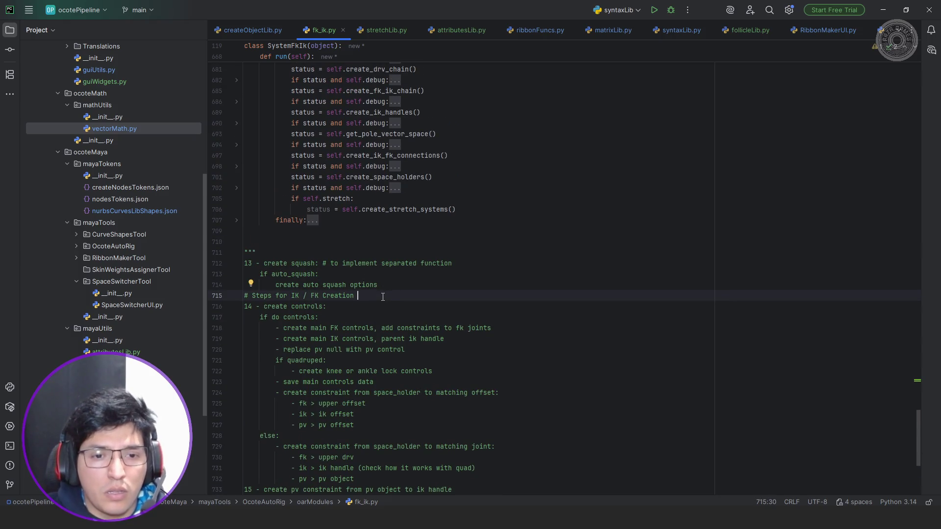
{"action": "key", "text": "Return"}
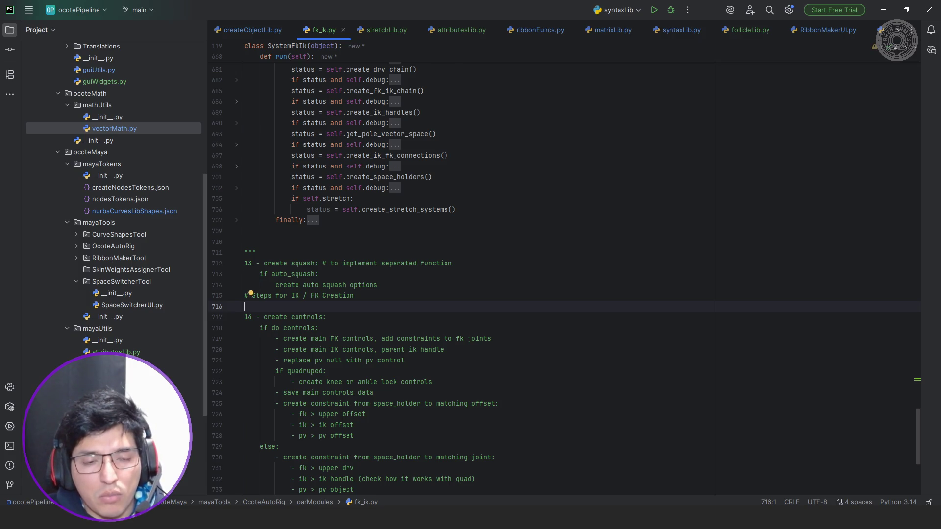
{"action": "type", "text": "16 - create bendys:     if do macros:         - create macros bendys # Spans 2         if skin and not any(micros, tweakers, game joints):             - create skin joints if do skin         else:             - create regular joints         - skin from main drv joints         - replace skin output data         - save macros control data      if do micros:         - create micros bendys # spans 5         if skin and any(not tweakers, game joints):             - create skin joints if do skin         else:             - create regular joints         - skin from macros joints or main drv joints         - replace skin output data         - save micros control data      if do skin and tweakers:         - create tweakers bendys # spans 5         if skin not game joints:             - create skin joints if do skin         else:             - create regular joints         - skin from micros joints or main drv joints         - Connect worldSpace from micros         - Connect bpm to skin cluster         - replace skin output data         - save tweakers control data     if split stretch:         create sections stretch"}
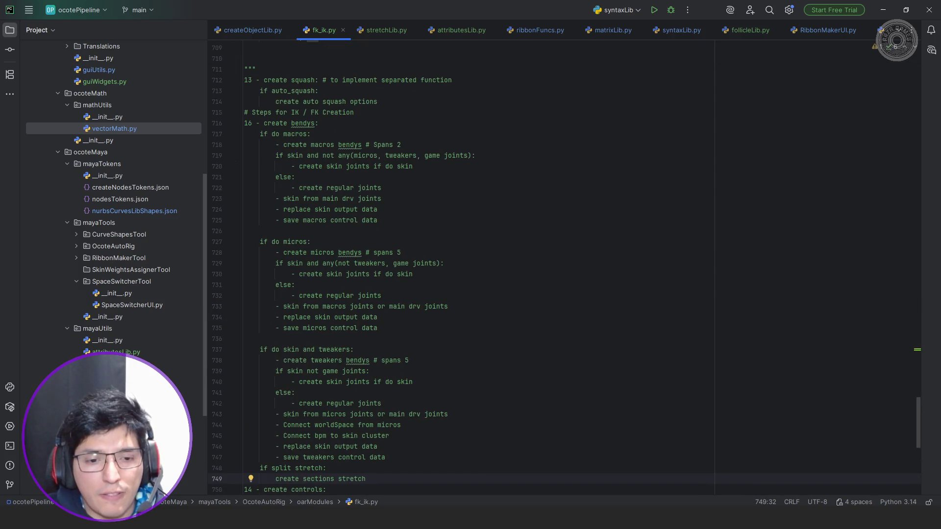
{"action": "key", "text": "Return"}
{"action": "key", "text": "BackSpace"}
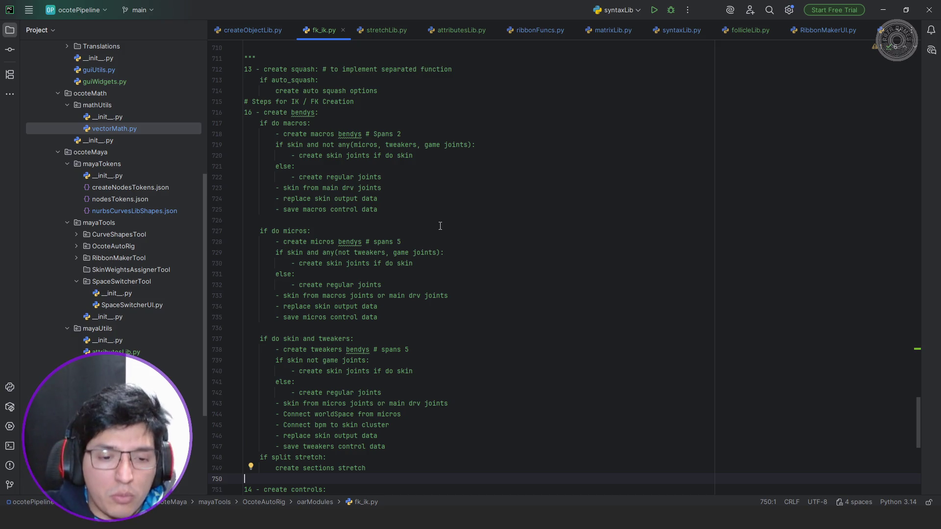
{"action": "key", "text": "alt+Tab"}
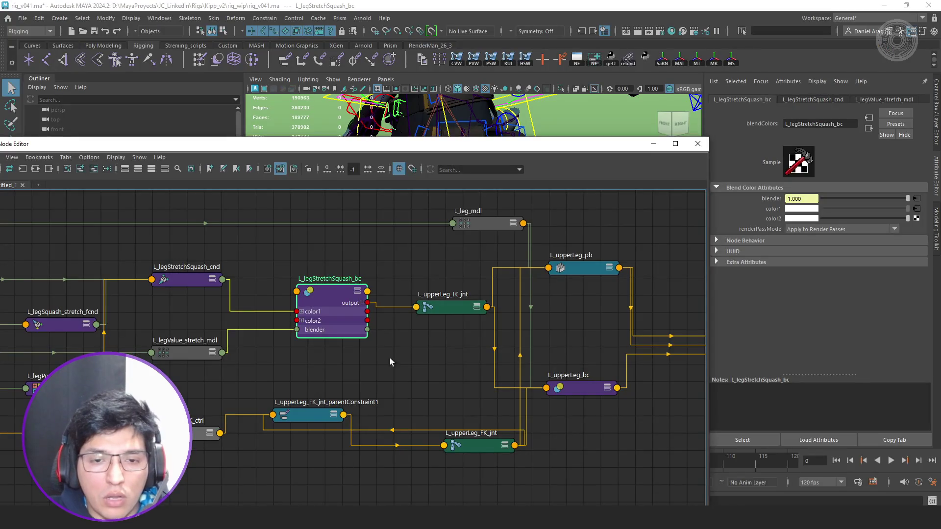
Close the Node Editor and set visibility_ctrl's Legs attribute from 1 to 3.
{"action": "left_click", "coordinate": [698, 143]}
{"action": "mouse_move", "coordinate": [637, 221]}
{"action": "left_mouse_down", "text": "alt"}
{"action": "mouse_move", "coordinate": [557, 248]}
{"action": "mouse_move", "coordinate": [539, 295]}
{"action": "mouse_move", "coordinate": [481, 316]}
{"action": "left_mouse_up", "text": "alt"}
{"action": "left_click", "coordinate": [627, 368]}
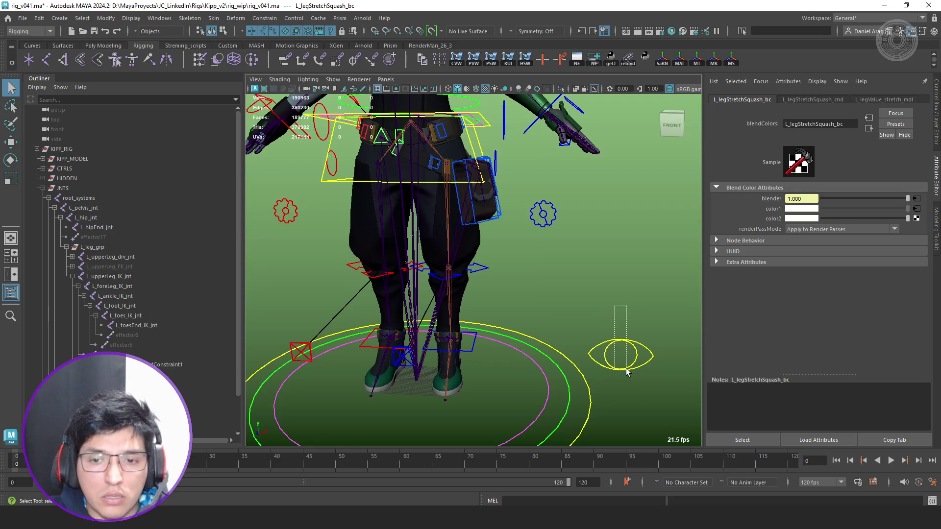
{"action": "left_click", "coordinate": [938, 115]}
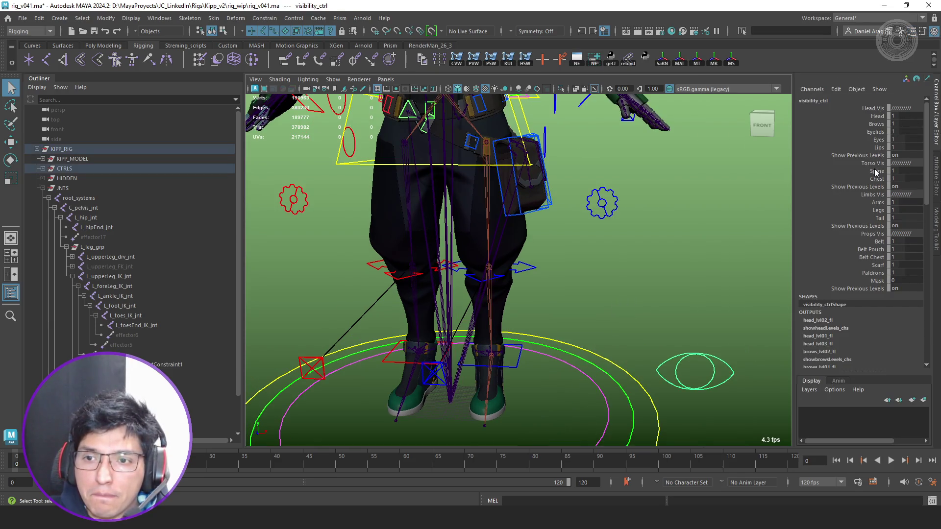
{"action": "left_click", "coordinate": [878, 209]}
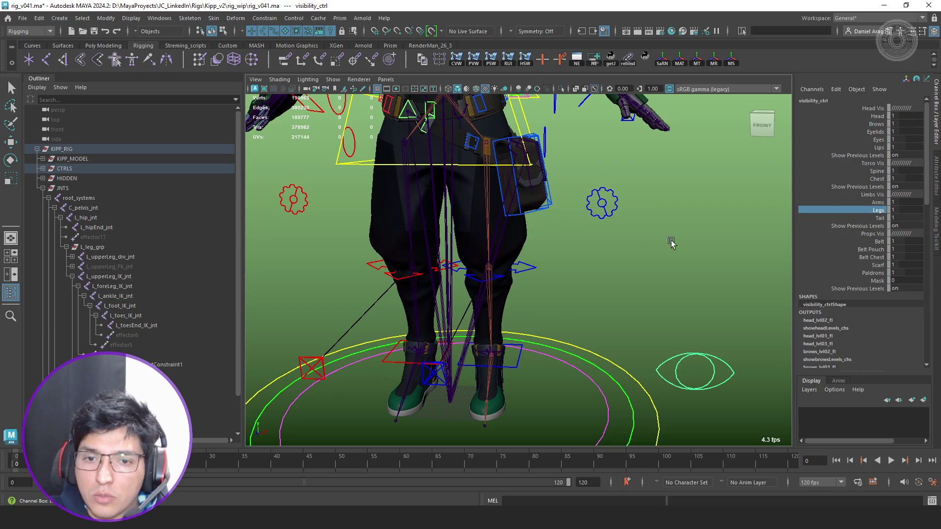
{"action": "middle_click_drag", "start_coordinate": [672, 242], "coordinate": [759, 258]}
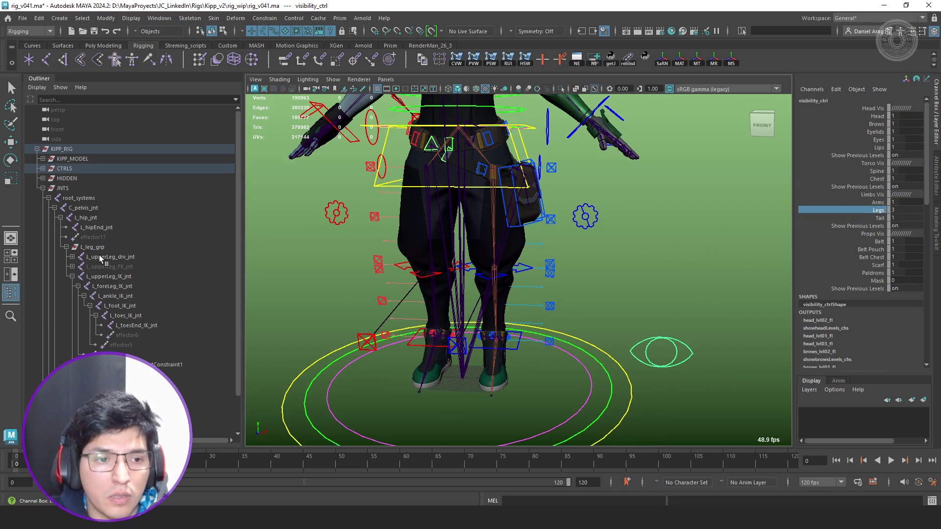
Hide the JNTS joints group from the Outliner.
{"action": "left_click", "coordinate": [109, 250]}
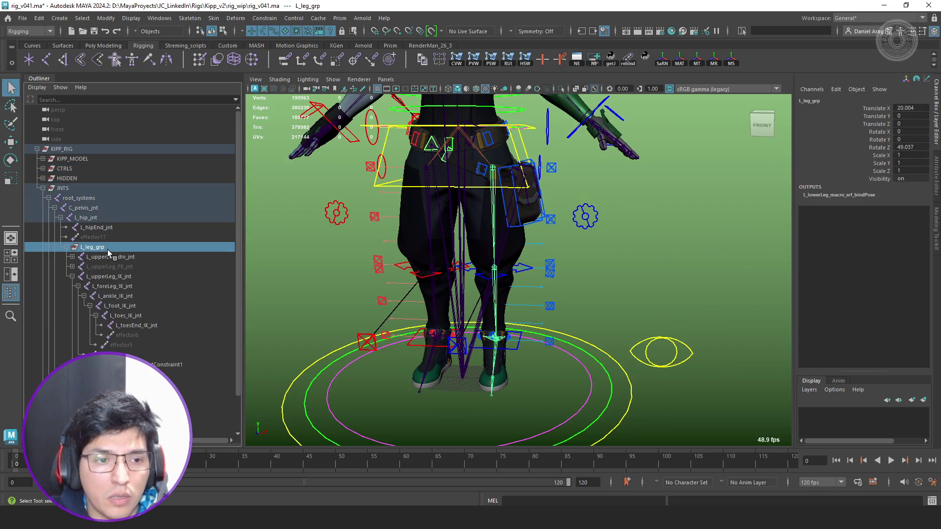
{"action": "left_click", "coordinate": [78, 189]}
{"action": "key", "text": "ctrl+h"}
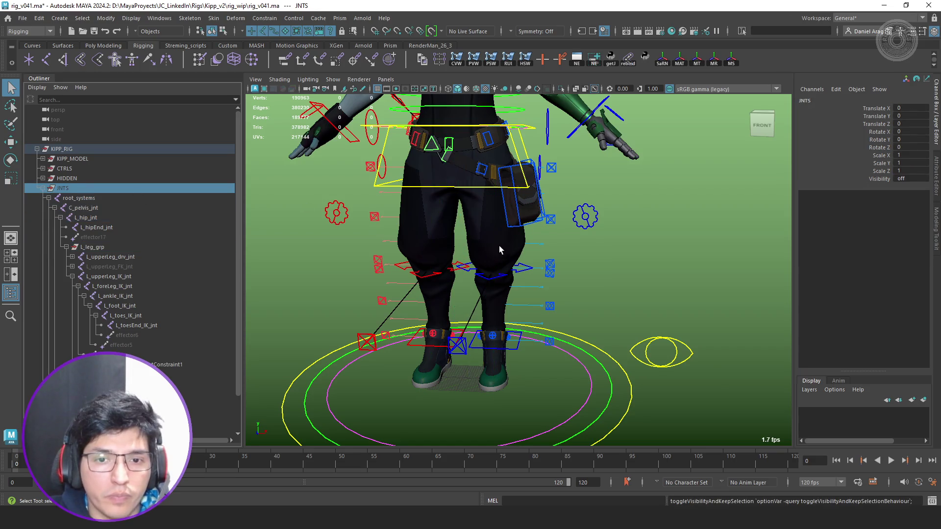
{"action": "scroll", "coordinate": [499, 246], "scroll_direction": "up", "scroll_amount": 2}
{"action": "scroll", "coordinate": [569, 252], "scroll_direction": "down", "scroll_amount": 2}
{"action": "left_click", "coordinate": [558, 214]}
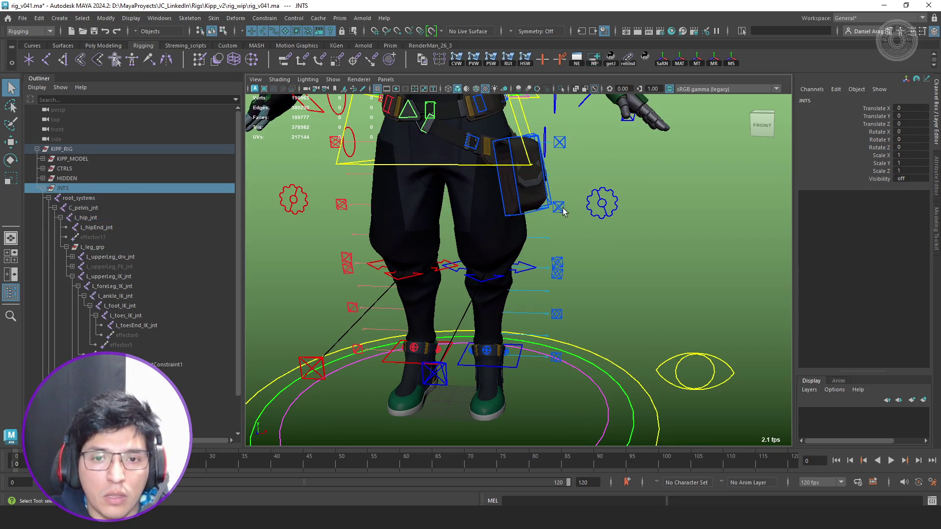
Test-move the L_upperLeg_macro_001_ctrl control forward, then undo the move.
{"action": "key", "text": "f"}
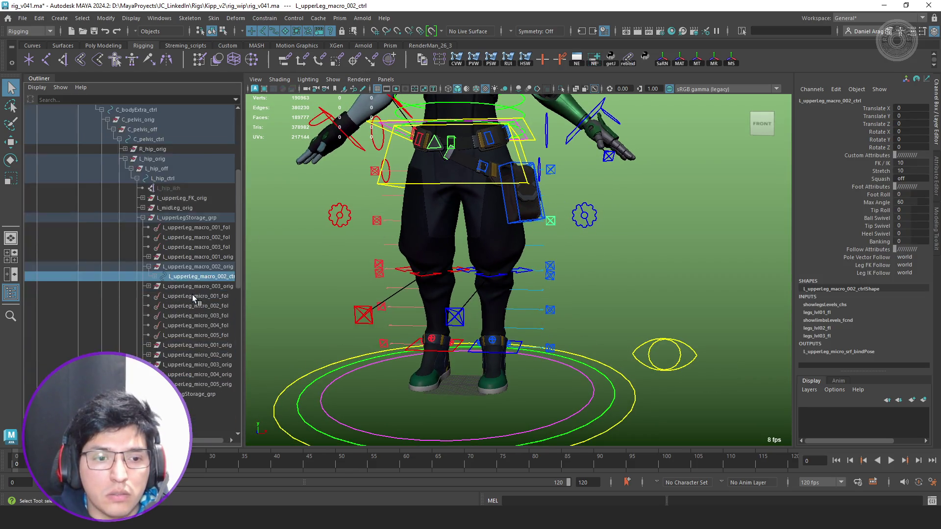
{"action": "scroll", "coordinate": [204, 284], "scroll_direction": "up", "scroll_amount": 3}
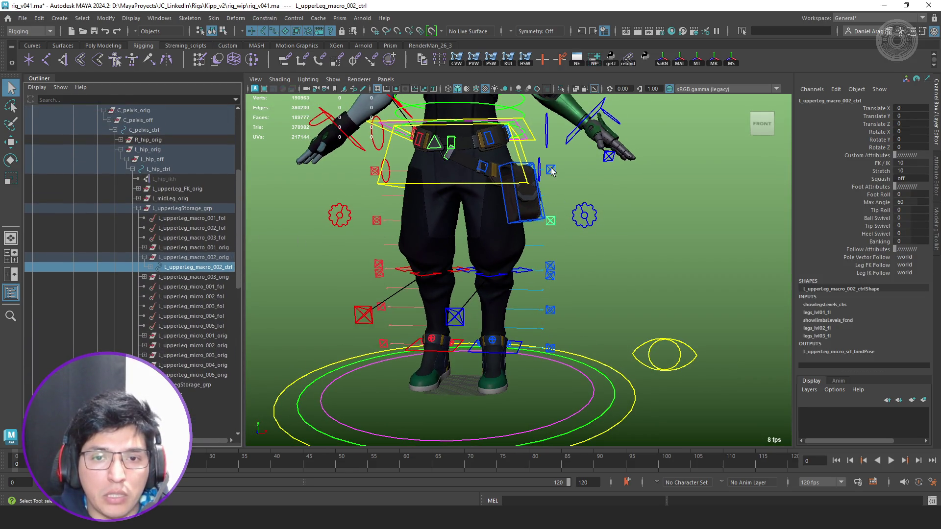
{"action": "left_click", "coordinate": [568, 176]}
{"action": "key", "text": "w"}
{"action": "left_click_drag", "start_coordinate": [438, 172], "coordinate": [477, 180]}
{"action": "key", "text": "ctrl+z"}
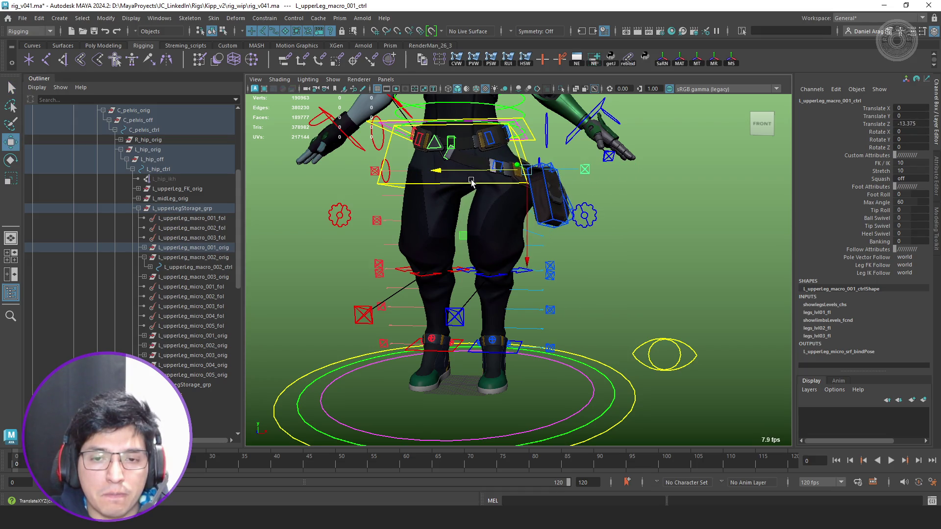
{"action": "key", "text": "ctrl+z"}
Move the knee control L_midLeg_ctrl to bend the left leg.
{"action": "left_click", "coordinate": [547, 266]}
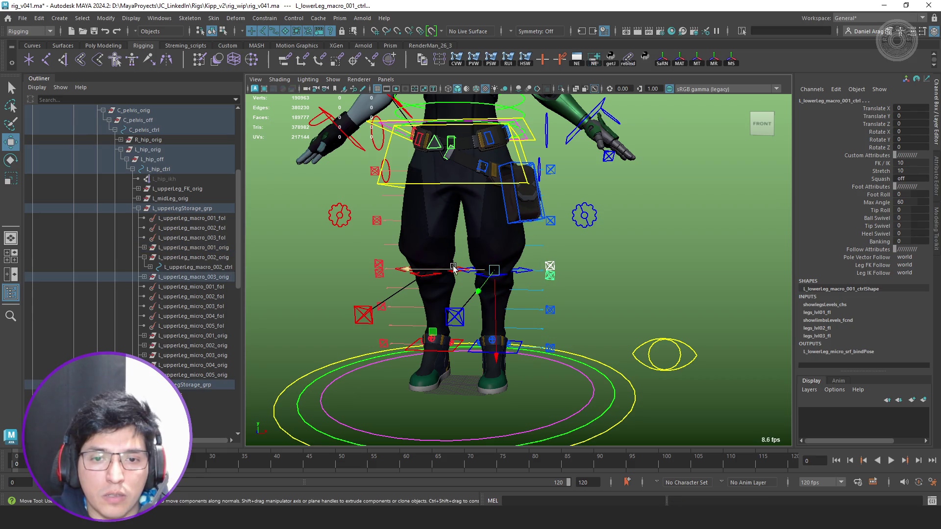
{"action": "key", "text": "q"}
{"action": "left_click", "coordinate": [523, 278]}
{"action": "left_click", "coordinate": [446, 270]}
{"action": "key", "text": "w"}
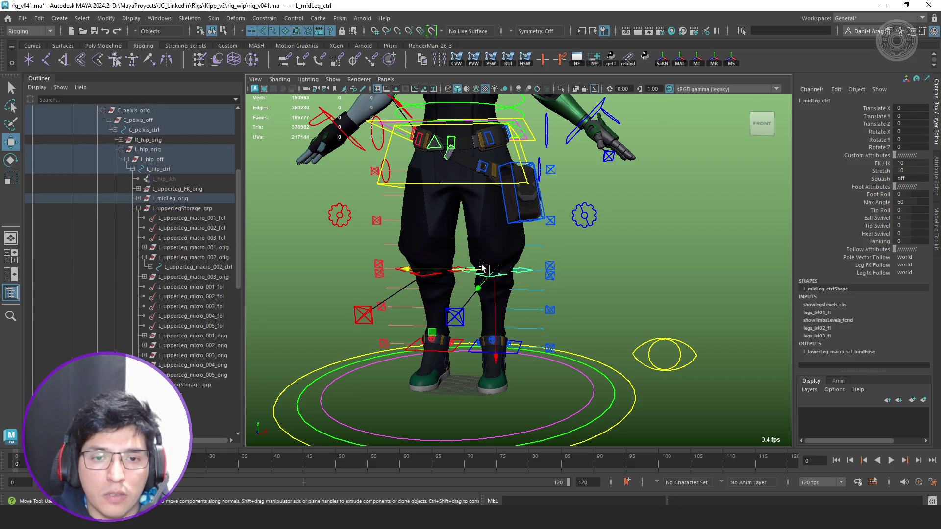
{"action": "mouse_move", "coordinate": [446, 270]}
{"action": "left_mouse_down"}
{"action": "mouse_move", "coordinate": [588, 277]}
{"action": "mouse_move", "coordinate": [553, 280]}
{"action": "mouse_move", "coordinate": [547, 271]}
{"action": "left_mouse_up"}
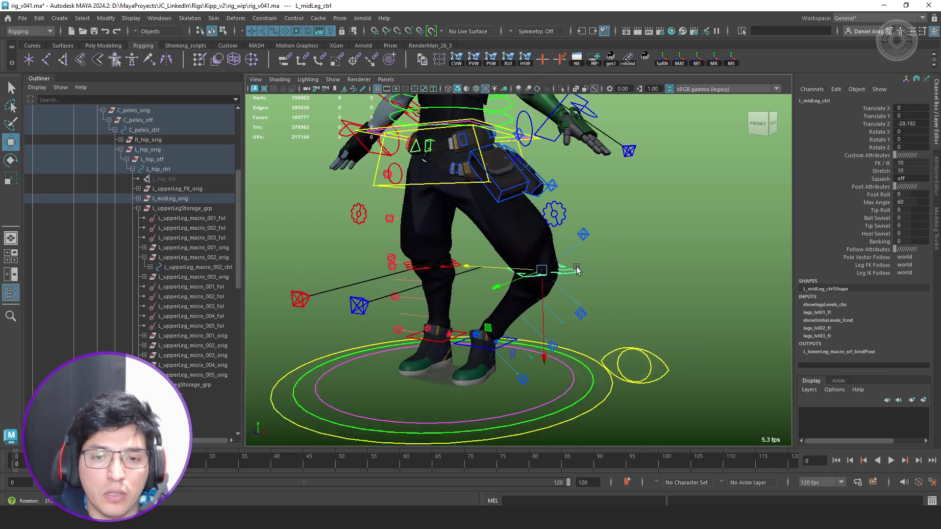
Swing the knee with the leg pole vector control, then undo it.
{"action": "mouse_move", "coordinate": [606, 270]}
{"action": "left_mouse_down", "text": "alt"}
{"action": "mouse_move", "coordinate": [552, 275]}
{"action": "mouse_move", "coordinate": [604, 277]}
{"action": "left_mouse_up", "text": "alt"}
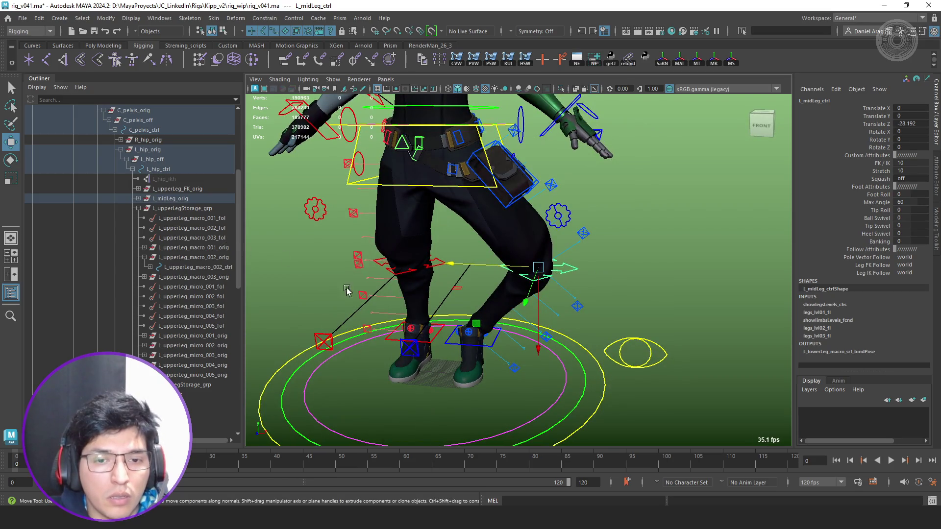
{"action": "left_click", "coordinate": [421, 350]}
{"action": "left_click", "coordinate": [413, 351]}
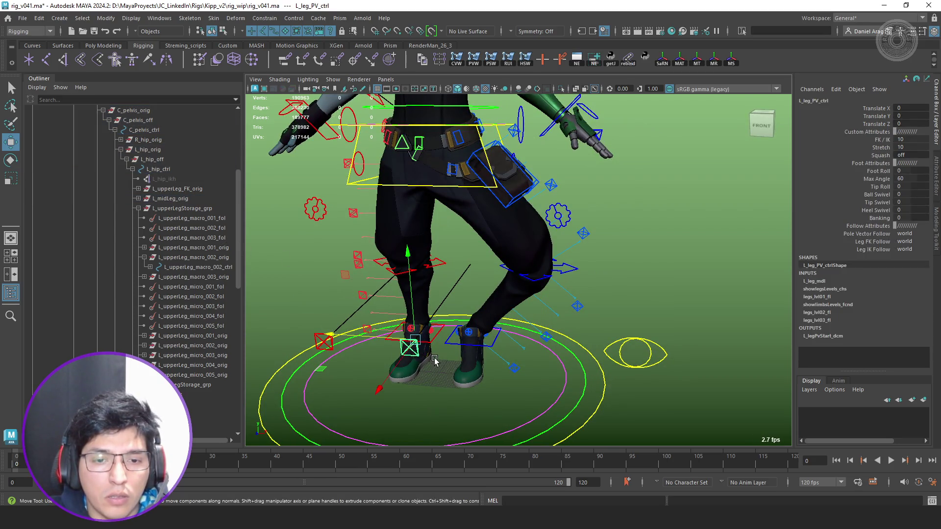
{"action": "left_click_drag", "start_coordinate": [370, 338], "coordinate": [403, 334]}
{"action": "key", "text": "ctrl+z"}
{"action": "key", "text": "ctrl+z"}
{"action": "key", "text": "ctrl+z"}
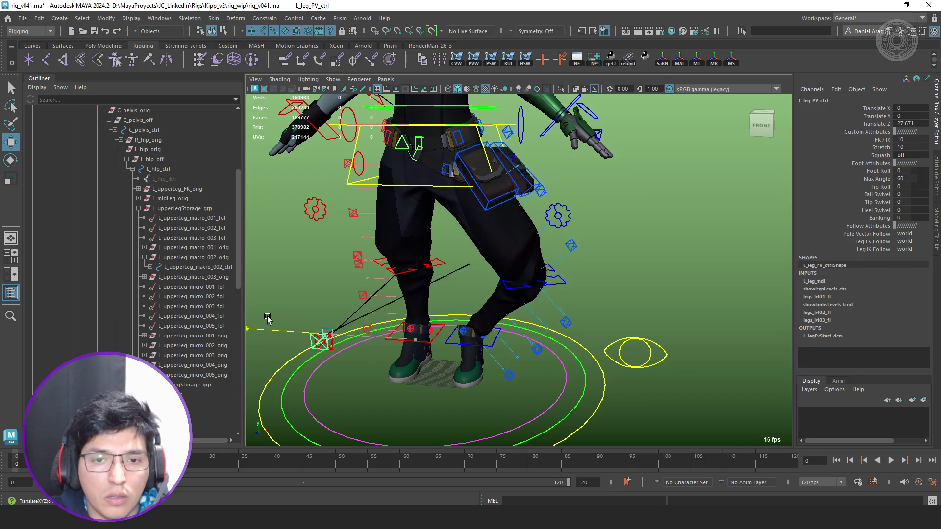
{"action": "scroll", "coordinate": [562, 265], "scroll_direction": "up", "scroll_amount": 3}
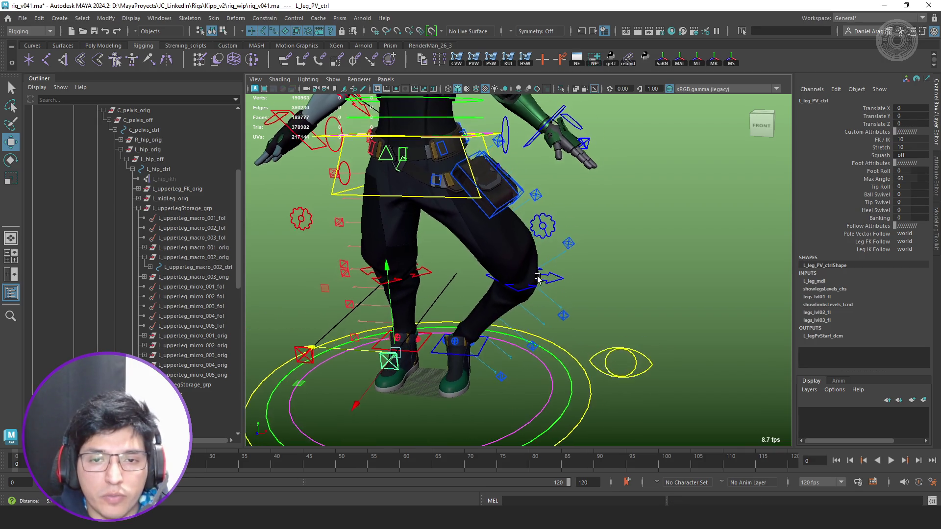
Hide the character meshes and reset L_midLeg_ctrl's Translate Z to 0.
{"action": "key", "text": "alt+1"}
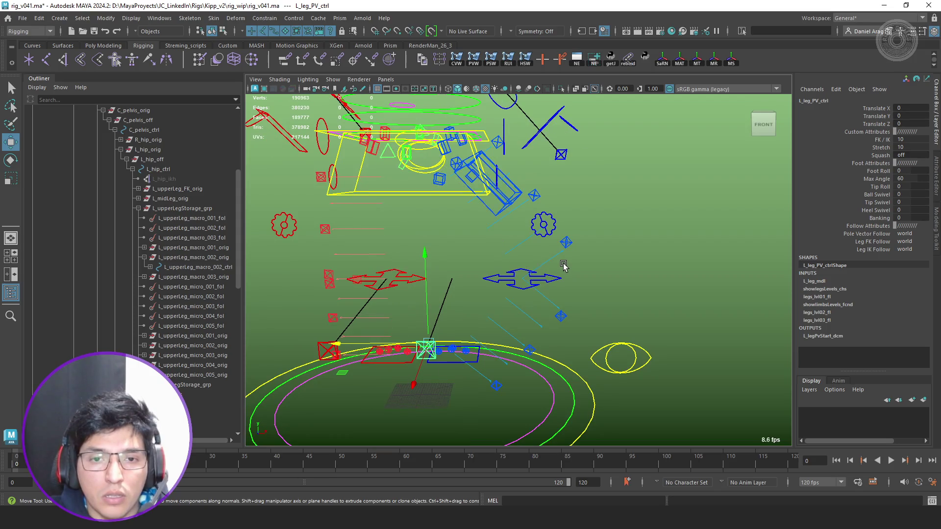
{"action": "left_click", "coordinate": [139, 209]}
{"action": "mouse_move", "coordinate": [504, 238]}
{"action": "left_mouse_down", "text": "alt"}
{"action": "mouse_move", "coordinate": [521, 302]}
{"action": "mouse_move", "coordinate": [288, 280]}
{"action": "left_mouse_up", "text": "alt"}
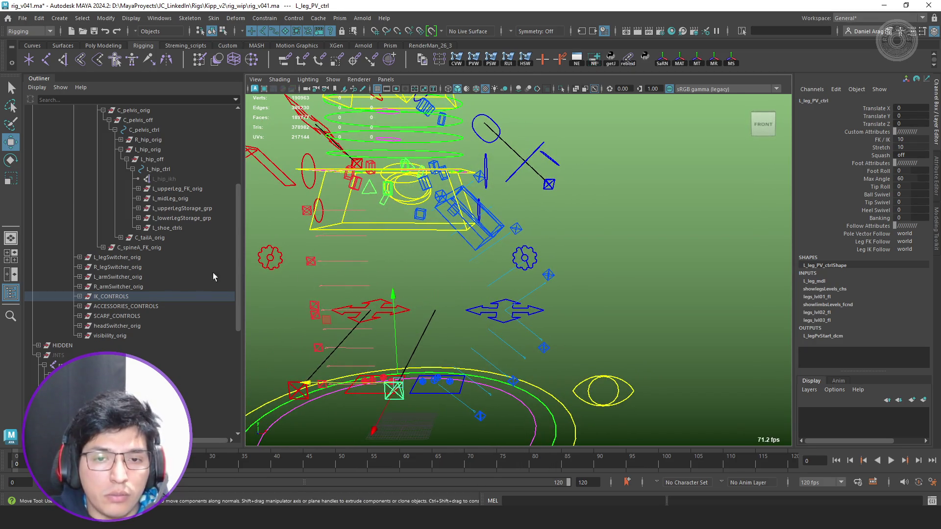
{"action": "mouse_move", "coordinate": [515, 227]}
{"action": "left_mouse_down", "text": "alt"}
{"action": "mouse_move", "coordinate": [529, 230]}
{"action": "mouse_move", "coordinate": [496, 240]}
{"action": "left_mouse_up", "text": "alt"}
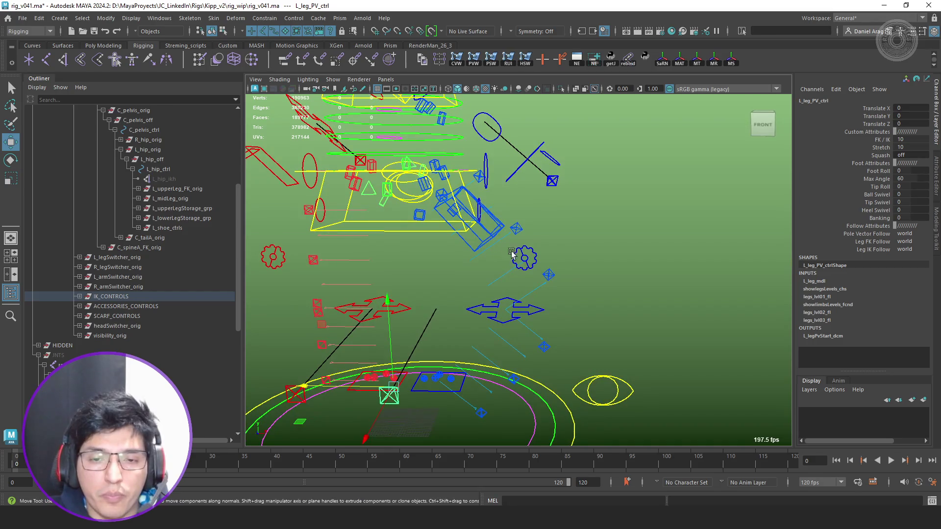
{"action": "left_click", "coordinate": [505, 310]}
{"action": "left_click", "coordinate": [912, 124]}
{"action": "type", "text": "0"}
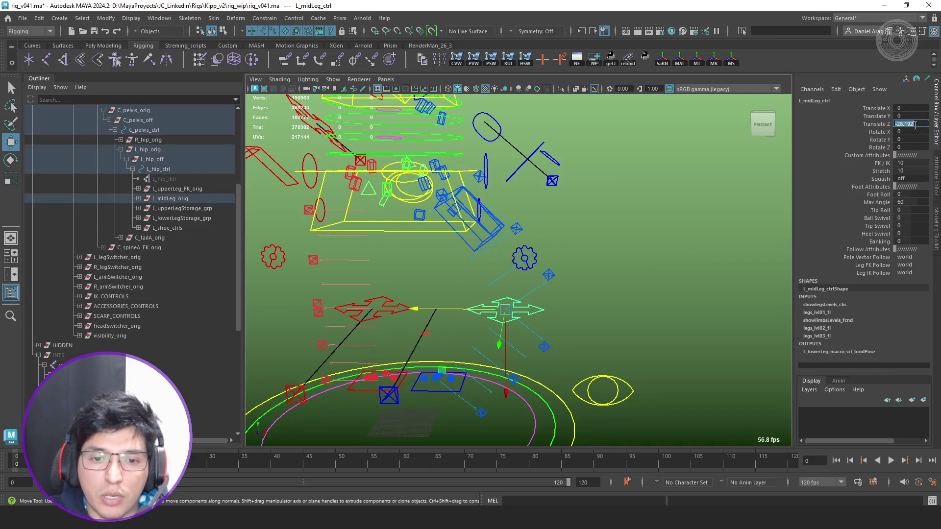
{"action": "key", "text": "Return"}
Expand the HIDDEN group in the Outliner.
{"action": "scroll", "coordinate": [47, 269], "scroll_direction": "up", "scroll_amount": 5}
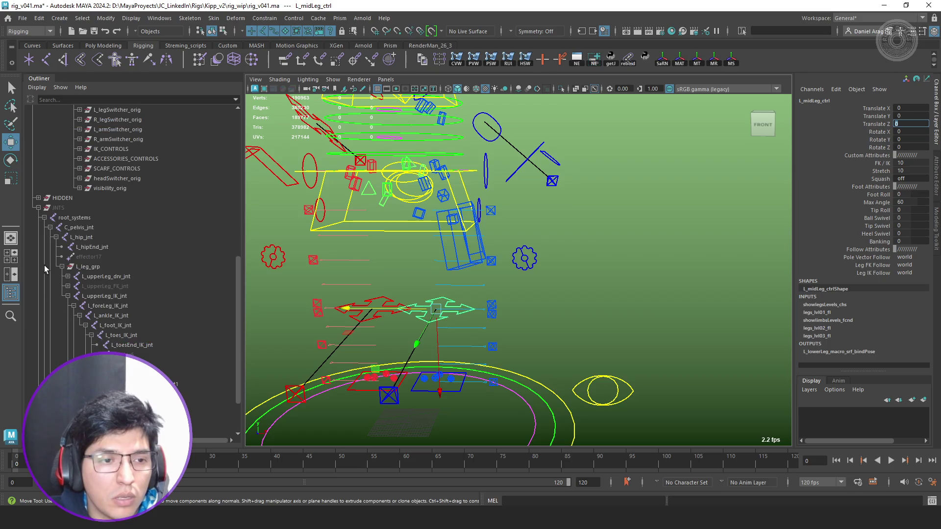
{"action": "scroll", "coordinate": [40, 212], "scroll_direction": "down", "scroll_amount": 4}
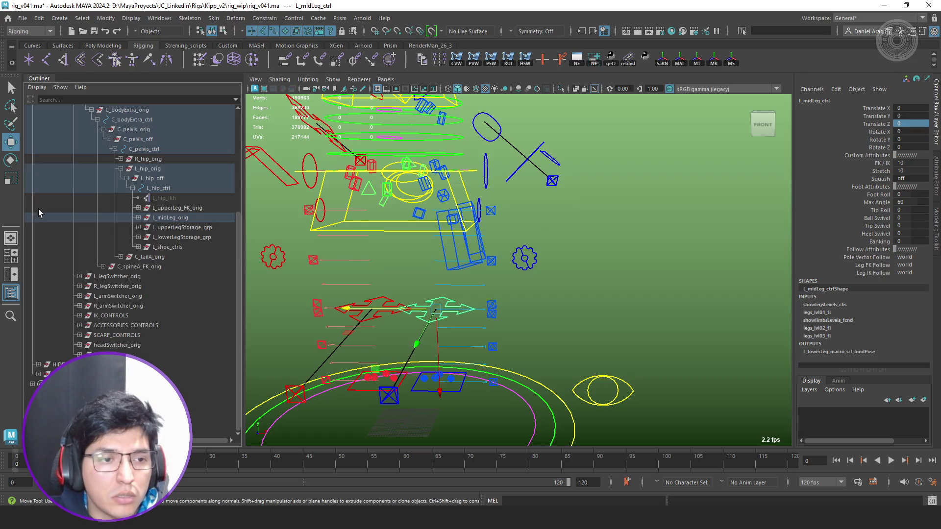
{"action": "left_click", "coordinate": [38, 365]}
{"action": "scroll", "coordinate": [44, 365], "scroll_direction": "down", "scroll_amount": 3}
Unhide ribbonSurfaces and isolate the L_upperLeg_macro_srf ribbon in the viewport.
{"action": "left_click", "coordinate": [85, 306]}
{"action": "key", "text": "shift+h"}
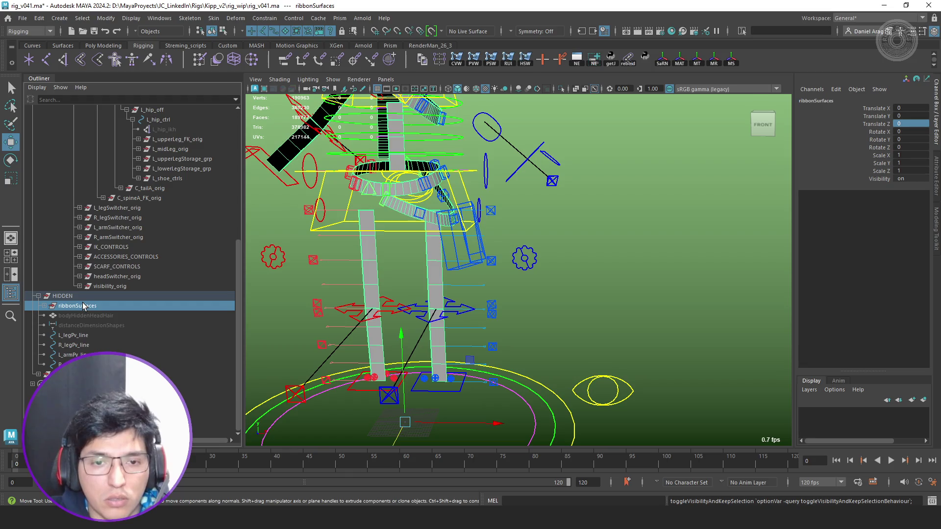
{"action": "scroll", "coordinate": [495, 292], "scroll_direction": "up", "scroll_amount": 2}
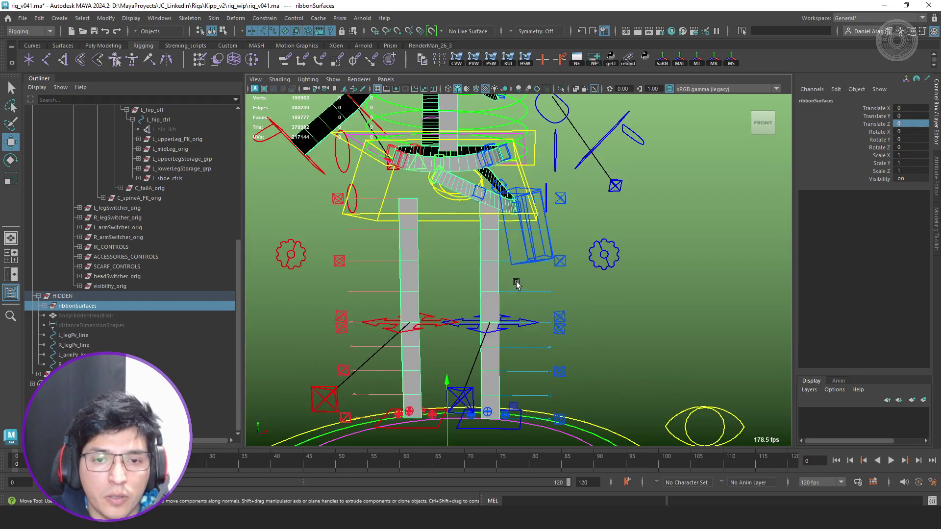
{"action": "left_click", "coordinate": [487, 274]}
{"action": "scroll", "coordinate": [141, 318], "scroll_direction": "down", "scroll_amount": 3}
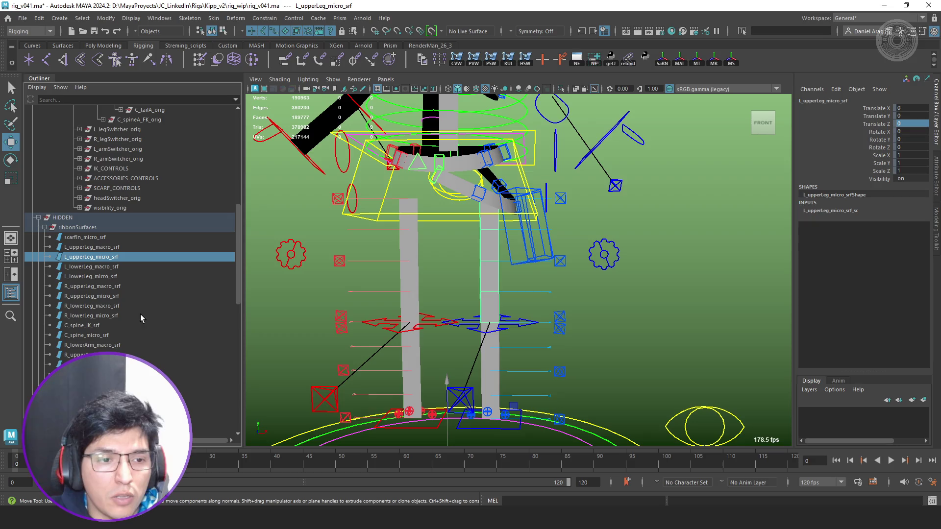
{"action": "left_click", "coordinate": [116, 247]}
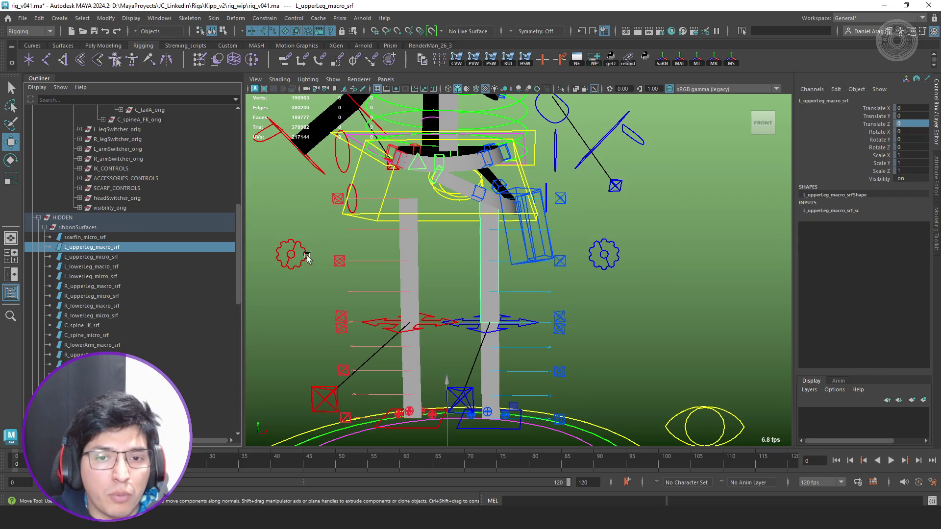
{"action": "key", "text": "ctrl+1"}
{"action": "left_click_drag", "start_coordinate": [510, 258], "coordinate": [495, 199], "text": "alt"}
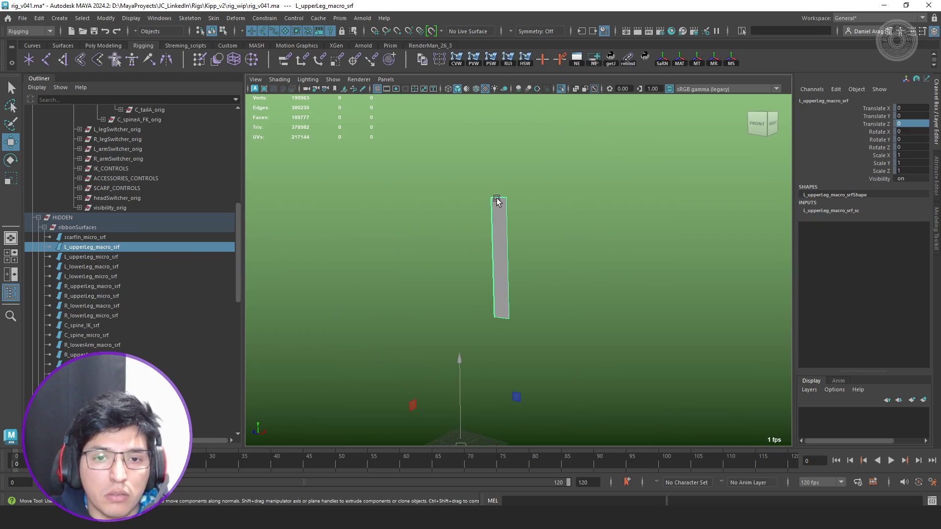
Exit isolation and test-bend L_midLeg_ctrl three times, undoing each move.
{"action": "left_click_drag", "start_coordinate": [504, 259], "coordinate": [541, 276], "text": "alt"}
{"action": "key", "text": "ctrl+1"}
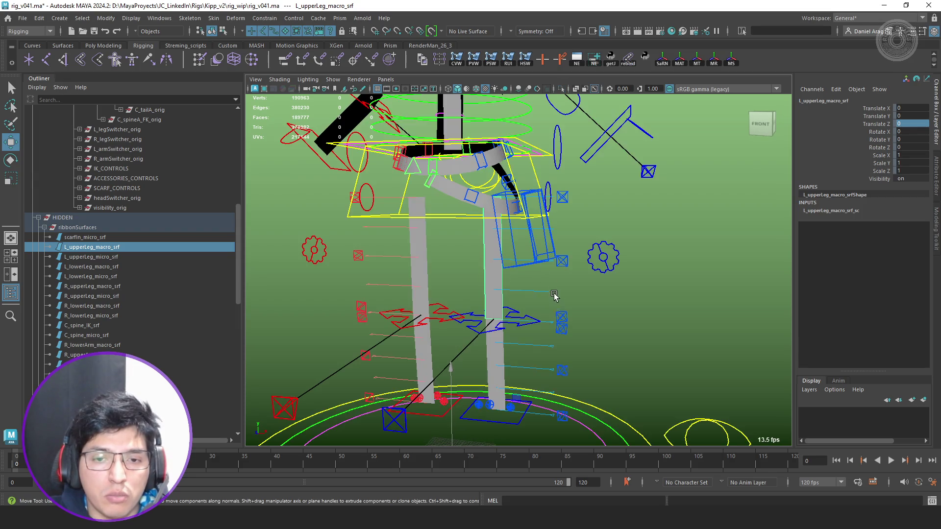
{"action": "left_click", "coordinate": [528, 322]}
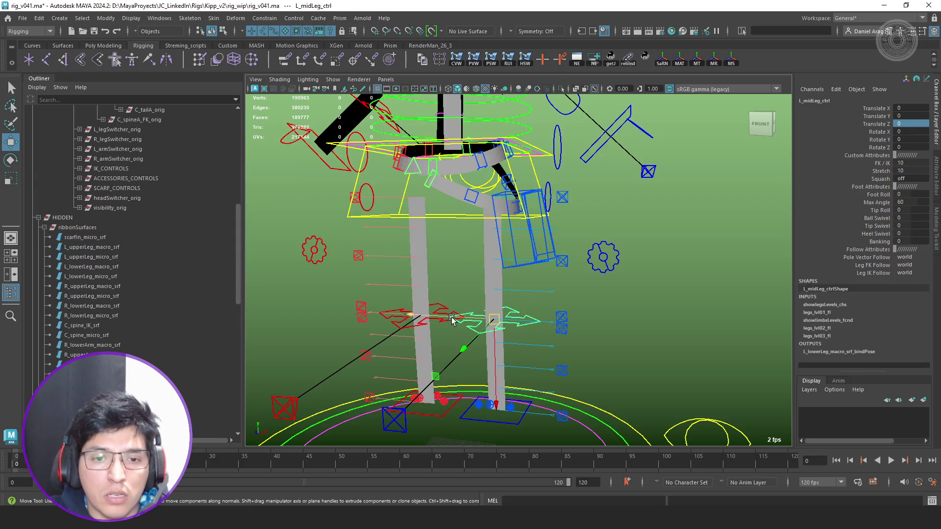
{"action": "mouse_move", "coordinate": [520, 324]}
{"action": "left_mouse_down"}
{"action": "mouse_move", "coordinate": [412, 307]}
{"action": "mouse_move", "coordinate": [491, 318]}
{"action": "left_mouse_up"}
{"action": "key", "text": "ctrl+z"}
{"action": "left_click_drag", "start_coordinate": [490, 319], "coordinate": [305, 316]}
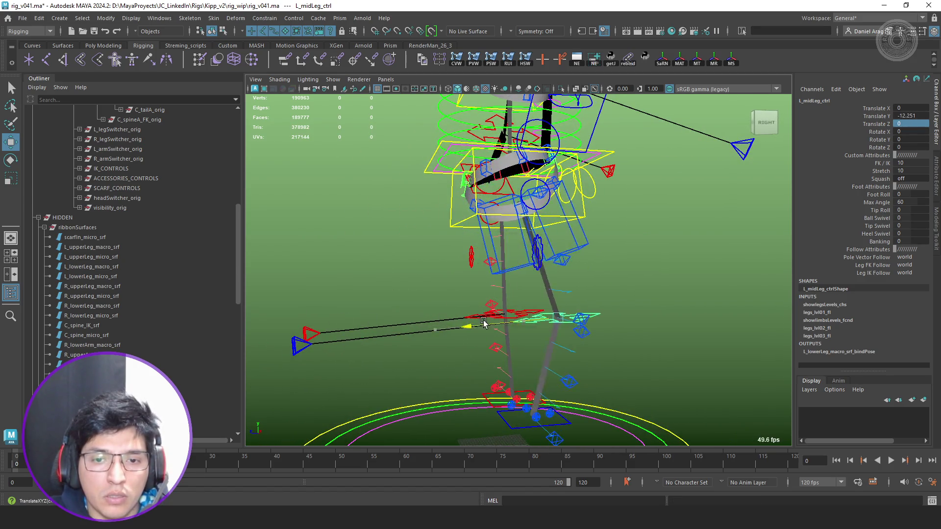
{"action": "key", "text": "ctrl+z"}
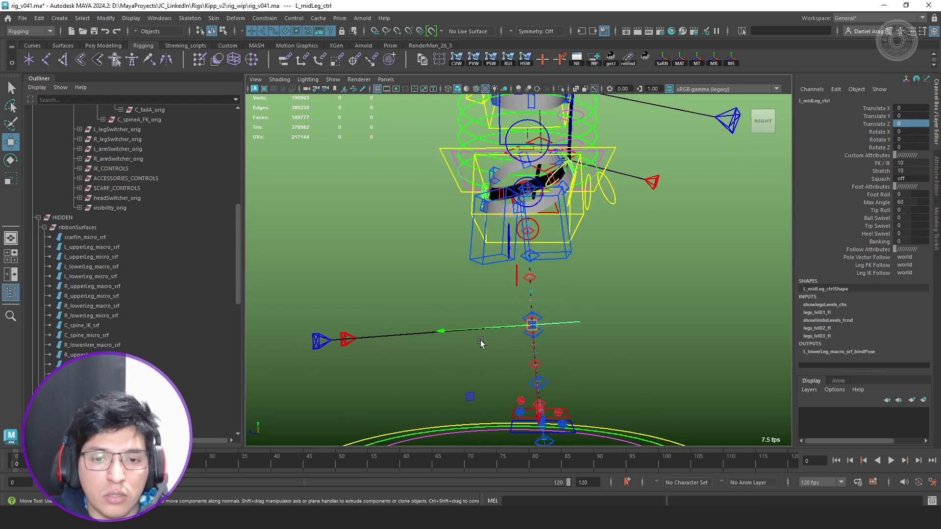
{"action": "mouse_move", "coordinate": [470, 395]}
{"action": "middle_mouse_down"}
{"action": "mouse_move", "coordinate": [448, 332]}
{"action": "mouse_move", "coordinate": [457, 306]}
{"action": "mouse_move", "coordinate": [488, 351]}
{"action": "mouse_move", "coordinate": [385, 385]}
{"action": "middle_mouse_up"}
{"action": "key", "text": "ctrl+z"}
{"action": "left_click_drag", "start_coordinate": [526, 328], "coordinate": [613, 330], "text": "alt"}
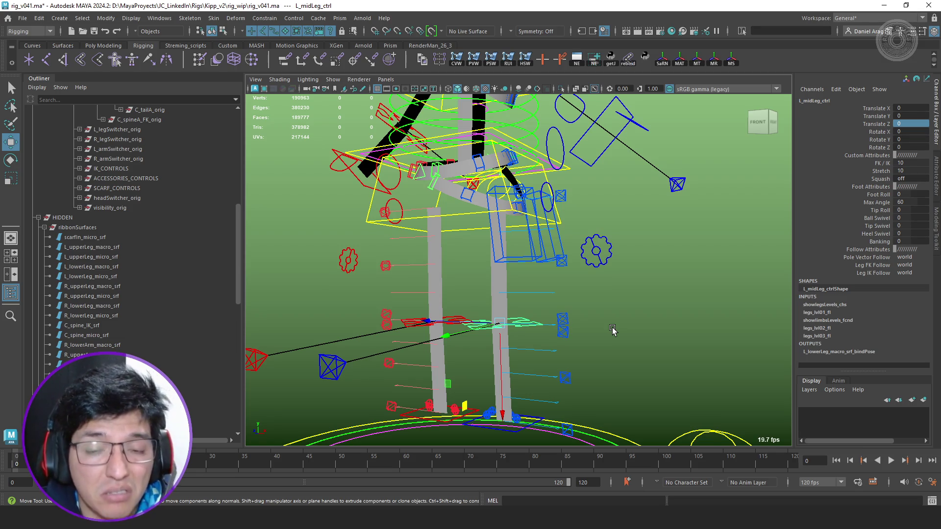
{"action": "key", "text": "alt+Tab"}
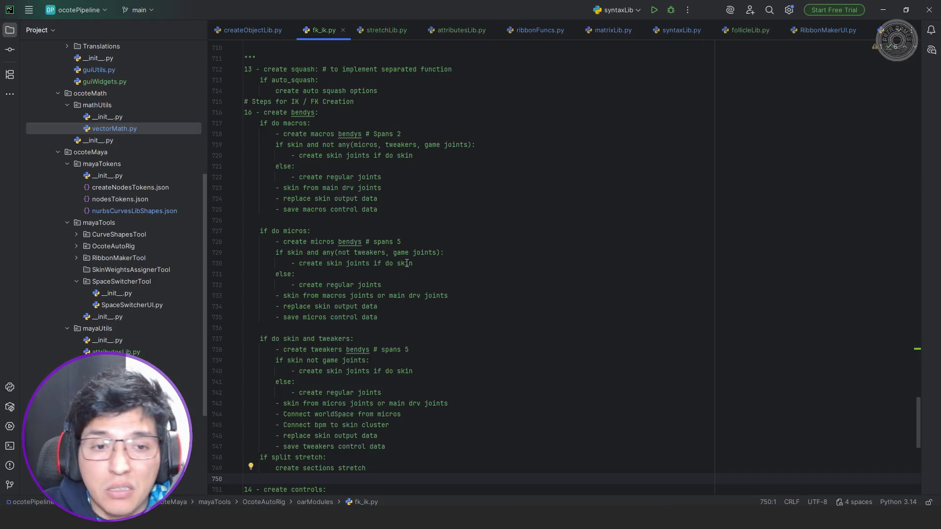
Move the '16 - create bendys' block to follow step 15.
{"action": "left_click", "coordinate": [247, 113]}
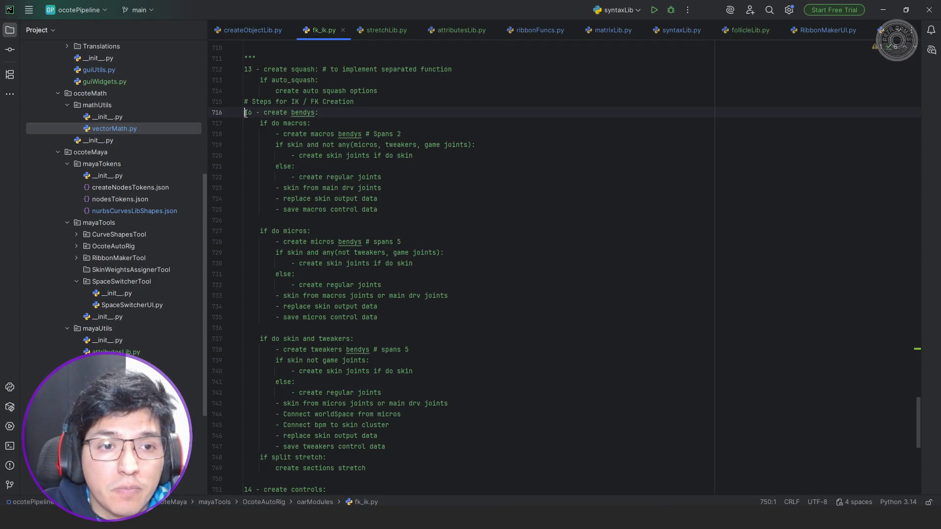
{"action": "scroll", "coordinate": [355, 274], "scroll_direction": "down", "scroll_amount": 5}
{"action": "left_click", "coordinate": [376, 312], "text": "shift"}
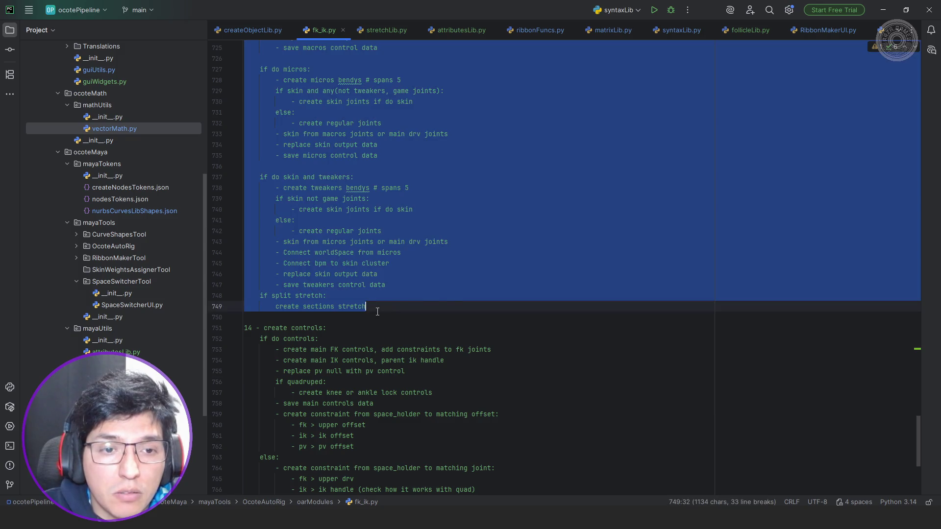
{"action": "key", "text": "Delete"}
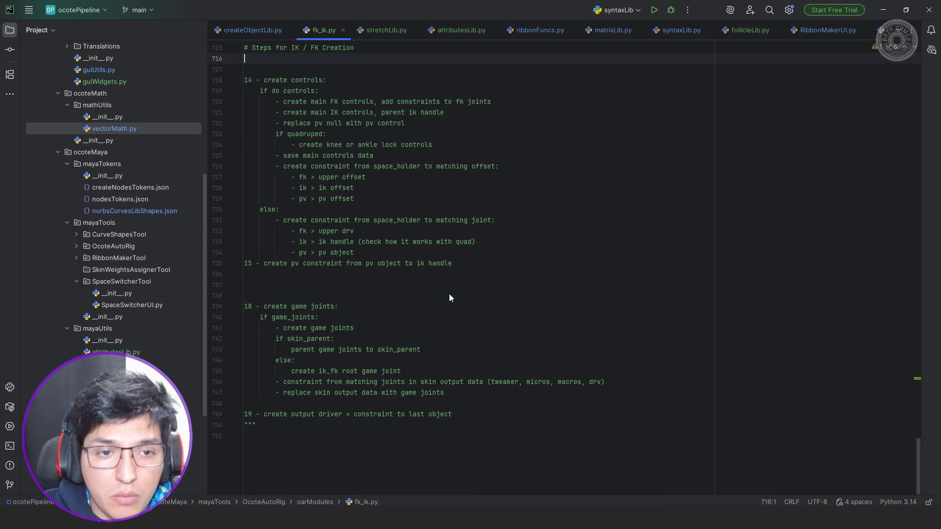
{"action": "key", "text": "Delete"}
{"action": "key", "text": "Delete"}
{"action": "key", "text": "Down"}
{"action": "key", "text": "Down"}
{"action": "key", "text": "Down"}
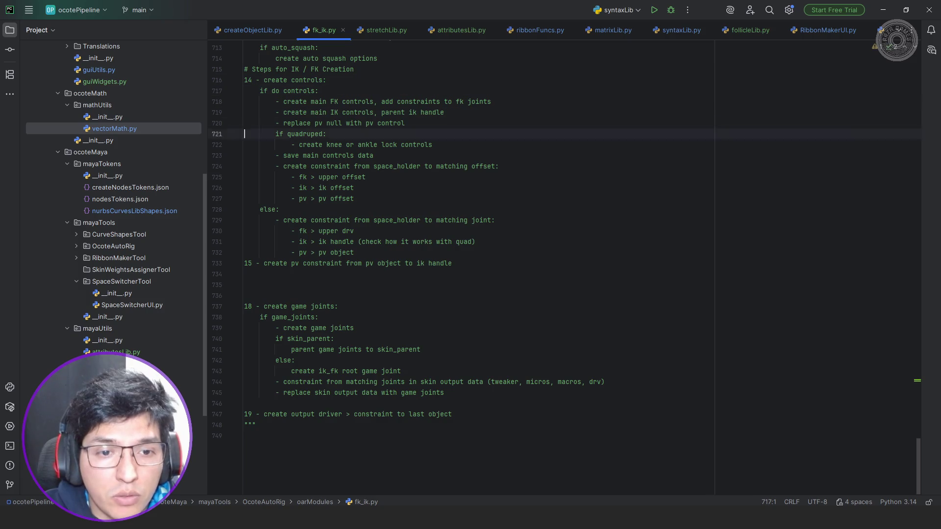
{"action": "type", "text": "16 - create bendys:     if do macros:         - create macros bendys # Spans 2         if skin and not any(micros, tweakers, game joints):             - create skin joints if do skin         else:             - create regular joints         - skin from main drv joints         - replace skin output data         - save macros control data      if do micros:         - create micros bendys # spans 5         if skin and any(not tweakers, game joints):             - create skin joints if do skin         else:             - create regular joints         - skin from macros joints or main drv joints         - replace skin output data         - save micros control data      if do skin and tweakers:         - create tweakers bendys # spans 5         if skin not game joints:             - create skin joints if do skin         else:             - create regular joints         - skin from micros joints or main drv joints         - Connect worldSpace from micros         - Connect bpm to skin cluster         - replace skin output data         - save tweakers control data     if split stretch:         create sections stretch"}
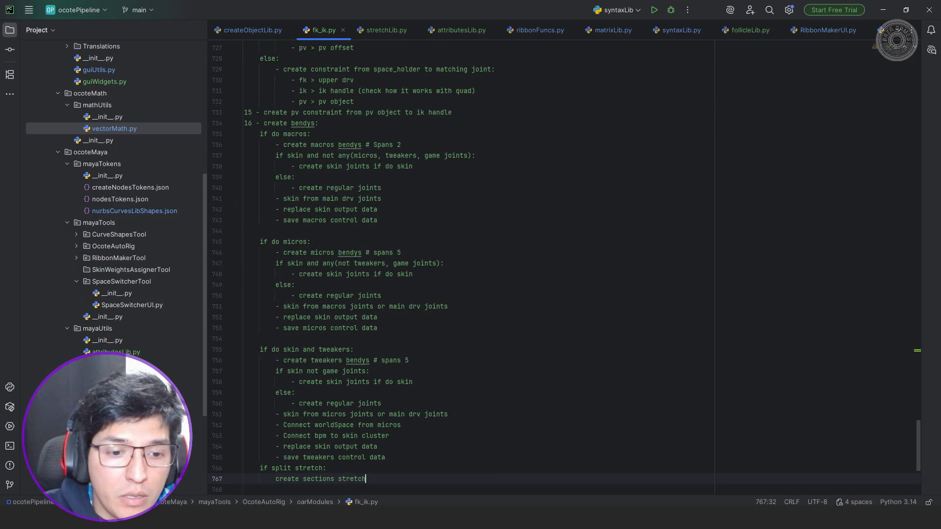
Renumber the game joints step to 17 and the output driver step to 18.
{"action": "scroll", "coordinate": [305, 360], "scroll_direction": "down", "scroll_amount": 3}
{"action": "left_click", "coordinate": [251, 416]}
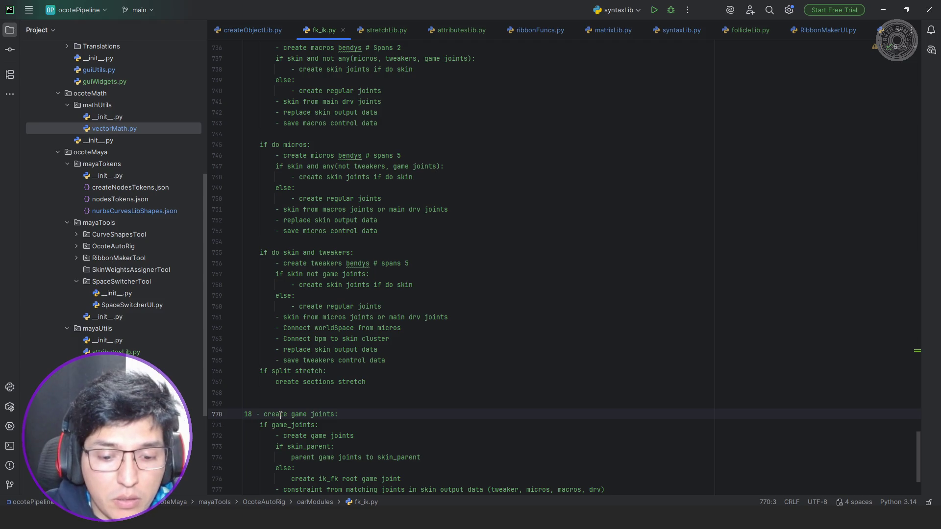
{"action": "type", "text": "7"}
{"action": "scroll", "coordinate": [252, 416], "scroll_direction": "down", "scroll_amount": 3}
{"action": "left_click", "coordinate": [245, 415]}
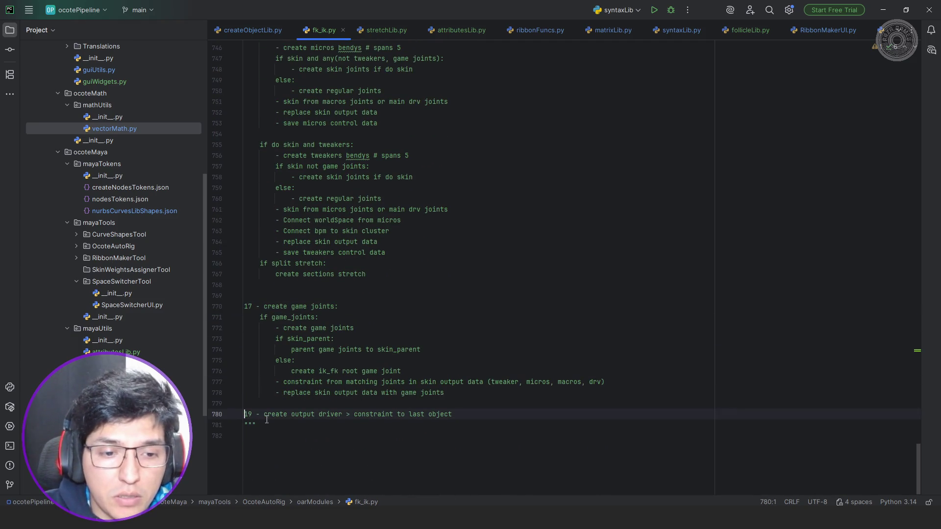
{"action": "key", "text": "Right"}
{"action": "key", "text": "Delete"}
{"action": "type", "text": "8"}
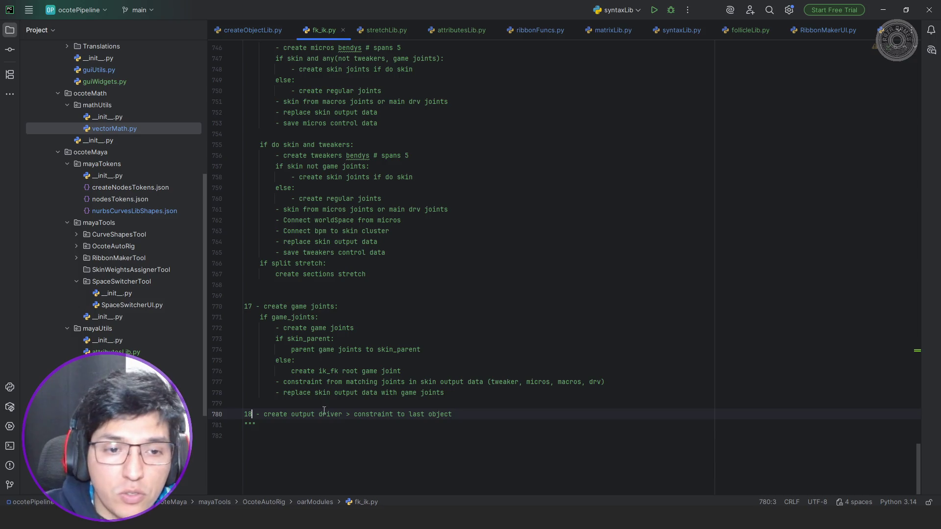
{"action": "scroll", "coordinate": [418, 114], "scroll_direction": "up", "scroll_amount": 7}
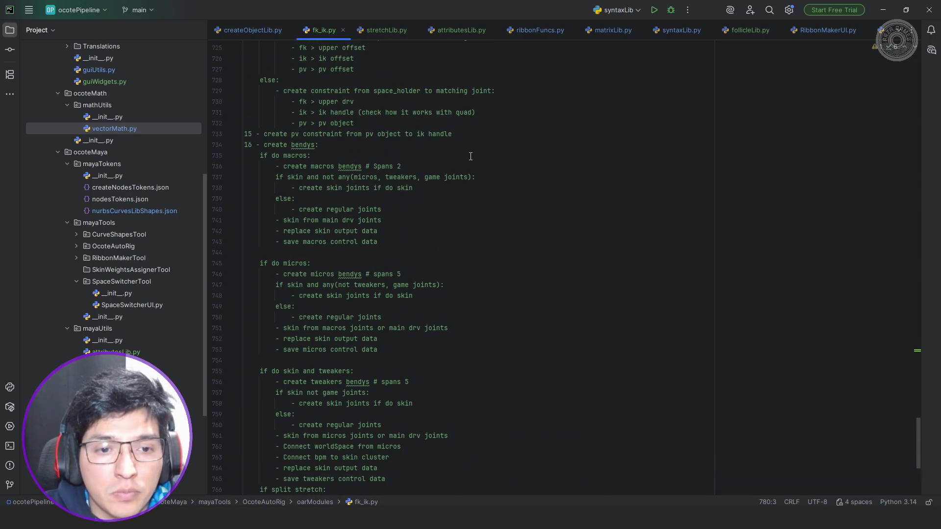
{"action": "scroll", "coordinate": [471, 156], "scroll_direction": "up", "scroll_amount": 4}
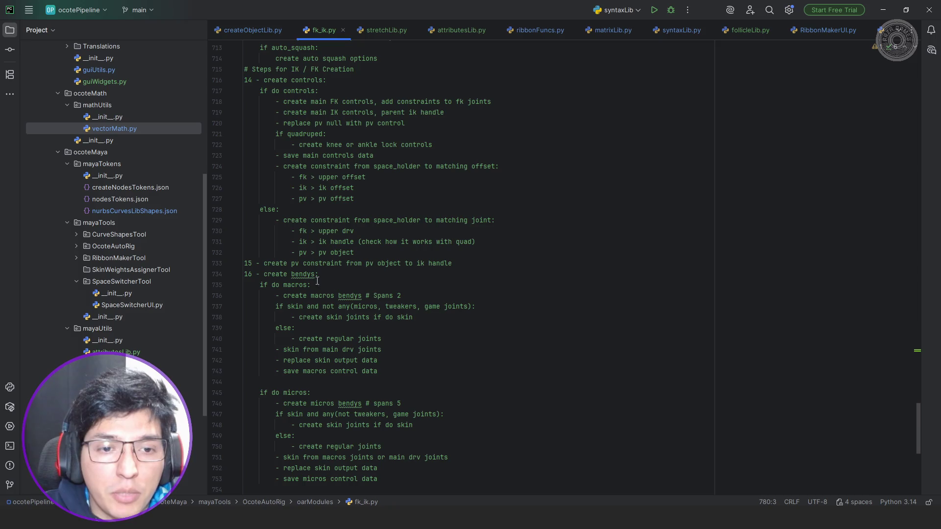
{"action": "scroll", "coordinate": [318, 280], "scroll_direction": "down", "scroll_amount": 2}
{"action": "scroll", "coordinate": [405, 257], "scroll_direction": "up", "scroll_amount": 5}
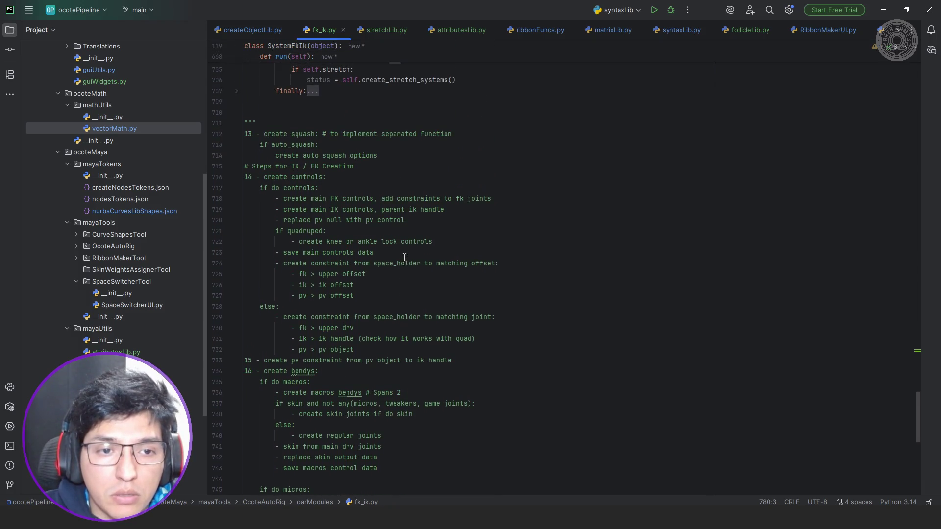
Paste the debug logging block after the create_stretch_systems call in run().
{"action": "scroll", "coordinate": [404, 257], "scroll_direction": "up", "scroll_amount": 2}
{"action": "scroll", "coordinate": [405, 256], "scroll_direction": "up", "scroll_amount": 1}
{"action": "scroll", "coordinate": [406, 256], "scroll_direction": "up", "scroll_amount": 1}
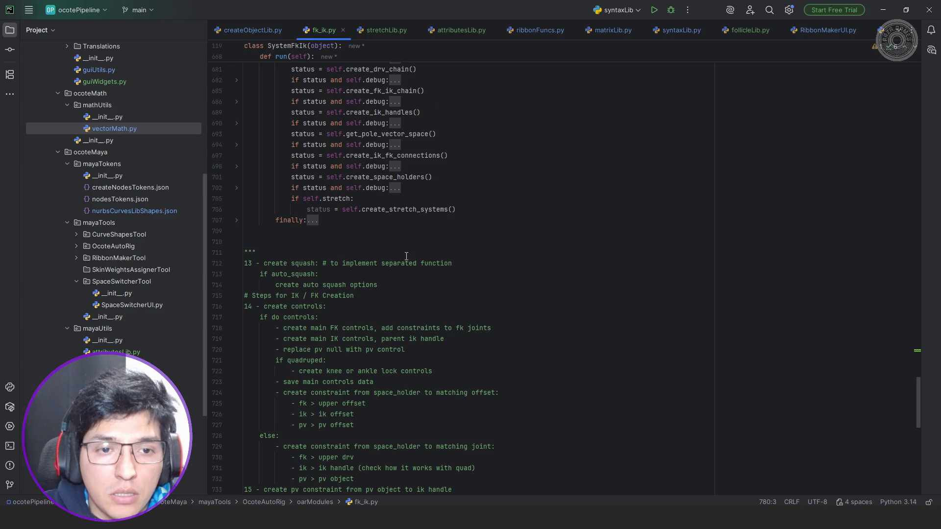
{"action": "left_click", "coordinate": [491, 210]}
{"action": "key", "text": "Return"}
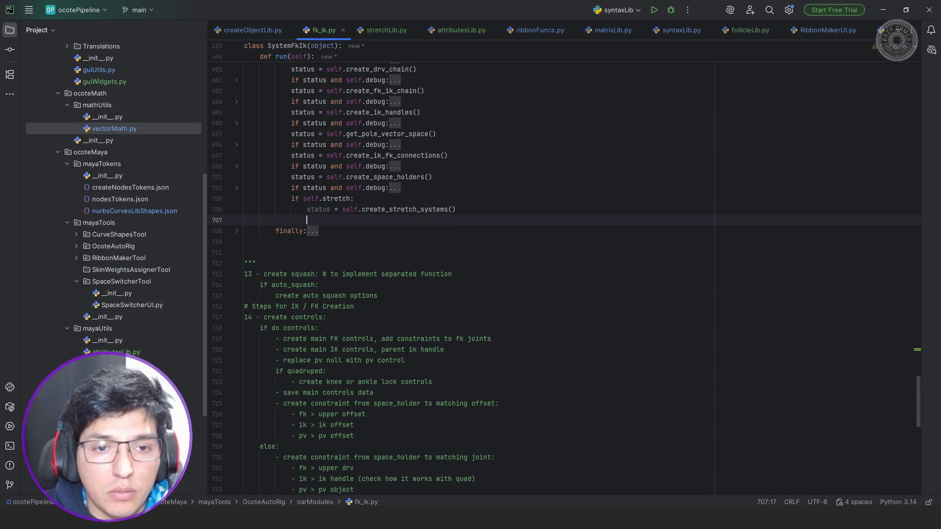
{"action": "key", "text": "Up"}
{"action": "key", "text": "Up"}
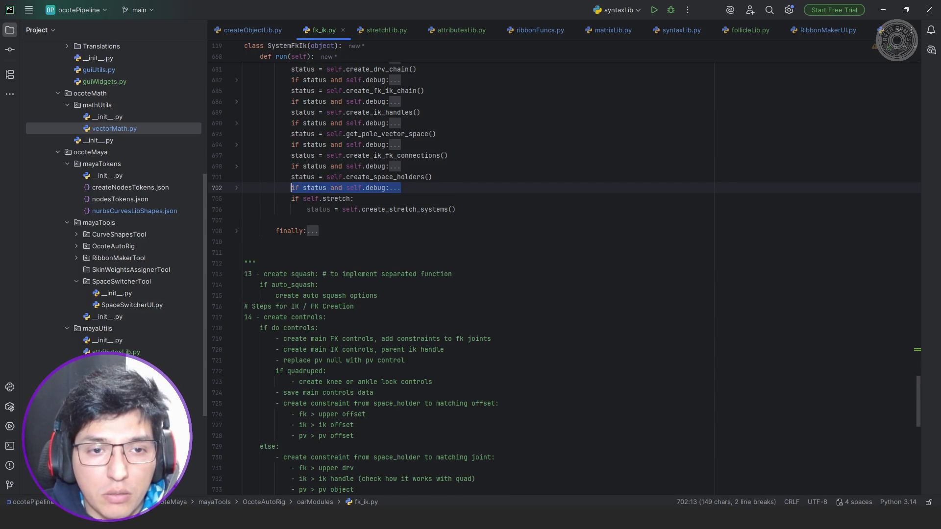
{"action": "key", "text": "Down"}
{"action": "key", "text": "Down"}
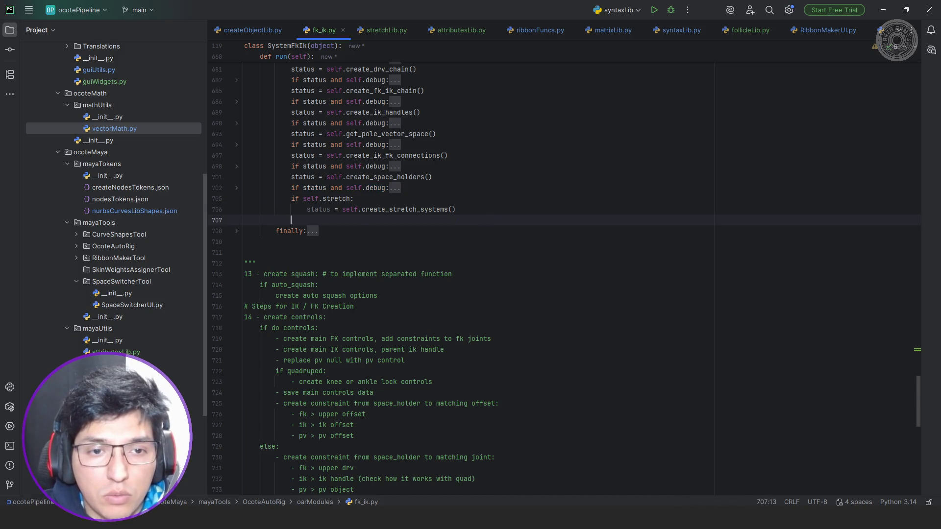
{"action": "type", "text": "if status and self.debug:                 logger.debug(\"Space Holders creation, complete\")                 logger.debug(\"Creating specified systems\")"}
Change the first log message to 'Main Stretch system, complete'.
{"action": "left_click", "coordinate": [471, 210]}
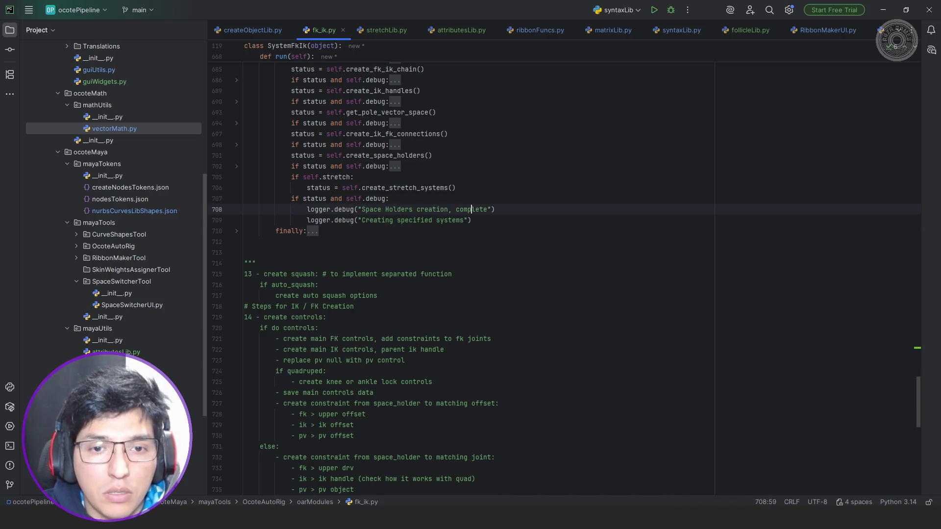
{"action": "key", "text": "ctrl+shift+Left"}
{"action": "key", "text": "ctrl+shift+Left"}
{"action": "key", "text": "ctrl+shift+Left"}
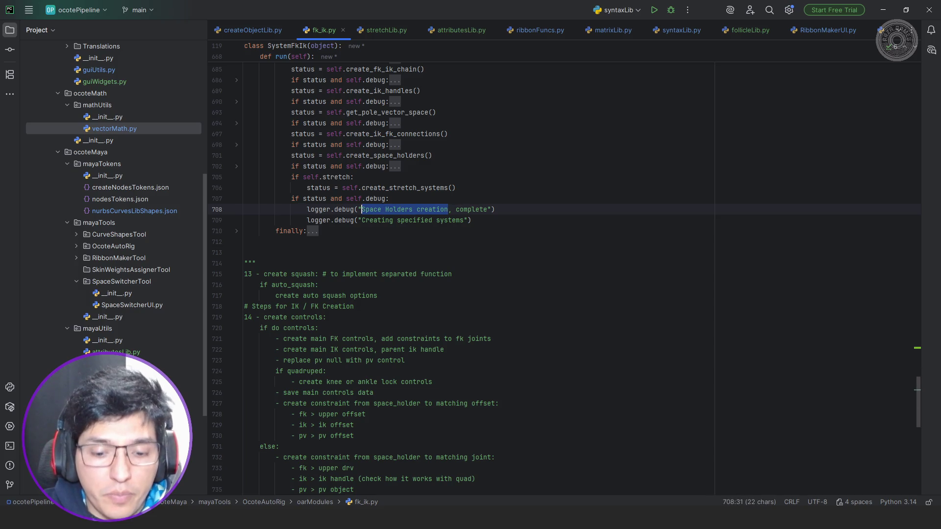
{"action": "type", "text": "Main "}
{"action": "type", "text": "Stretch sy"}
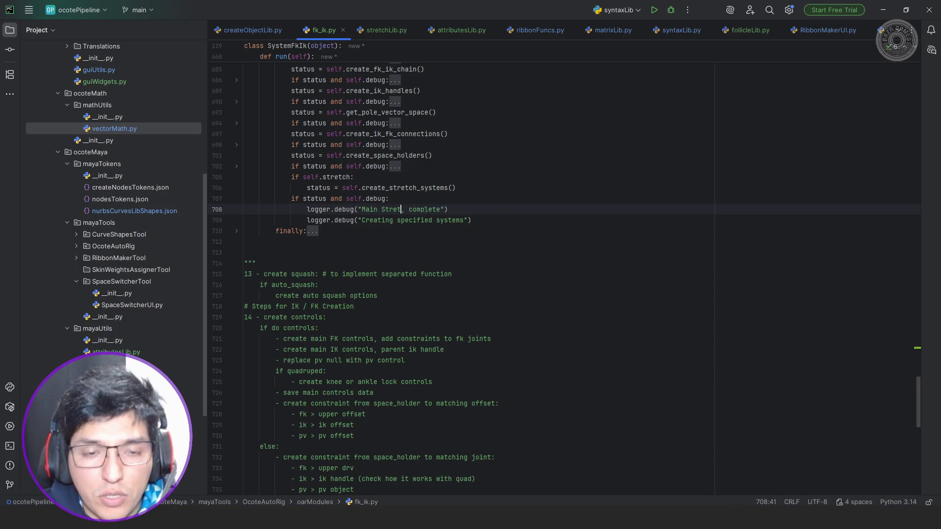
{"action": "type", "text": "stem"}
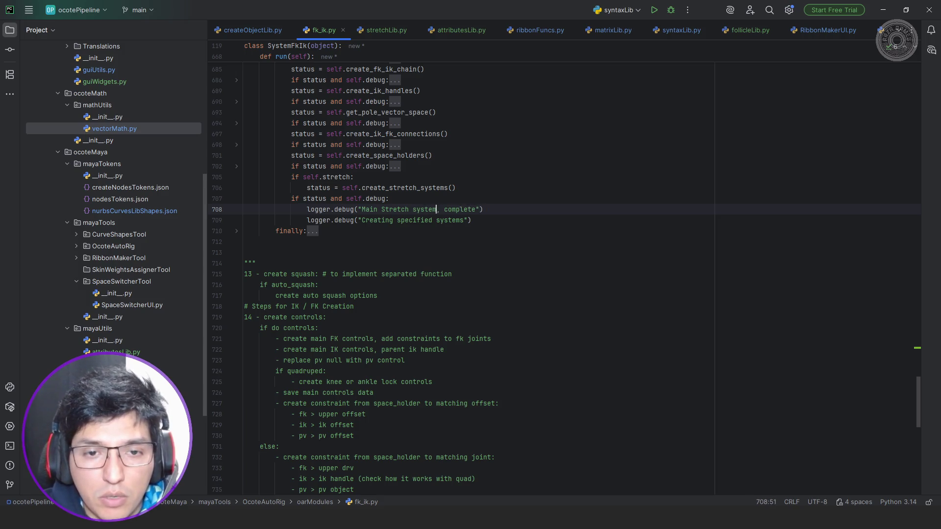
{"action": "left_click", "coordinate": [436, 220]}
{"action": "key", "text": "ctrl+shift+Left"}
{"action": "key", "text": "ctrl+shift+Left"}
{"action": "key", "text": "ctrl+shift+Left"}
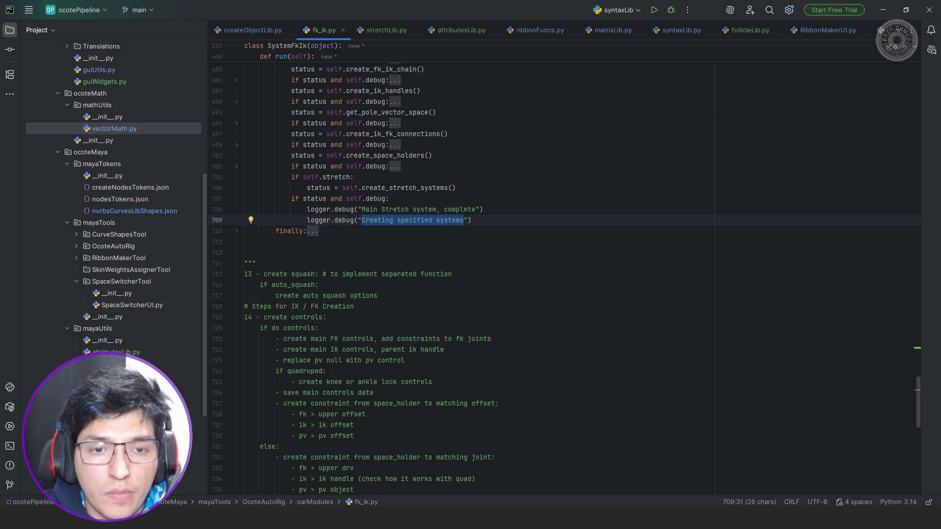
Delete the duplicate 'Creating specified systems' logger line and begin an 'if self.do' condition.
{"action": "left_click", "coordinate": [395, 166]}
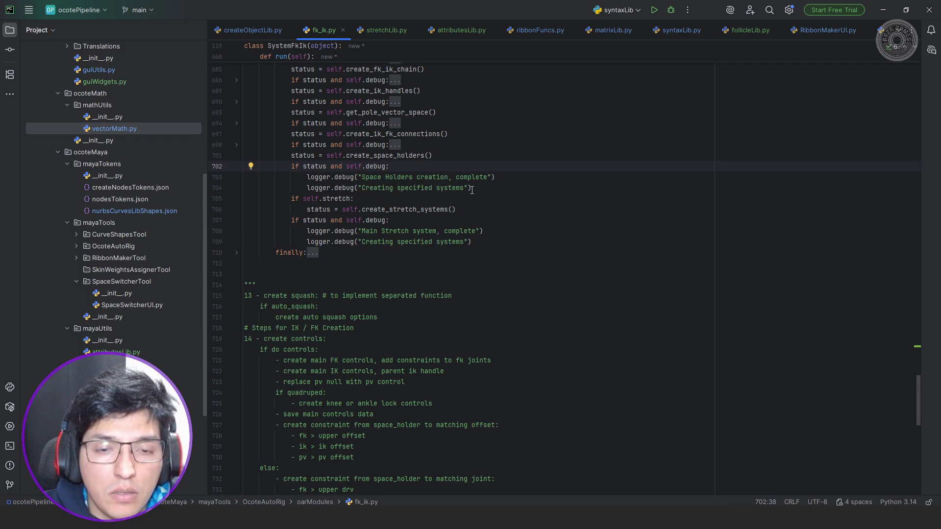
{"action": "left_click", "coordinate": [478, 240]}
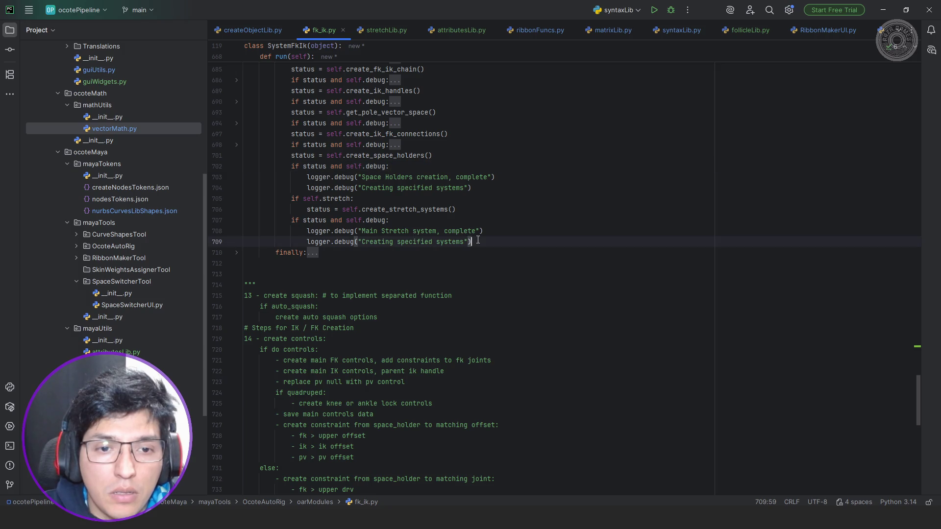
{"action": "key", "text": "shift+Home"}
{"action": "key", "text": "BackSpace"}
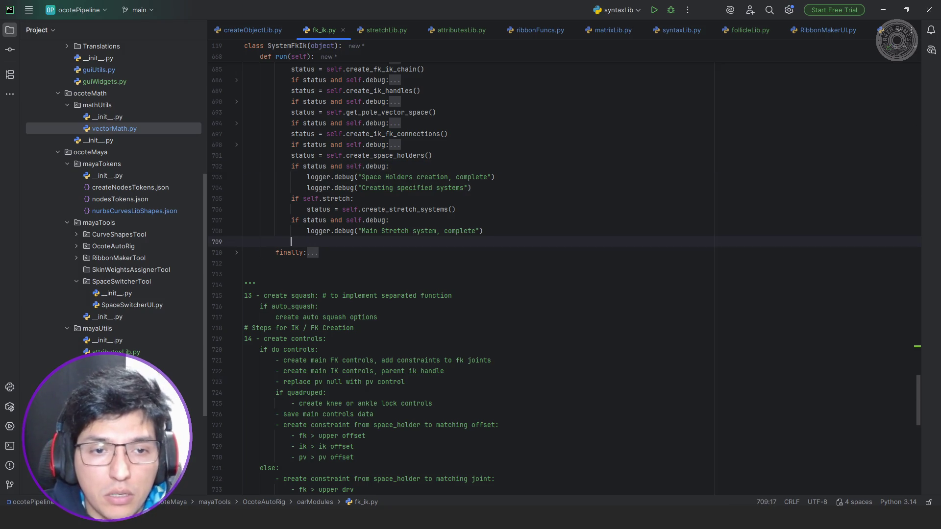
{"action": "type", "text": "if self."}
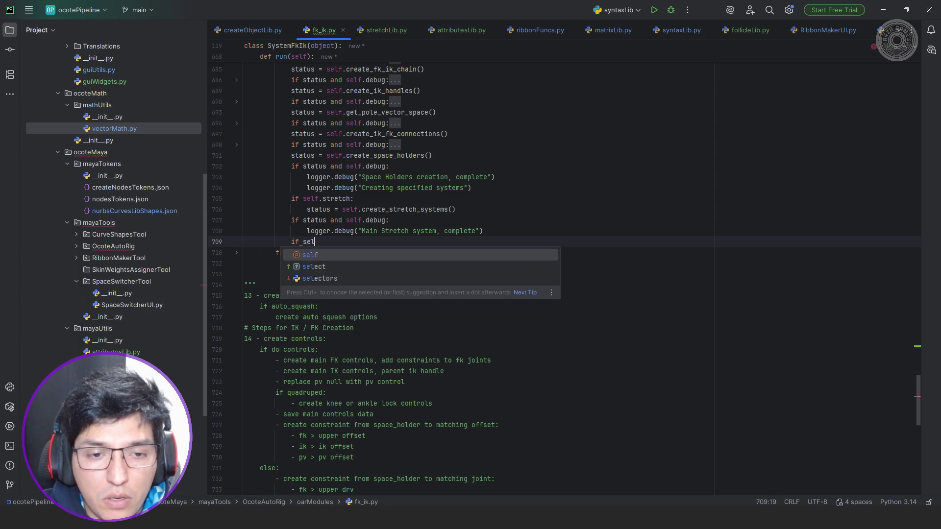
{"action": "type", "text": "do"}
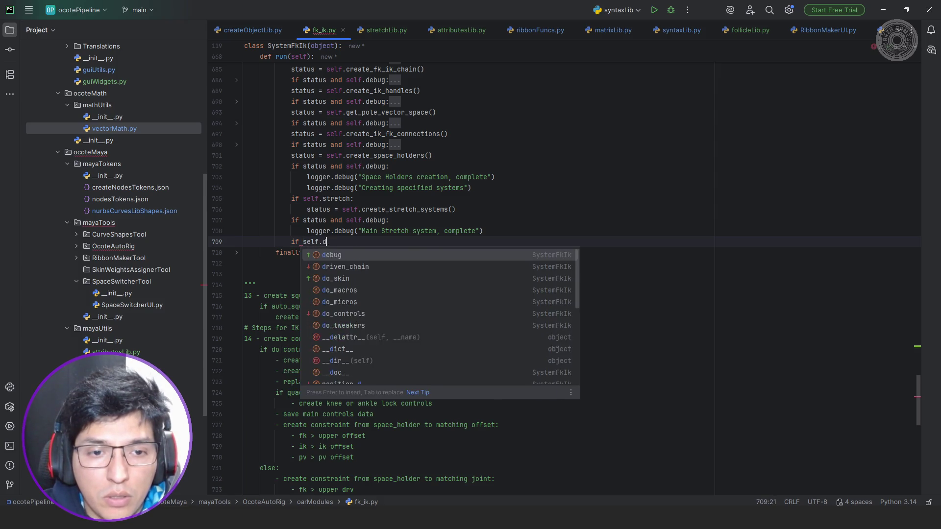
Complete 'if self.do_controls:' and add 'status = self.create_main_controls()' beneath it.
{"action": "key", "text": "Down"}
{"action": "key", "text": "Down"}
{"action": "key", "text": "Down"}
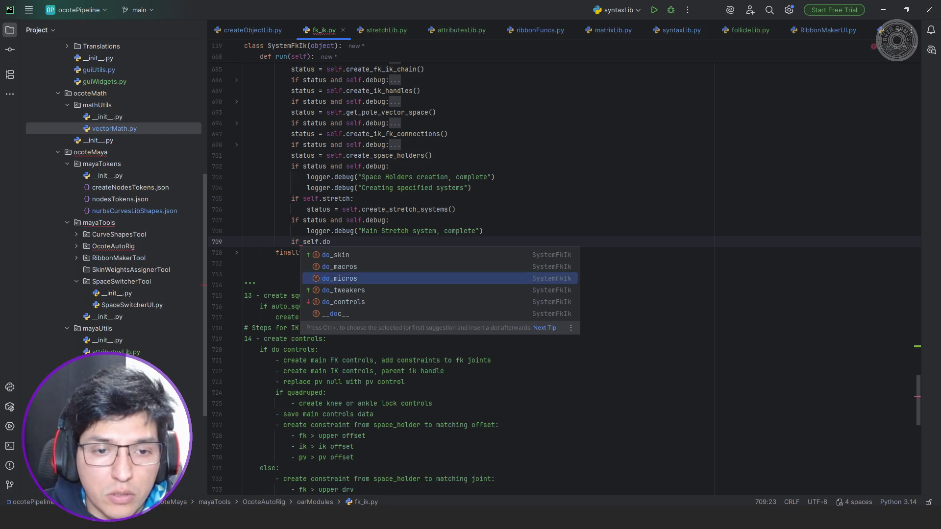
{"action": "key", "text": "Return"}
{"action": "type", "text": ":"}
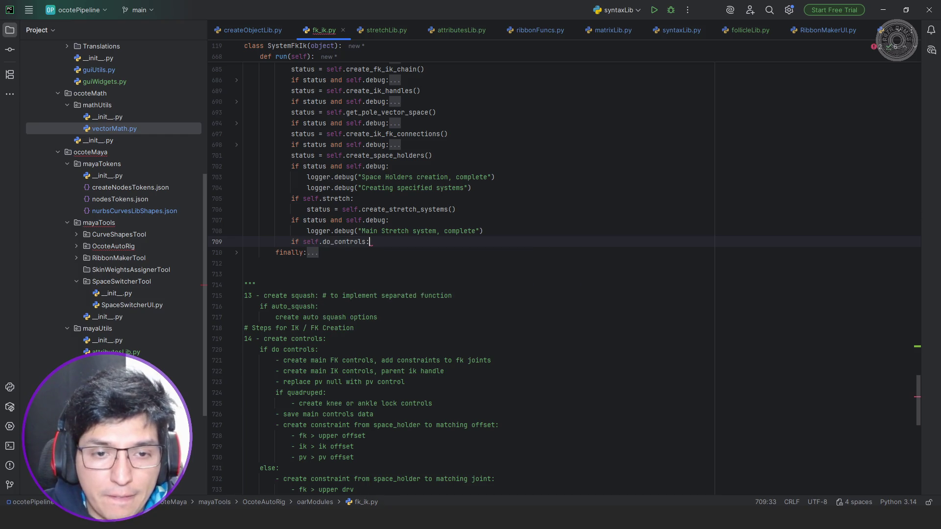
{"action": "key", "text": "Return"}
{"action": "type", "text": "self."}
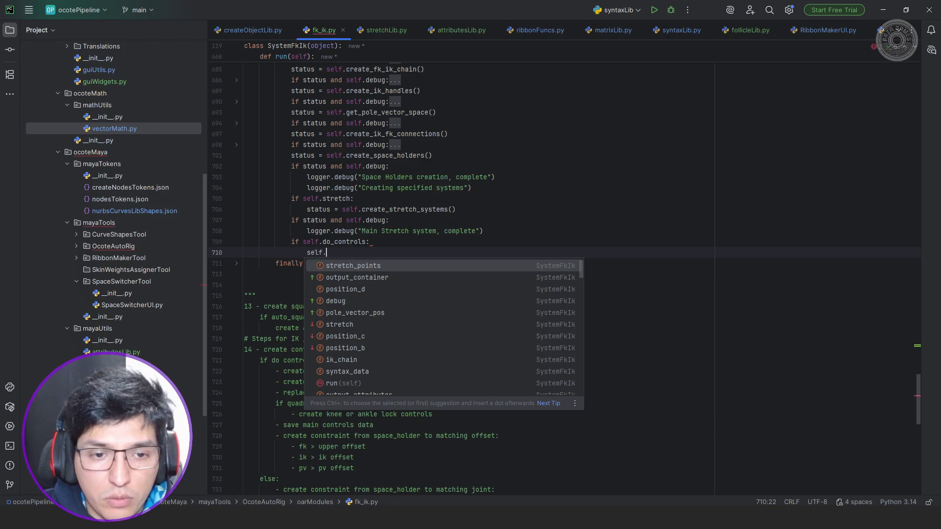
{"action": "type", "text": "cre"}
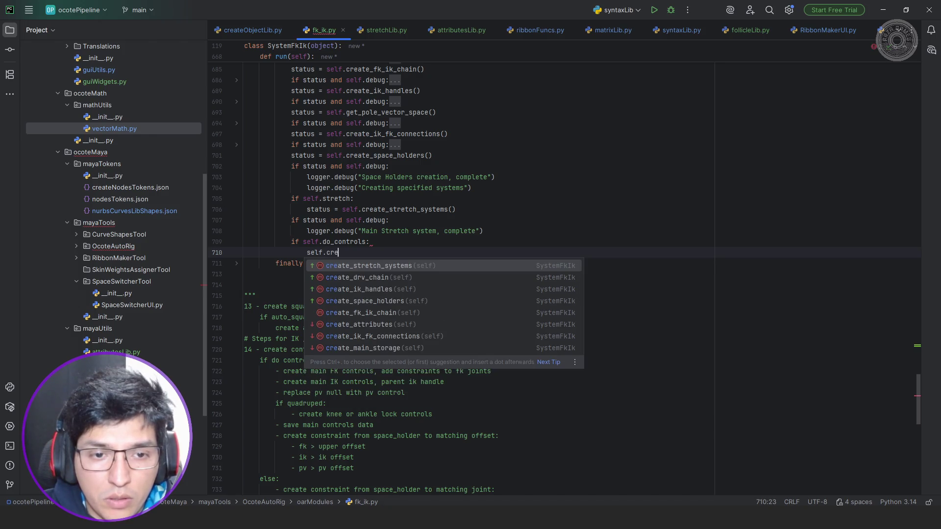
{"action": "type", "text": "ate_mai"}
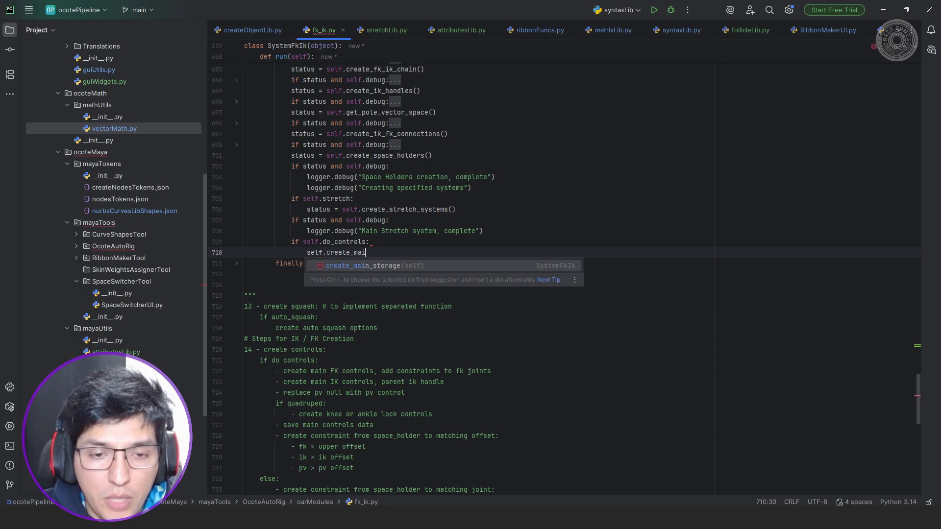
{"action": "type", "text": "n_controls()"}
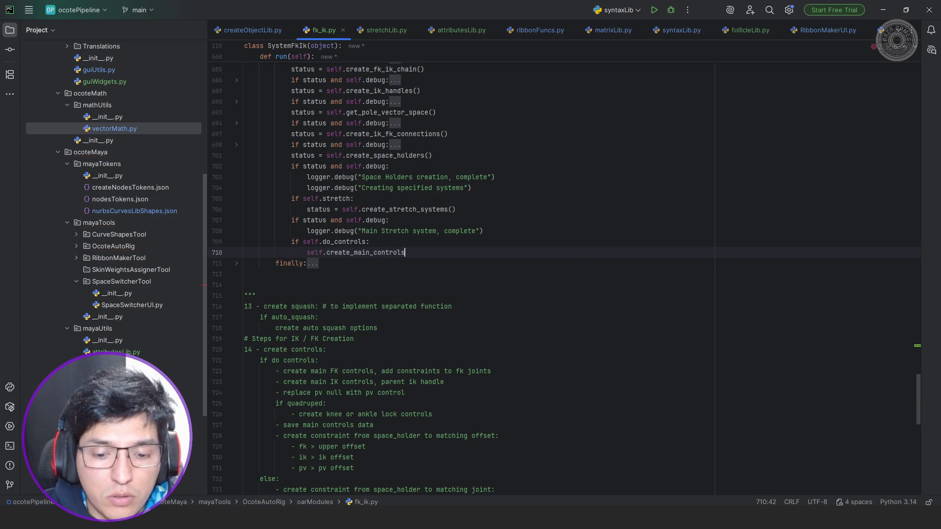
{"action": "key", "text": "shift+Home"}
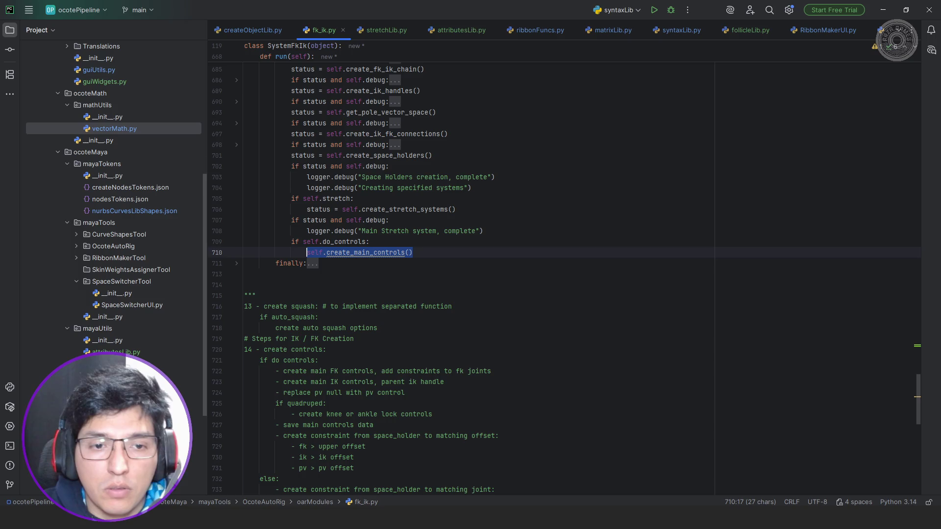
{"action": "key", "text": "Left"}
{"action": "type", "text": "status ="}
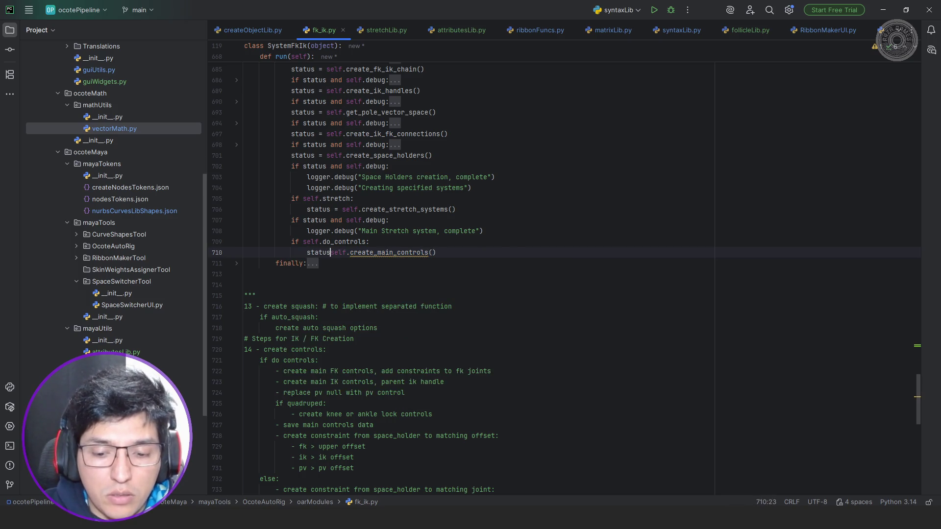
{"action": "scroll", "coordinate": [431, 245], "scroll_direction": "up", "scroll_amount": 10}
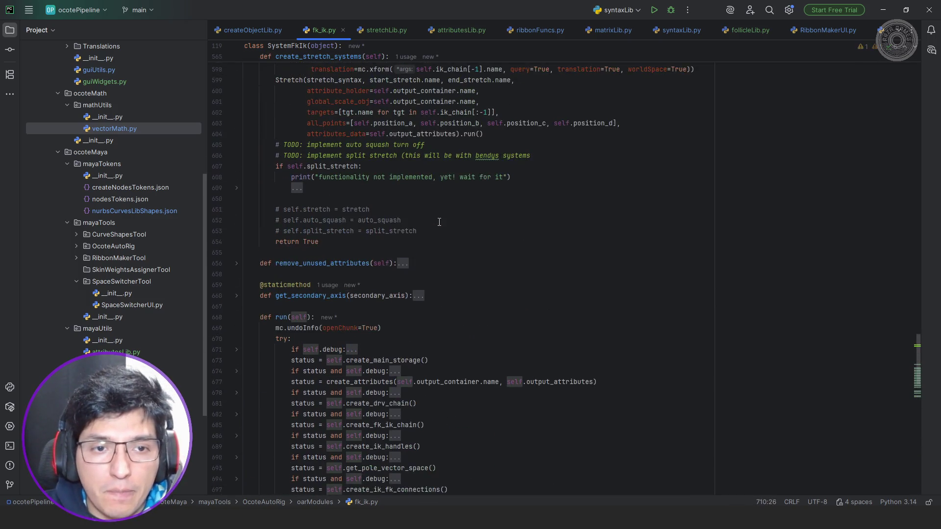
{"action": "scroll", "coordinate": [431, 245], "scroll_direction": "up", "scroll_amount": 2}
{"action": "left_click", "coordinate": [427, 328]}
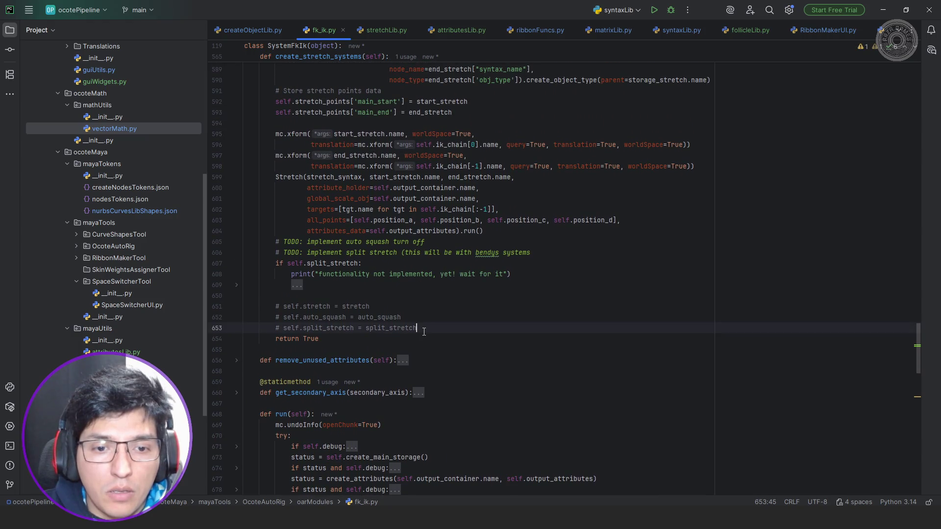
Delete the commented-out stretch attribute lines and add a self.create_main_controls() line after return True.
{"action": "key", "text": "shift+Up"}
{"action": "key", "text": "shift+Up"}
{"action": "key", "text": "shift+Up"}
{"action": "key", "text": "shift+Up"}
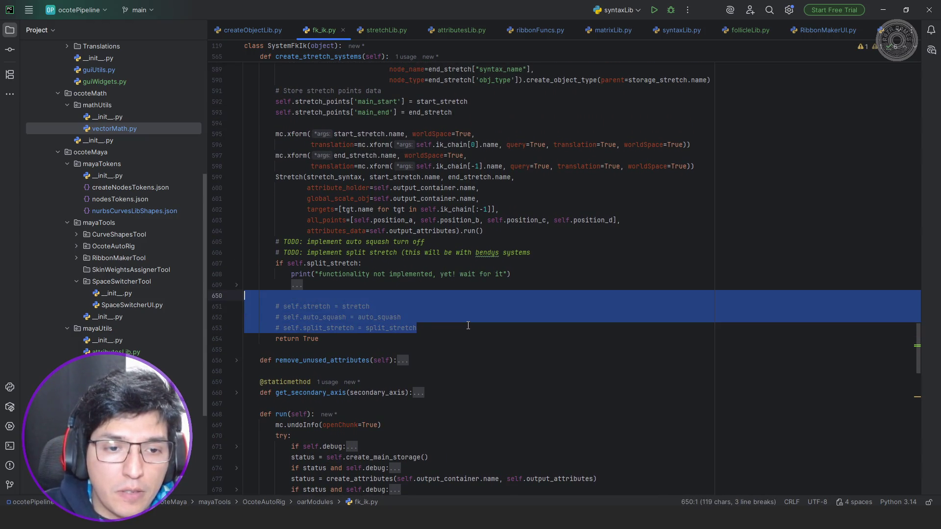
{"action": "key", "text": "BackSpace"}
{"action": "key", "text": "Down"}
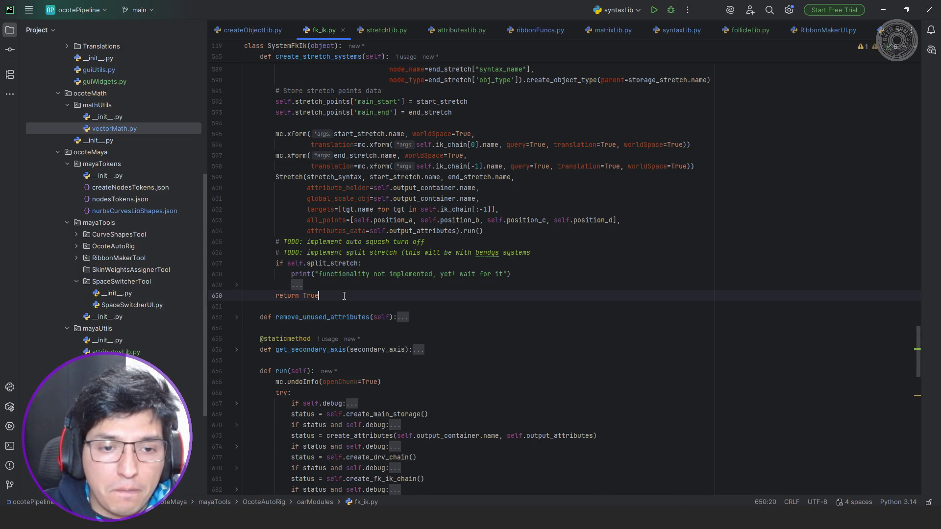
{"action": "key", "text": "Return"}
{"action": "key", "text": "Return"}
{"action": "type", "text": "self.create_main_controls()"}
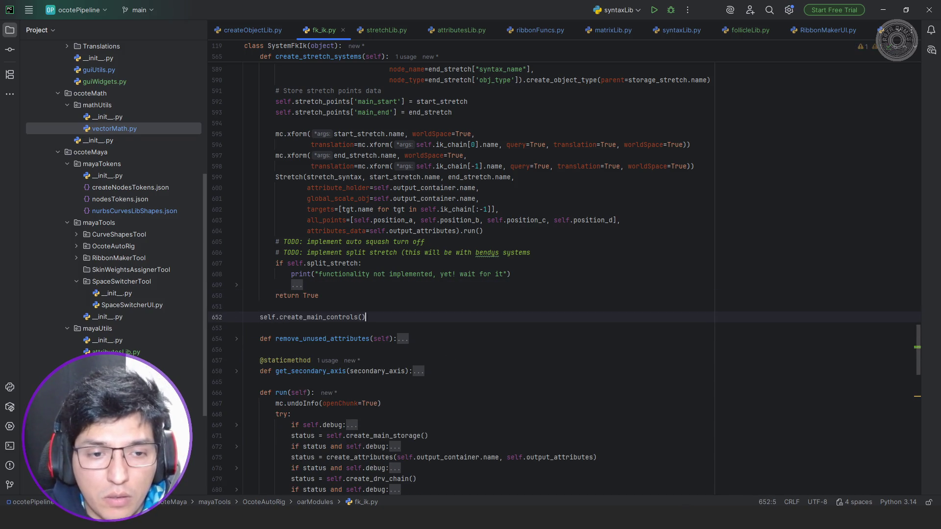
Turn that line into a create_main_controls(self) method stub whose body returns False.
{"action": "key", "text": "Home"}
{"action": "type", "text": "def"}
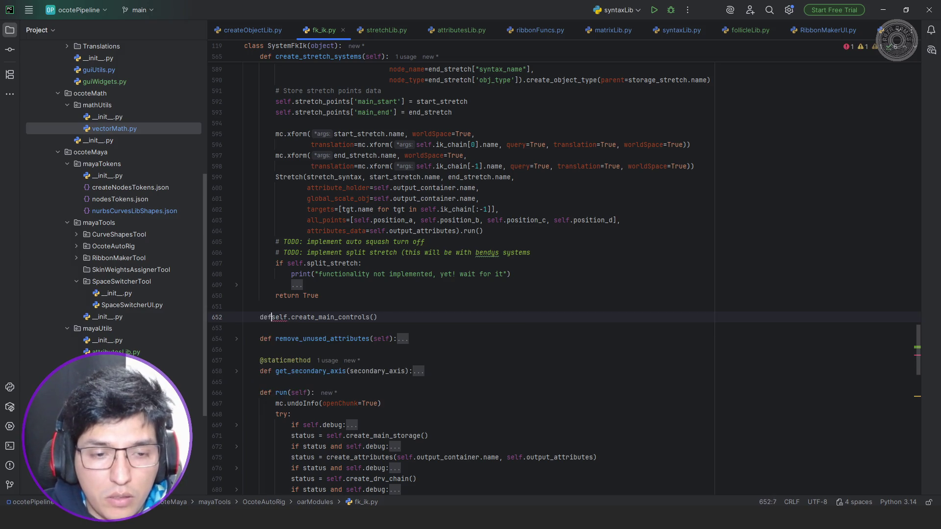
{"action": "key", "text": "ctrl+shift+Right"}
{"action": "key", "text": "Delete"}
{"action": "key", "text": "Delete"}
{"action": "key", "text": "End"}
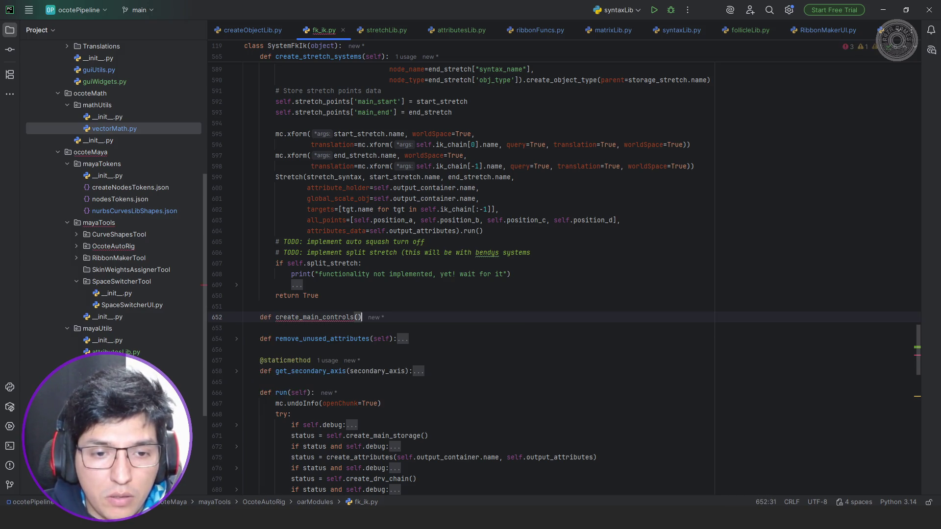
{"action": "key", "text": "Left"}
{"action": "type", "text": "self"}
{"action": "key", "text": "End"}
{"action": "key", "text": "Return"}
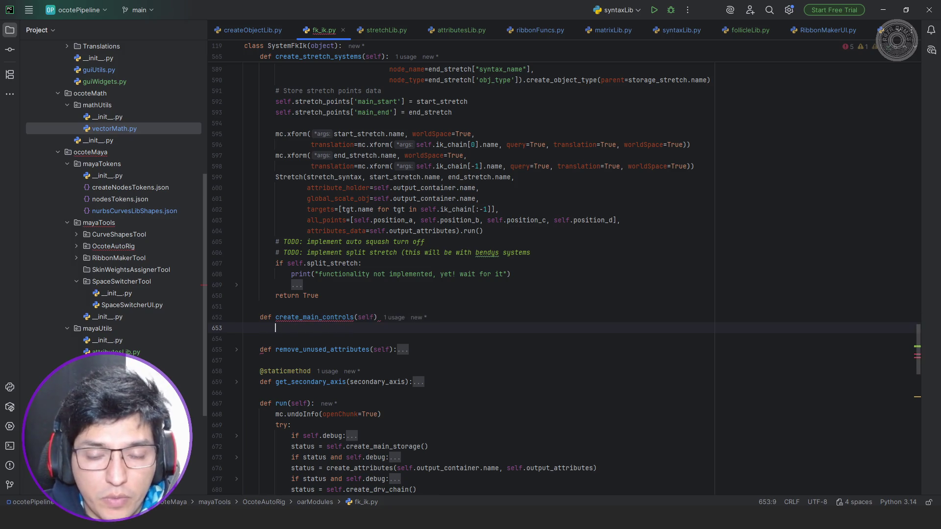
{"action": "key", "text": "Tab"}
{"action": "type", "text": "return False"}
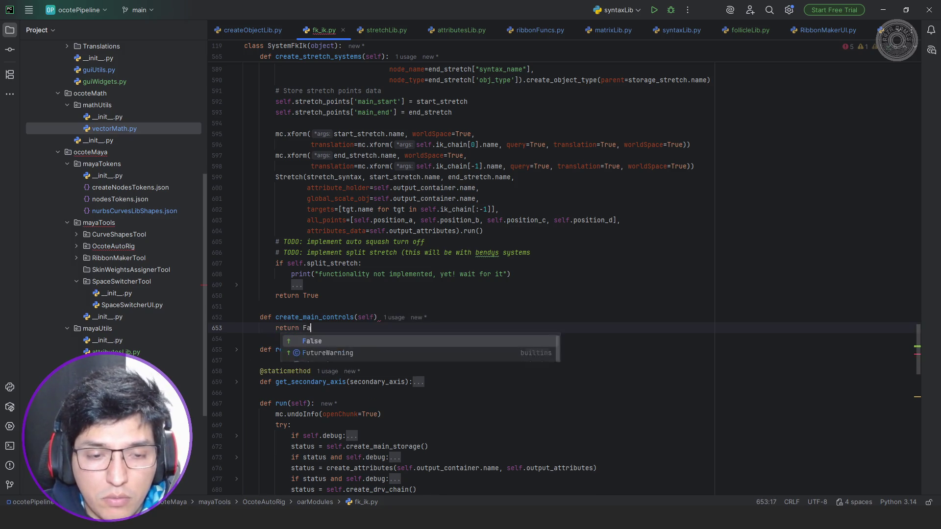
Finish the create_main_controls definition line with a colon, then bring up the open Maya windows.
{"action": "key", "text": "Up"}
{"action": "key", "text": "End"}
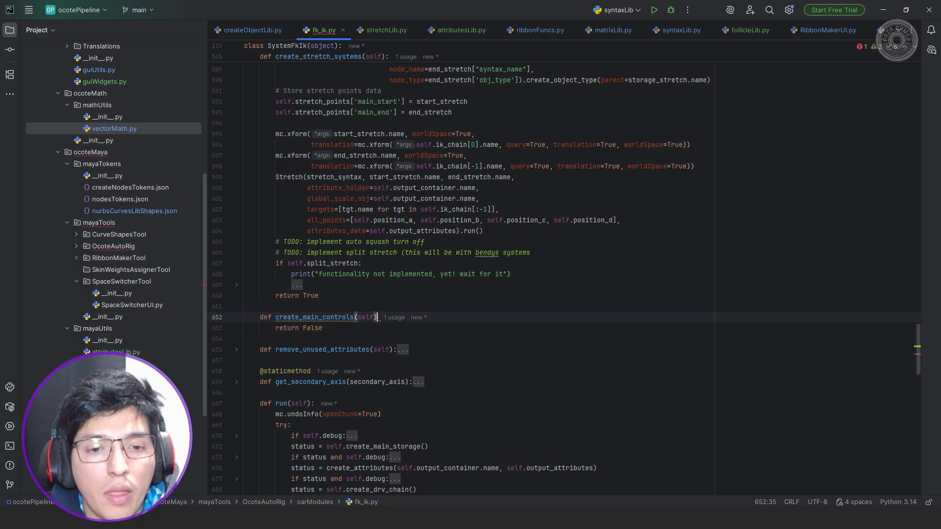
{"action": "type", "text": ":"}
{"action": "key", "text": "Return"}
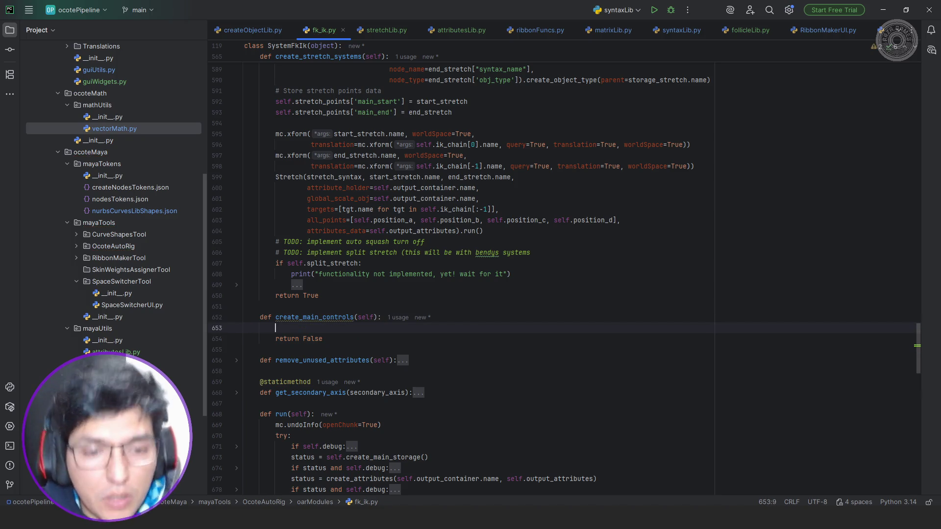
{"action": "scroll", "coordinate": [434, 257], "scroll_direction": "up", "scroll_amount": 15}
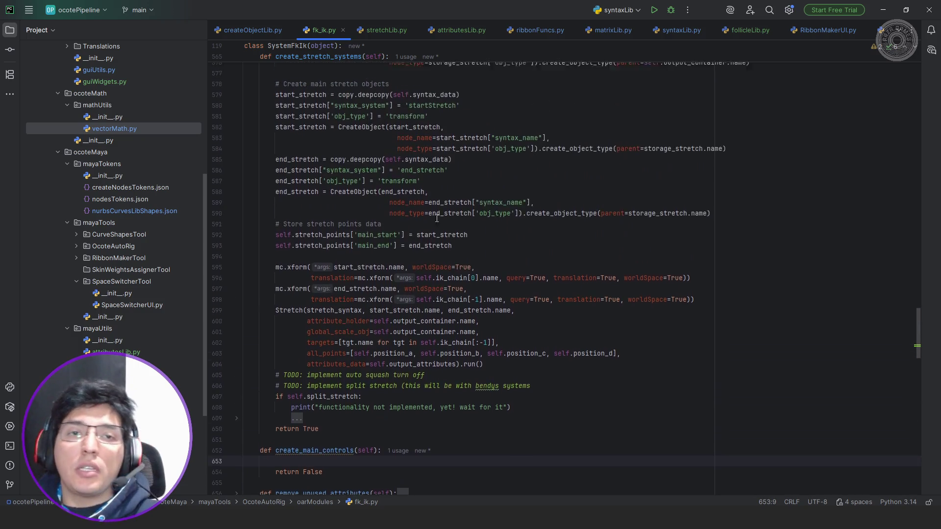
{"action": "scroll", "coordinate": [462, 213], "scroll_direction": "up", "scroll_amount": 2}
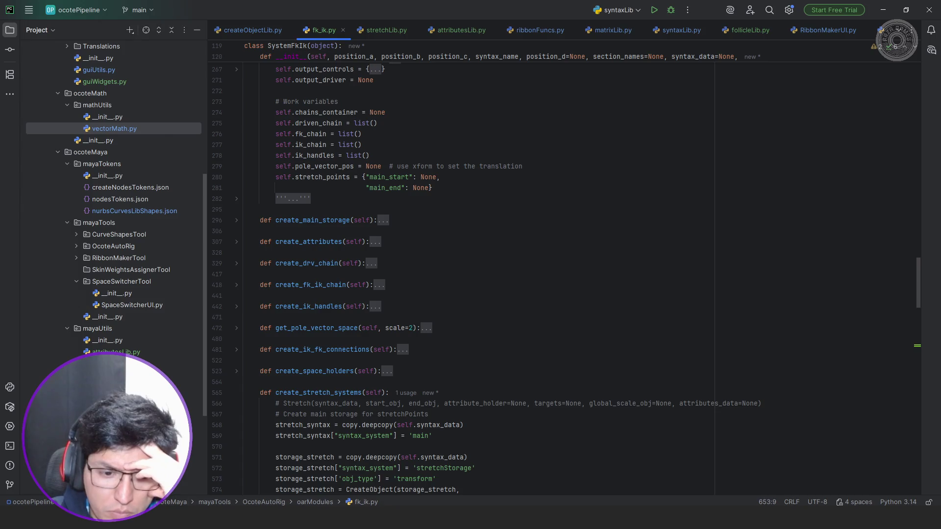
{"action": "left_click", "coordinate": [302, 519]}
In the rig_v041 scene, set the visibility control's Legs value to 1.
{"action": "left_click", "coordinate": [331, 499]}
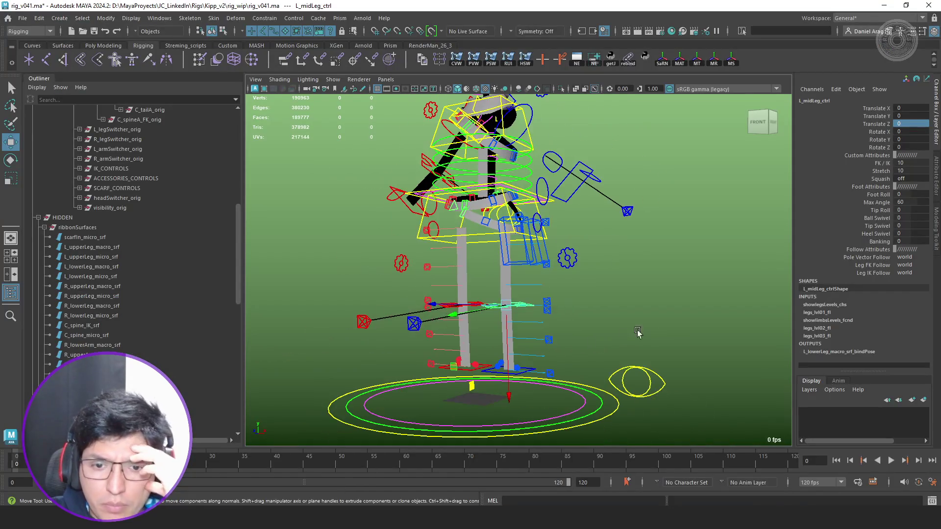
{"action": "left_click", "coordinate": [636, 382]}
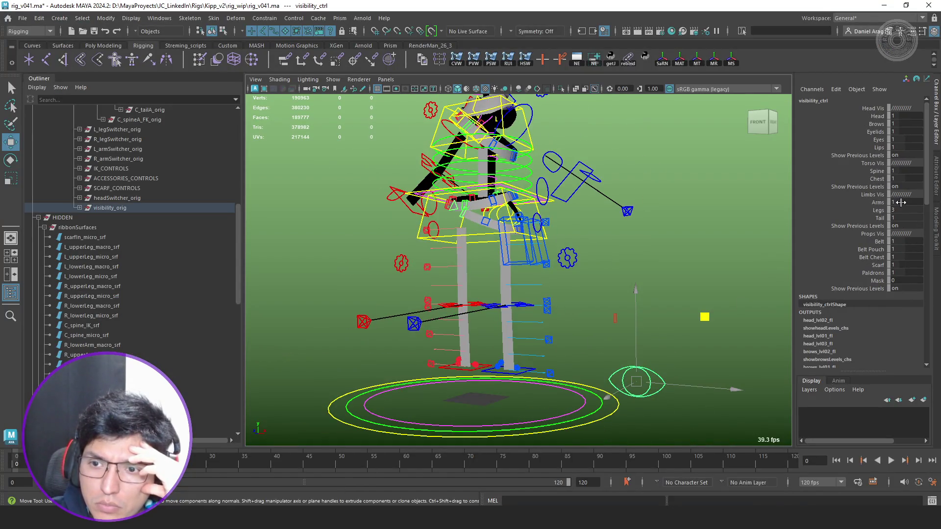
{"action": "double_click", "coordinate": [909, 210]}
{"action": "type", "text": "1"}
{"action": "key", "text": "Return"}
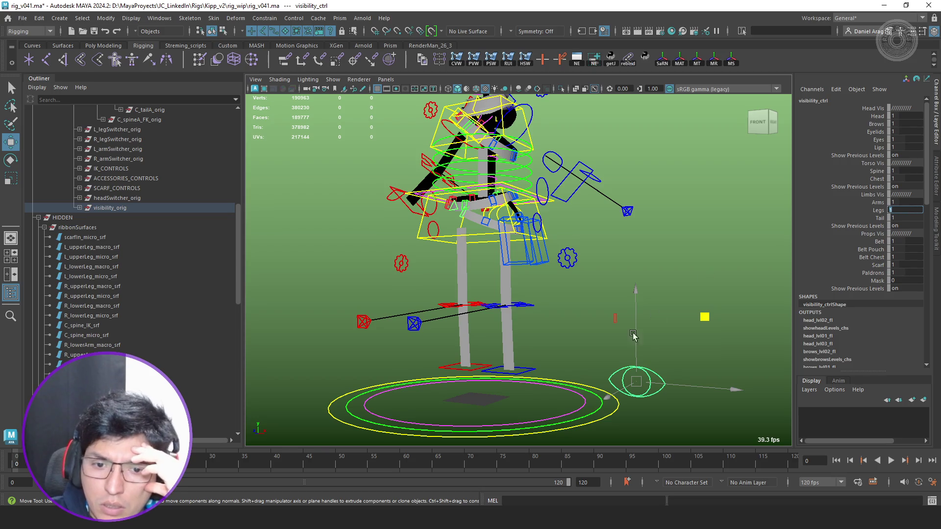
Set the left leg switcher control's FK/IK blend to 5.
{"action": "scroll", "coordinate": [546, 351], "scroll_direction": "up", "scroll_amount": 3}
{"action": "scroll", "coordinate": [581, 340], "scroll_direction": "down", "scroll_amount": 5}
{"action": "left_click_drag", "start_coordinate": [581, 340], "coordinate": [585, 350], "text": "alt"}
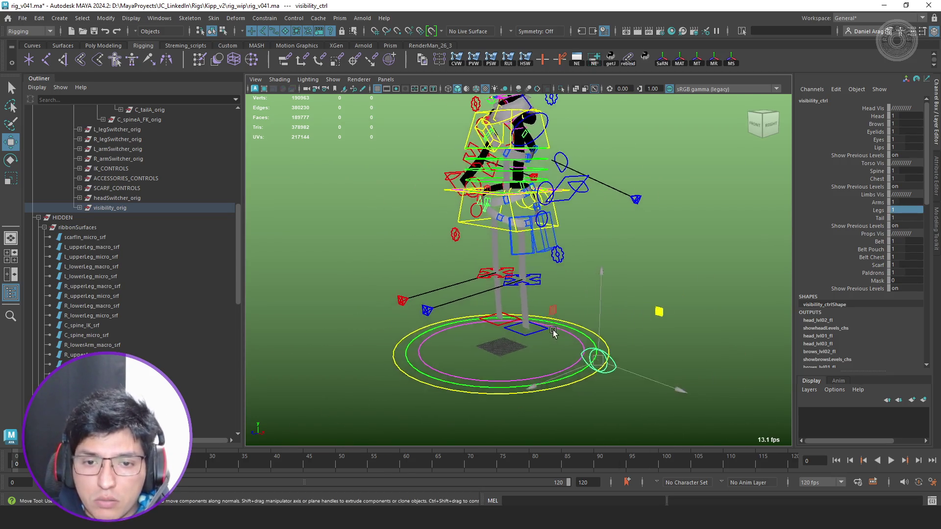
{"action": "scroll", "coordinate": [586, 350], "scroll_direction": "up", "scroll_amount": 5}
{"action": "left_click", "coordinate": [622, 249]}
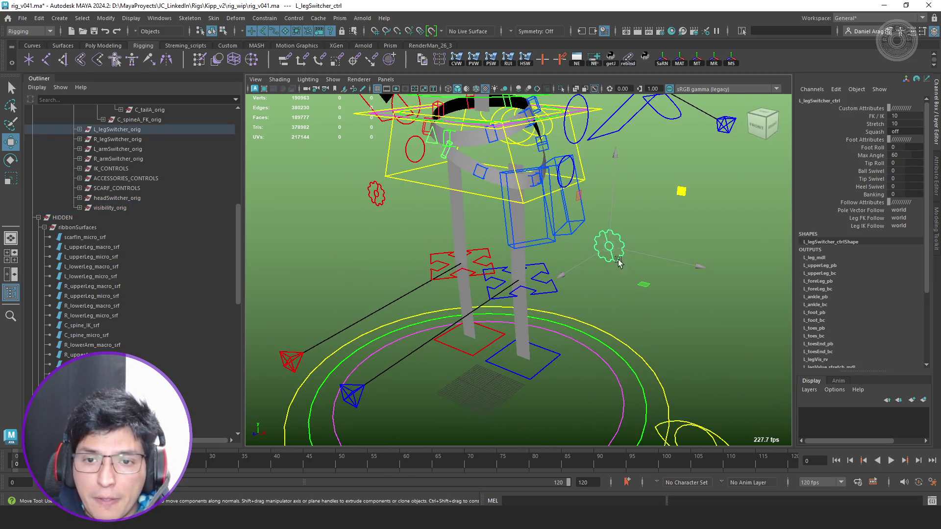
{"action": "double_click", "coordinate": [917, 115]}
{"action": "type", "text": "5"}
{"action": "key", "text": "Return"}
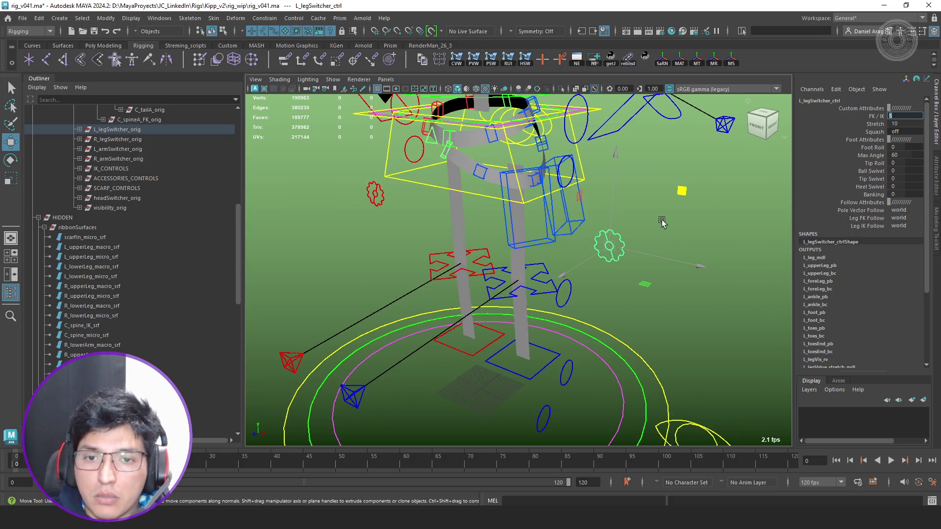
Select the left leg IK and pole-vector controls and isolate them in the view.
{"action": "key", "text": "q"}
{"action": "mouse_move", "coordinate": [559, 206]}
{"action": "left_mouse_down", "text": "alt"}
{"action": "mouse_move", "coordinate": [560, 159]}
{"action": "mouse_move", "coordinate": [520, 206]}
{"action": "left_mouse_up", "text": "alt"}
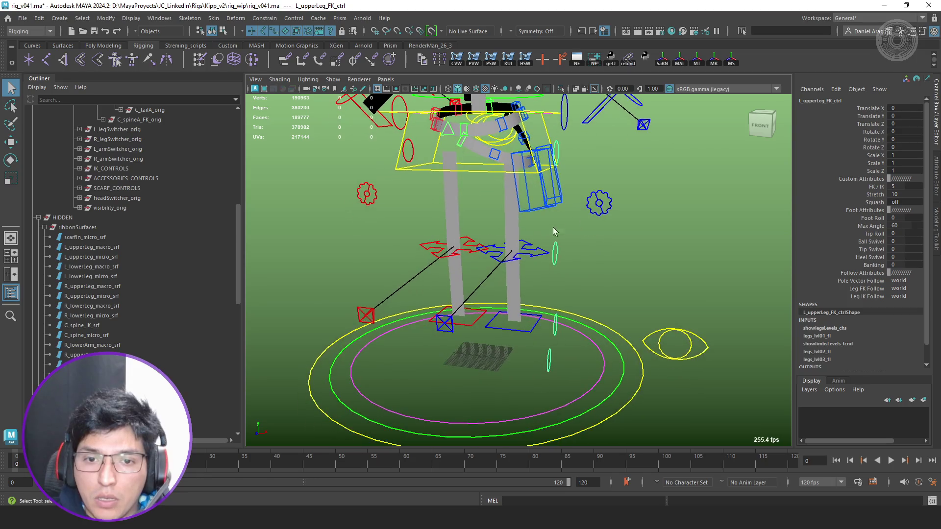
{"action": "left_click", "coordinate": [444, 324]}
{"action": "left_click", "coordinate": [444, 325]}
{"action": "mouse_move", "coordinate": [461, 333]}
{"action": "left_mouse_down", "text": "alt"}
{"action": "mouse_move", "coordinate": [559, 287]}
{"action": "mouse_move", "coordinate": [621, 276]}
{"action": "mouse_move", "coordinate": [588, 285]}
{"action": "mouse_move", "coordinate": [611, 286]}
{"action": "mouse_move", "coordinate": [559, 259]}
{"action": "mouse_move", "coordinate": [563, 283]}
{"action": "mouse_move", "coordinate": [417, 295]}
{"action": "mouse_move", "coordinate": [421, 244]}
{"action": "mouse_move", "coordinate": [425, 300]}
{"action": "mouse_move", "coordinate": [542, 269]}
{"action": "left_mouse_up", "text": "alt"}
{"action": "key", "text": "ctrl+1"}
{"action": "key", "text": "ctrl+1"}
Test-move the left mid-leg control, undo it, and isolate the pole-vector and leg controls.
{"action": "left_click", "coordinate": [553, 257]}
{"action": "key", "text": "w"}
{"action": "key", "text": "ctrl+z"}
{"action": "key", "text": "ctrl+z"}
{"action": "key", "text": "ctrl+z"}
{"action": "left_click", "coordinate": [553, 268]}
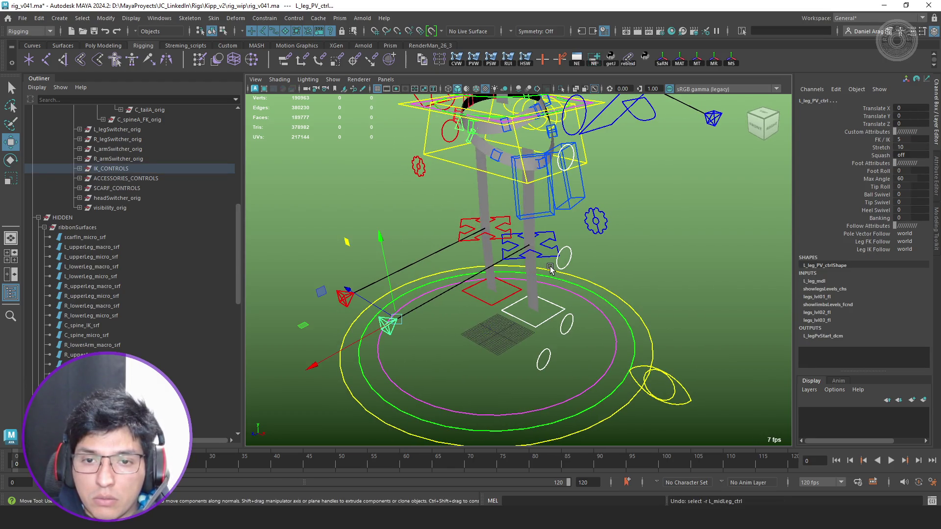
{"action": "key", "text": "ctrl+1"}
{"action": "left_click", "coordinate": [584, 252]}
{"action": "left_click_drag", "start_coordinate": [605, 246], "coordinate": [578, 157], "text": "alt"}
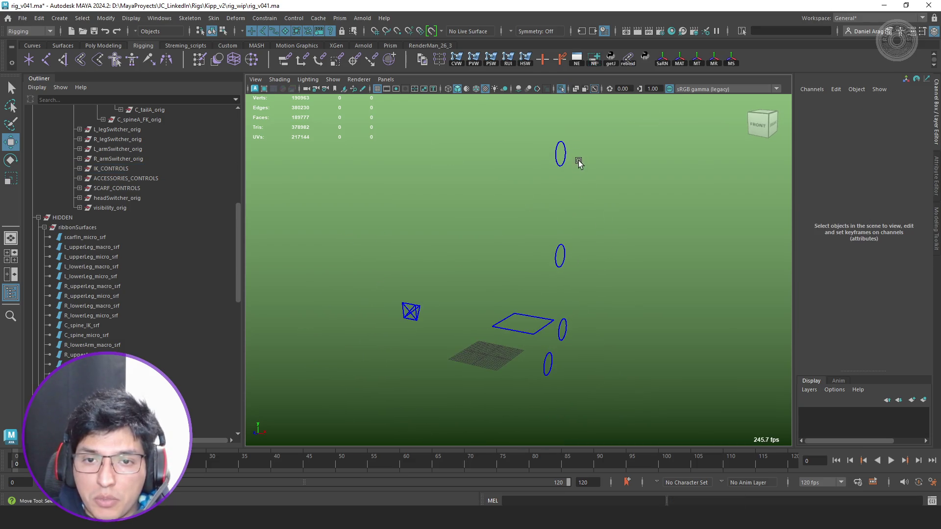
Select the left upper leg, foreleg and foot FK controls on the reference rig.
{"action": "left_click", "coordinate": [548, 166]}
{"action": "key", "text": "q"}
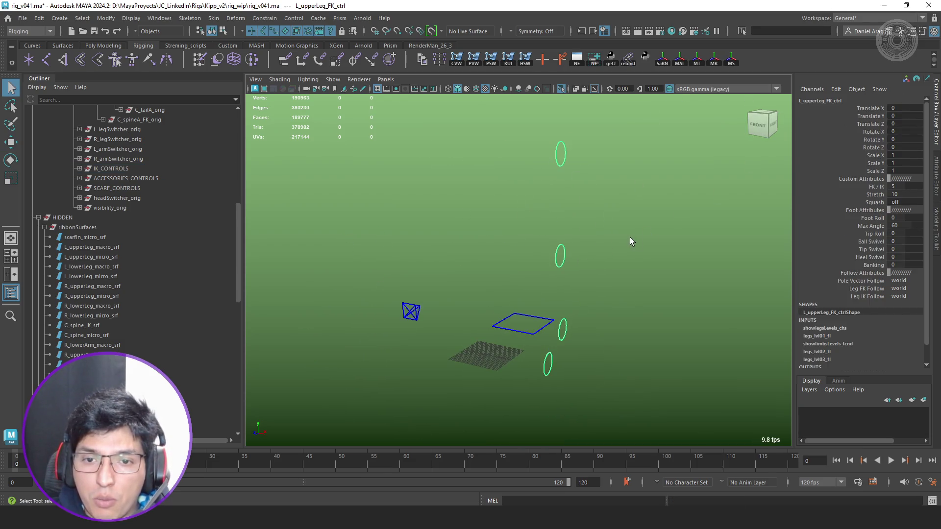
{"action": "left_click", "coordinate": [556, 256], "text": "shift"}
{"action": "left_click_drag", "start_coordinate": [542, 260], "coordinate": [578, 319], "text": "alt"}
{"action": "left_click", "coordinate": [557, 337], "text": "shift"}
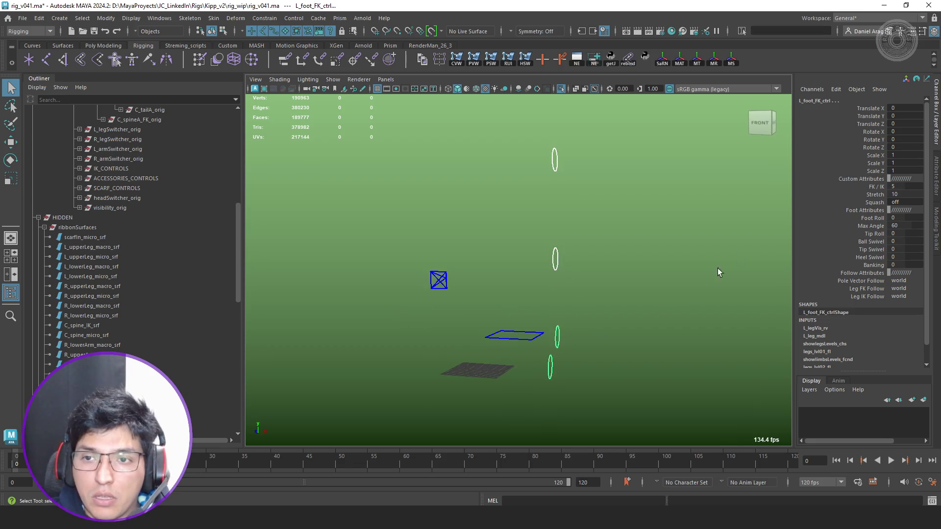
{"action": "left_click_drag", "start_coordinate": [718, 269], "coordinate": [635, 232], "text": "alt"}
Select the left leg pole-vector control with the move tool, then return to PyCharm.
{"action": "key", "text": "w"}
{"action": "left_click_drag", "start_coordinate": [595, 267], "coordinate": [594, 279], "text": "alt"}
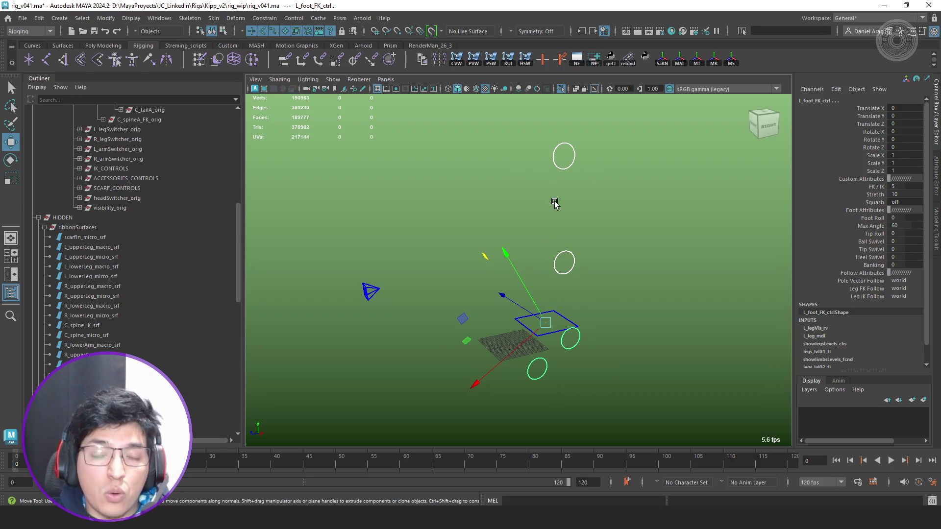
{"action": "left_click_drag", "start_coordinate": [555, 204], "coordinate": [439, 288], "text": "alt"}
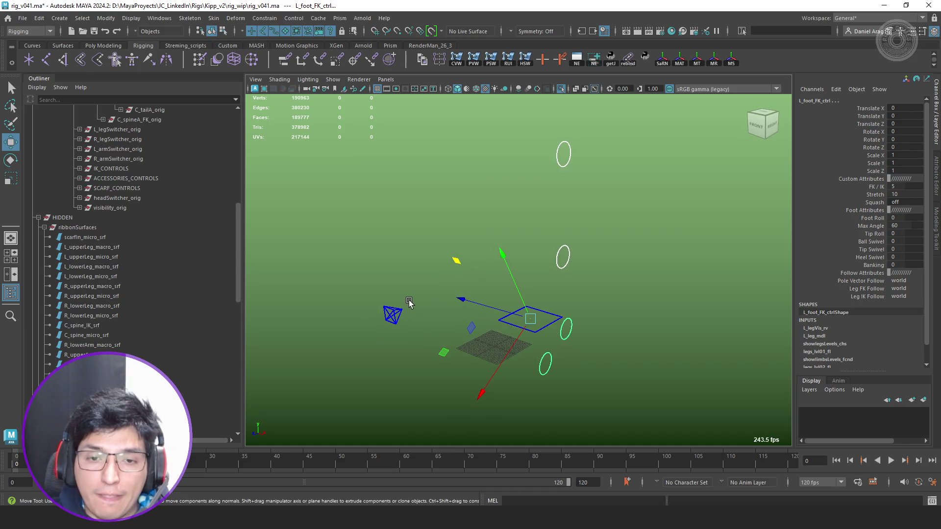
{"action": "left_click", "coordinate": [385, 333]}
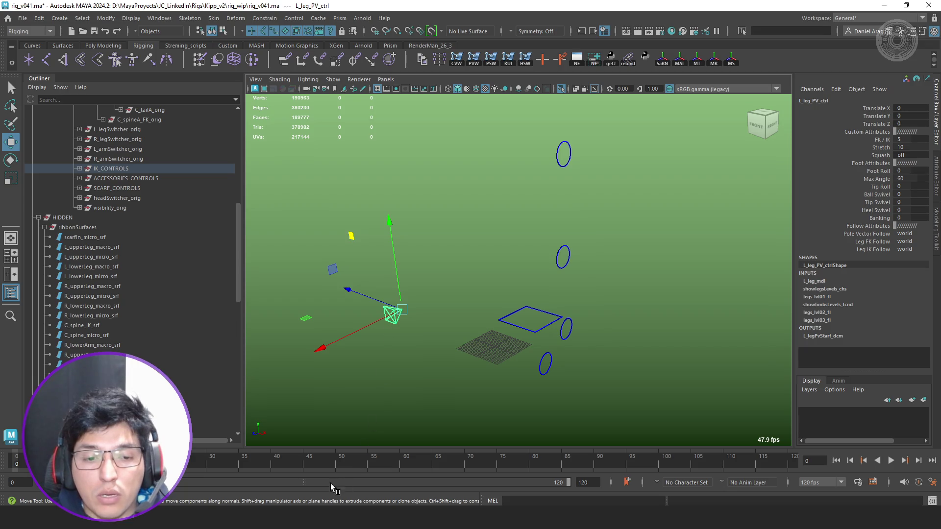
{"action": "key", "text": "alt+Tab"}
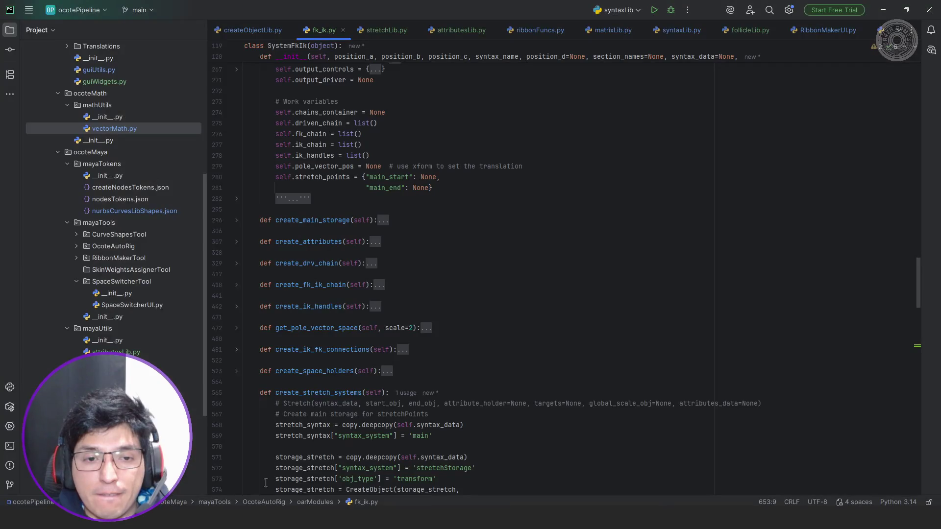
In the test scene, comment out system_type='biped', uncomment system_type='quadruped', and remove test_fkIk_grp.
{"action": "mouse_move", "coordinate": [248, 519]}
{"action": "left_click", "coordinate": [242, 481]}
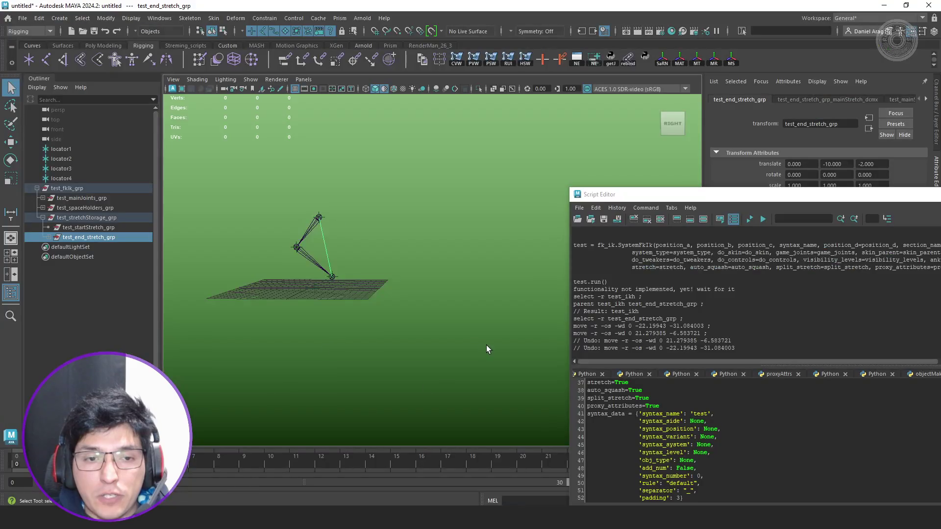
{"action": "scroll", "coordinate": [705, 441], "scroll_direction": "down", "scroll_amount": 3}
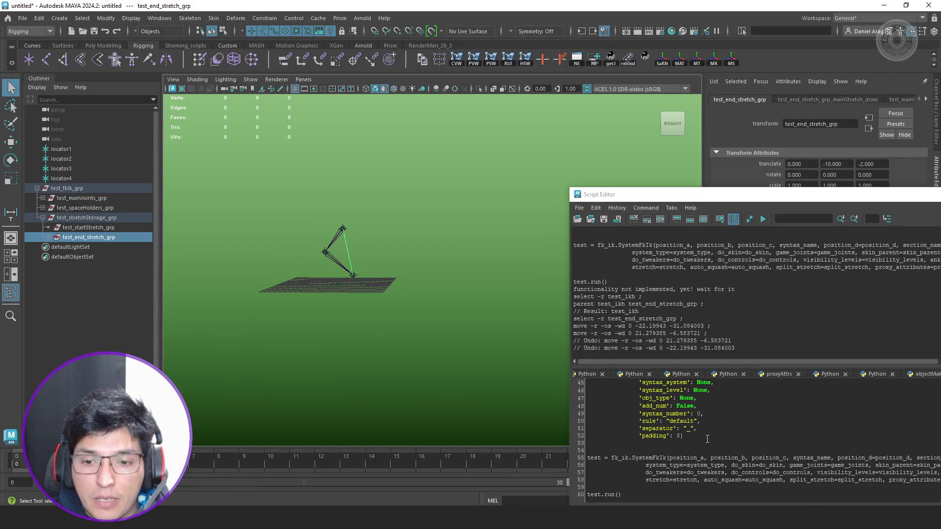
{"action": "scroll", "coordinate": [707, 439], "scroll_direction": "up", "scroll_amount": 8}
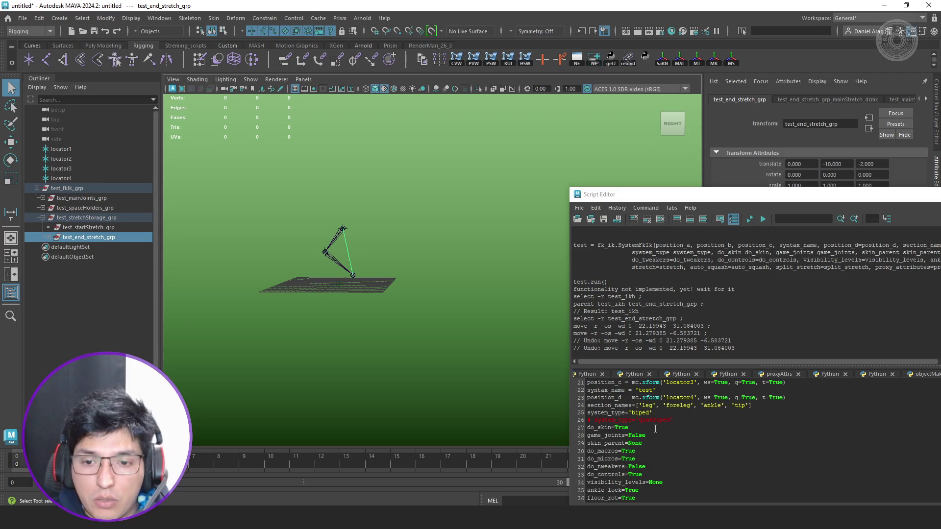
{"action": "left_click", "coordinate": [588, 413]}
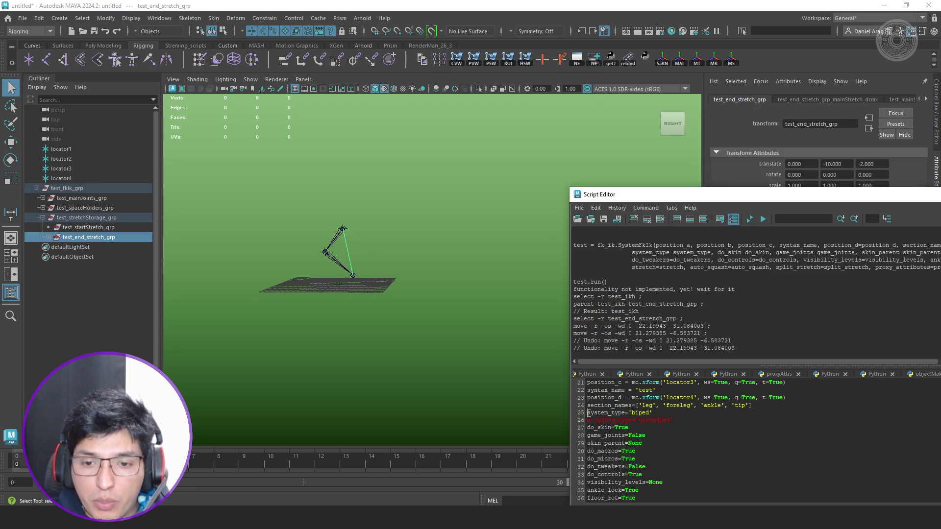
{"action": "type", "text": "#"}
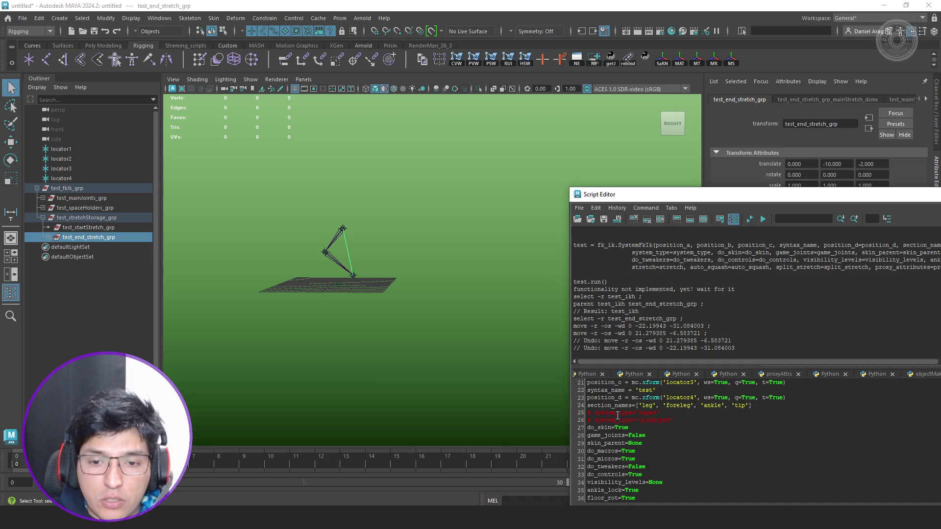
{"action": "key", "text": "Down"}
{"action": "key", "text": "BackSpace"}
{"action": "key", "text": "Delete"}
{"action": "left_click", "coordinate": [84, 188]}
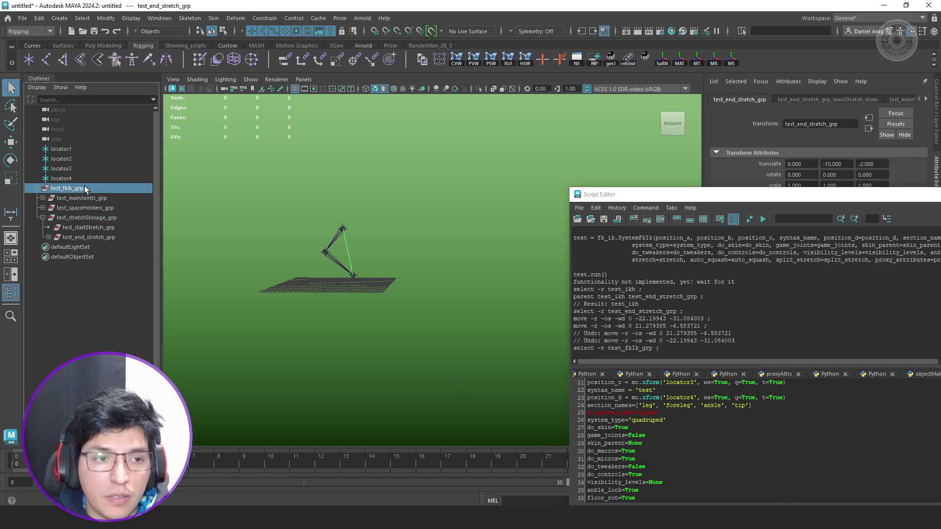
{"action": "key", "text": "ctrl+z"}
{"action": "key", "text": "ctrl+z"}
{"action": "key", "text": "ctrl+z"}
{"action": "key", "text": "ctrl+z"}
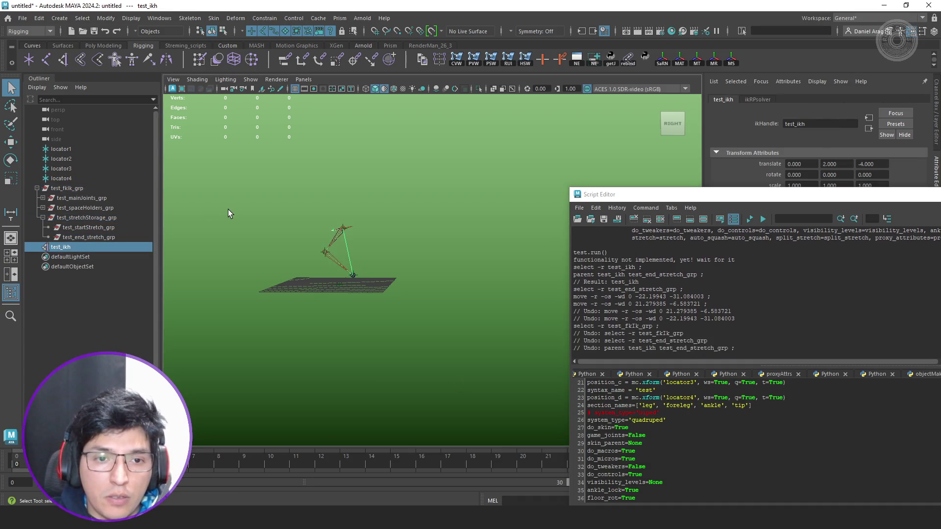
{"action": "left_click", "coordinate": [750, 220]}
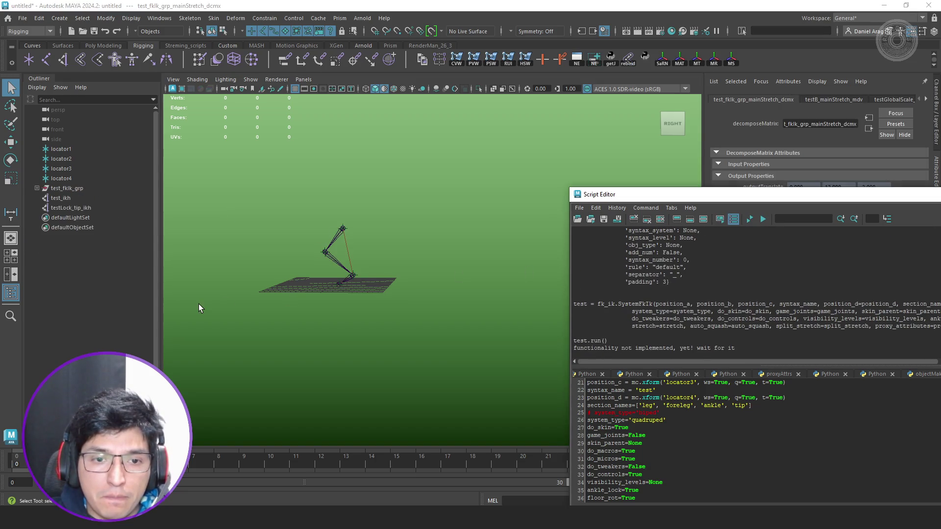
{"action": "scroll", "coordinate": [345, 285], "scroll_direction": "up", "scroll_amount": 5}
{"action": "left_click_drag", "start_coordinate": [370, 319], "coordinate": [405, 306], "text": "alt"}
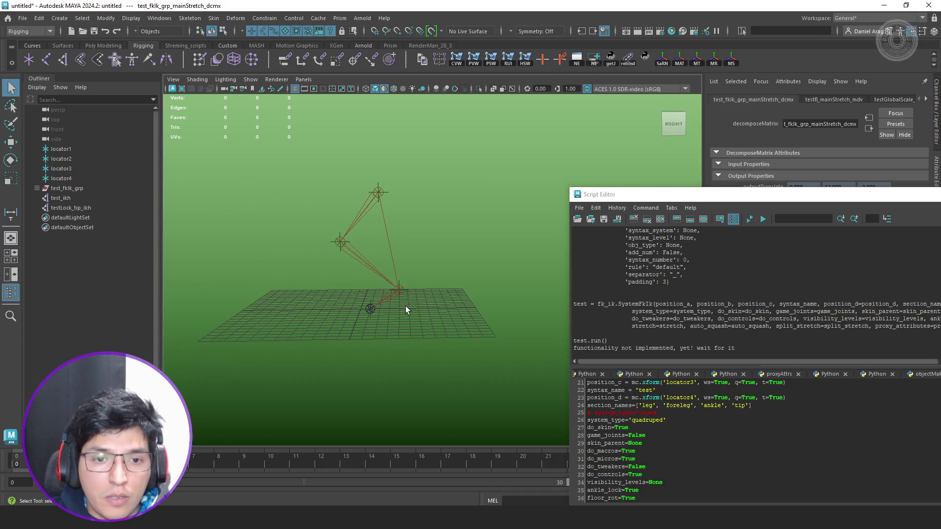
{"action": "left_click", "coordinate": [38, 188]}
{"action": "left_click", "coordinate": [42, 217]}
{"action": "left_click", "coordinate": [116, 229]}
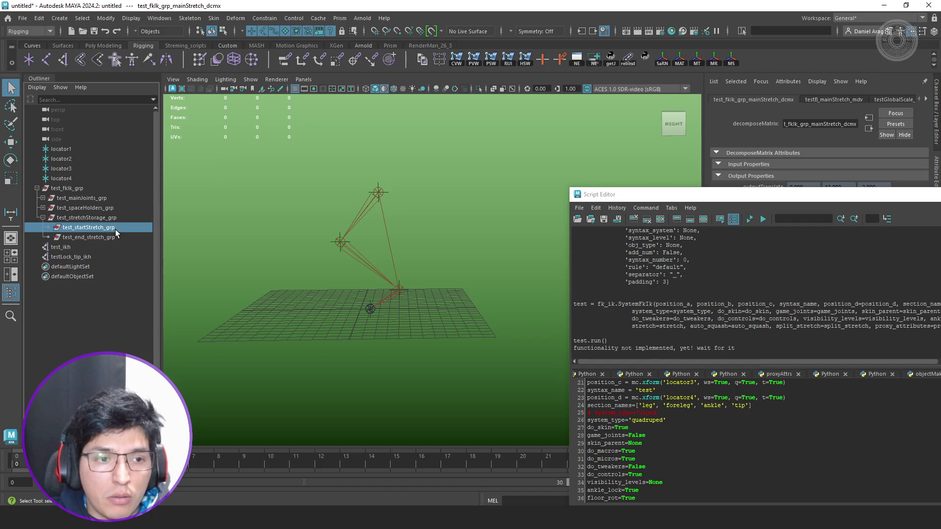
{"action": "key", "text": "w"}
{"action": "left_click", "coordinate": [119, 239]}
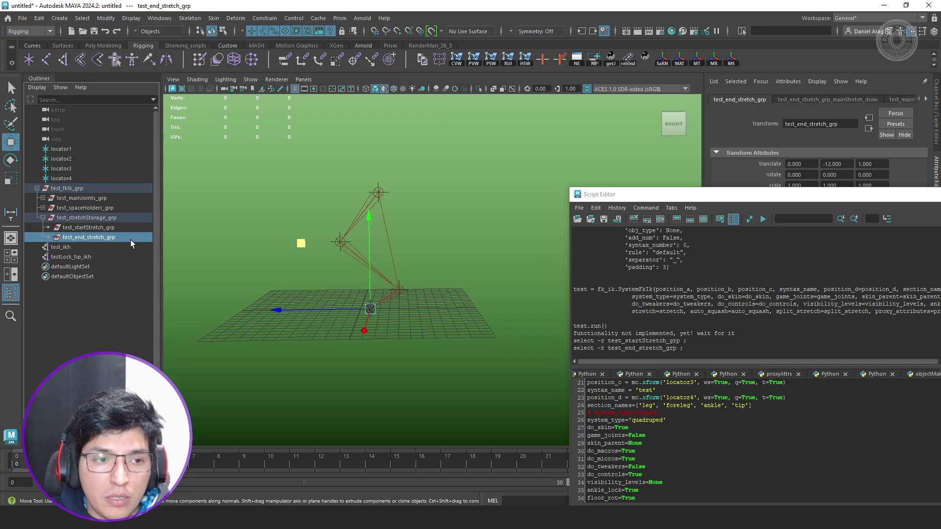
{"action": "mouse_move", "coordinate": [302, 243]}
{"action": "left_mouse_down"}
{"action": "mouse_move", "coordinate": [301, 286]}
{"action": "mouse_move", "coordinate": [281, 311]}
{"action": "mouse_move", "coordinate": [294, 255]}
{"action": "mouse_move", "coordinate": [306, 247]}
{"action": "left_mouse_up"}
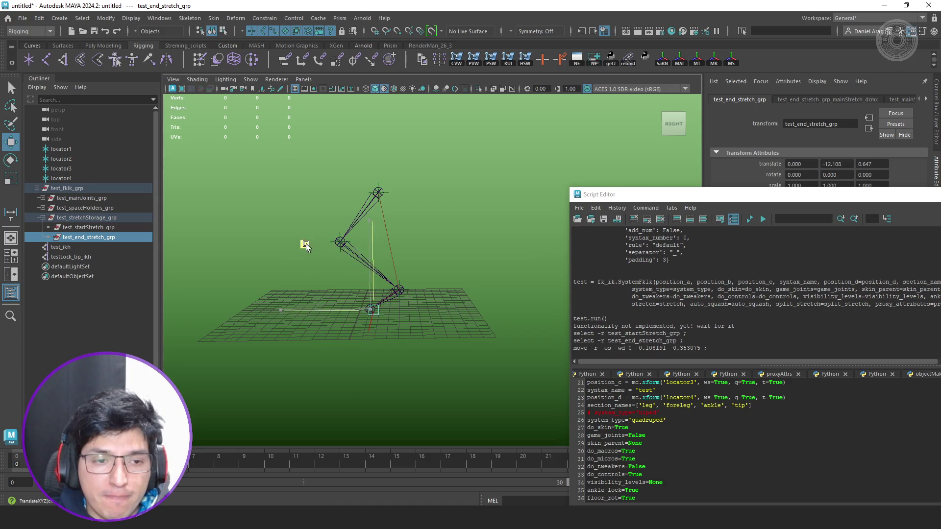
{"action": "key", "text": "ctrl+z"}
{"action": "left_click", "coordinate": [82, 249]}
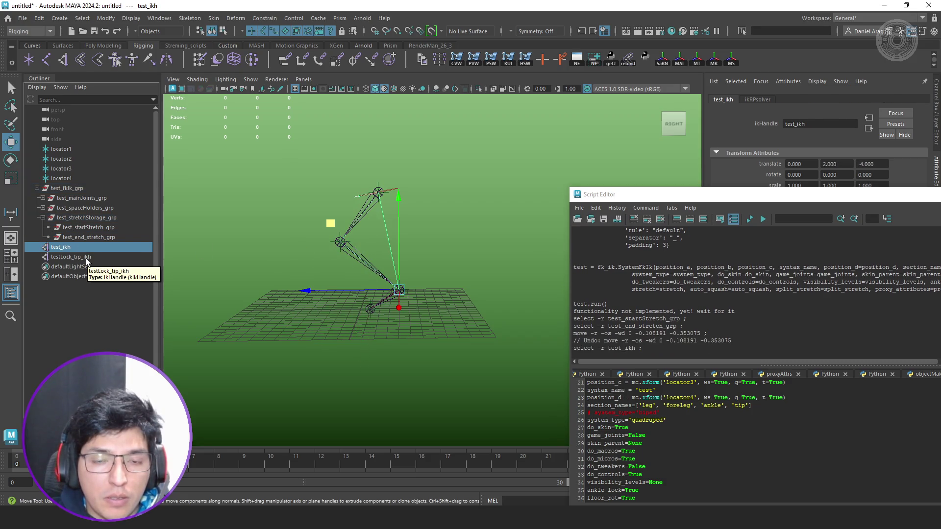
{"action": "left_click", "coordinate": [86, 260], "text": "ctrl"}
{"action": "left_click", "coordinate": [225, 238]}
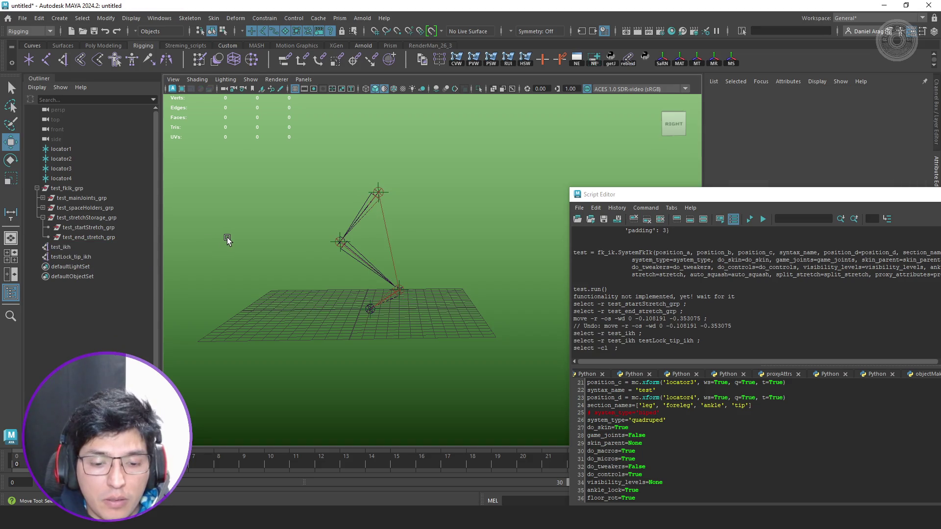
{"action": "left_click", "coordinate": [86, 247]}
{"action": "left_click", "coordinate": [88, 257]}
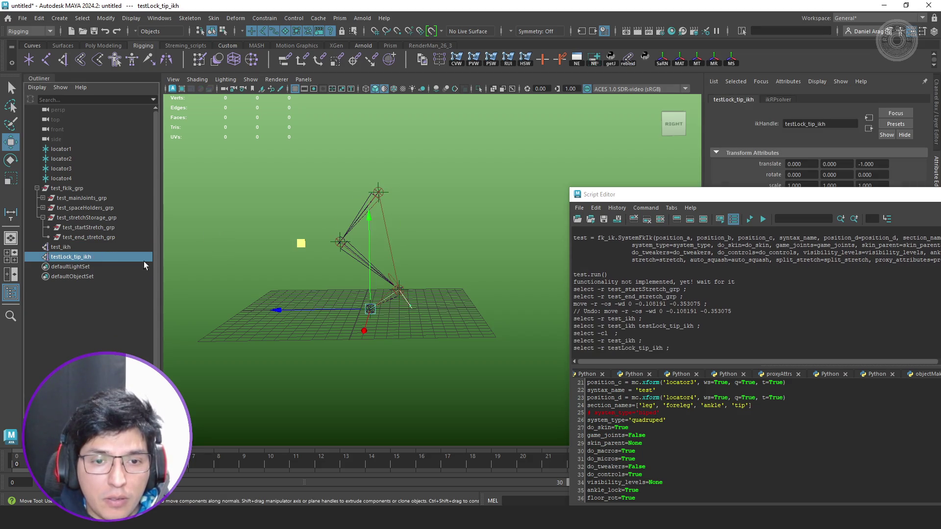
{"action": "mouse_move", "coordinate": [315, 267]}
{"action": "middle_mouse_down"}
{"action": "mouse_move", "coordinate": [311, 231]}
{"action": "mouse_move", "coordinate": [310, 253]}
{"action": "middle_mouse_up"}
{"action": "key", "text": "ctrl+z"}
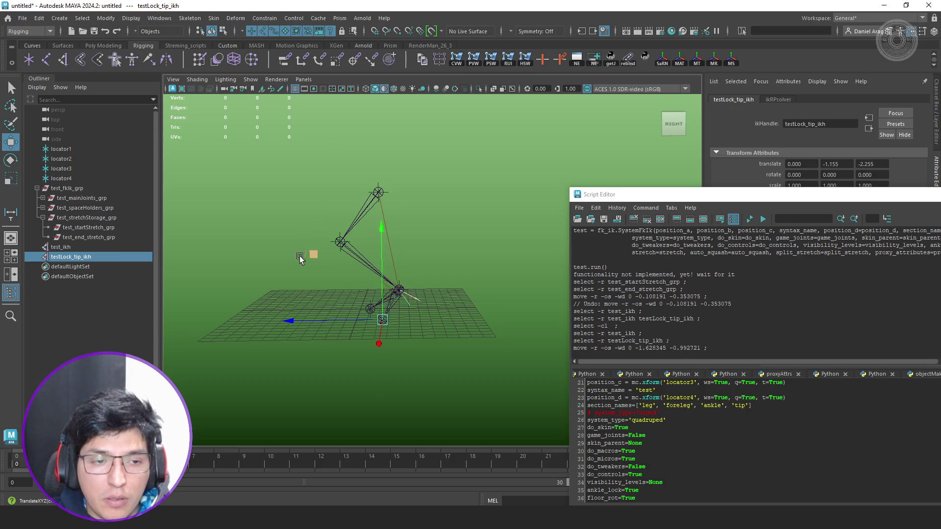
{"action": "left_click", "coordinate": [82, 249]}
{"action": "mouse_move", "coordinate": [330, 218]}
{"action": "middle_mouse_down"}
{"action": "mouse_move", "coordinate": [336, 210]}
{"action": "mouse_move", "coordinate": [315, 174]}
{"action": "mouse_move", "coordinate": [285, 211]}
{"action": "mouse_move", "coordinate": [321, 273]}
{"action": "mouse_move", "coordinate": [420, 280]}
{"action": "middle_mouse_up"}
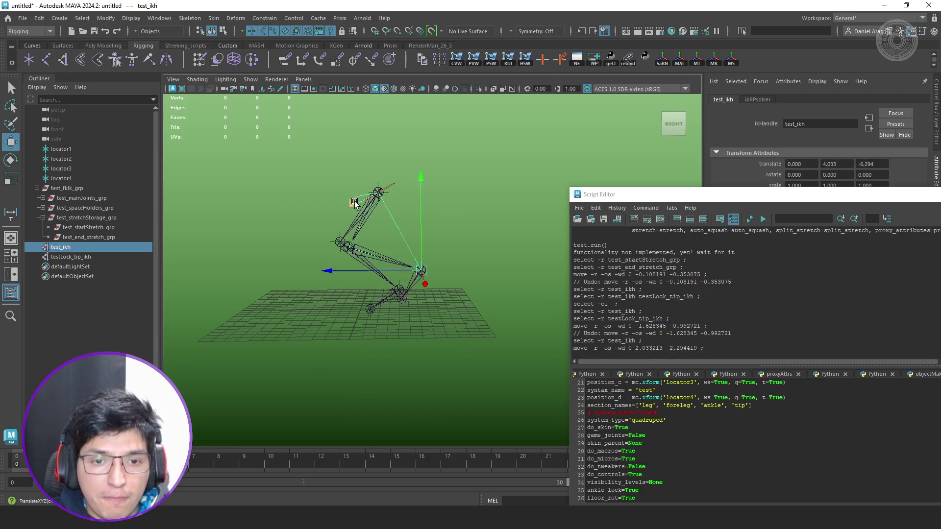
{"action": "key", "text": "ctrl+z"}
{"action": "left_click_drag", "start_coordinate": [484, 275], "coordinate": [479, 258], "text": "alt"}
{"action": "key", "text": "q"}
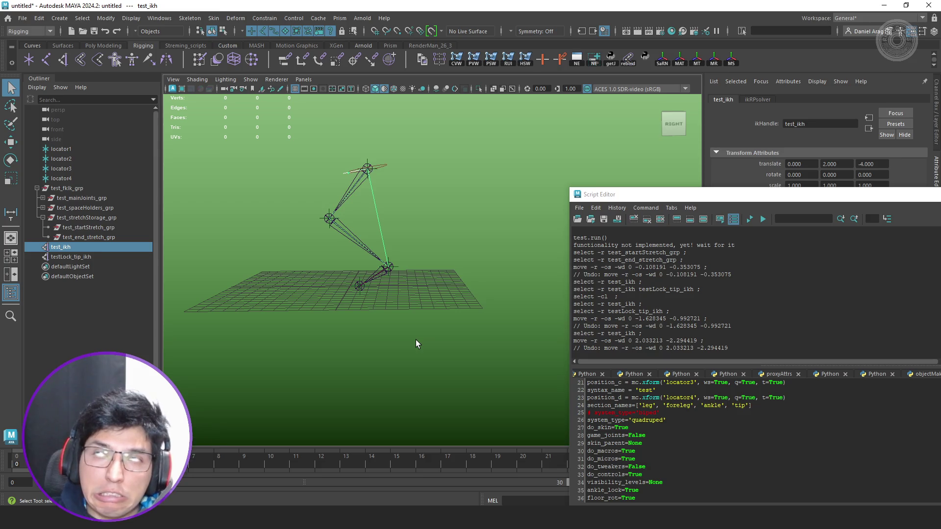
{"action": "left_click", "coordinate": [248, 254]}
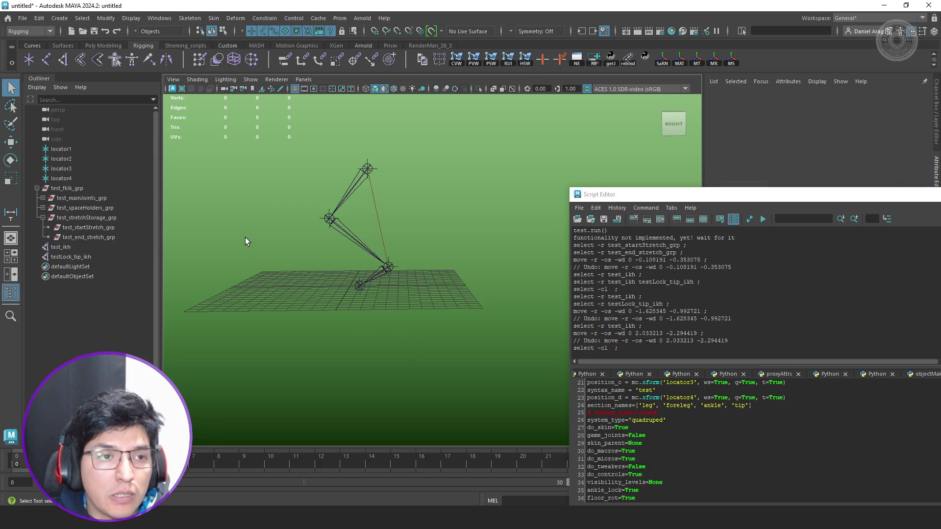
{"action": "left_click", "coordinate": [30, 59]}
Snap locator5 to the ankle and parent test_ikh and testLock_tip_ikh under it.
{"action": "mouse_move", "coordinate": [346, 311]}
{"action": "left_mouse_down", "text": "alt"}
{"action": "mouse_move", "coordinate": [466, 332]}
{"action": "mouse_move", "coordinate": [441, 368]}
{"action": "left_mouse_up", "text": "alt"}
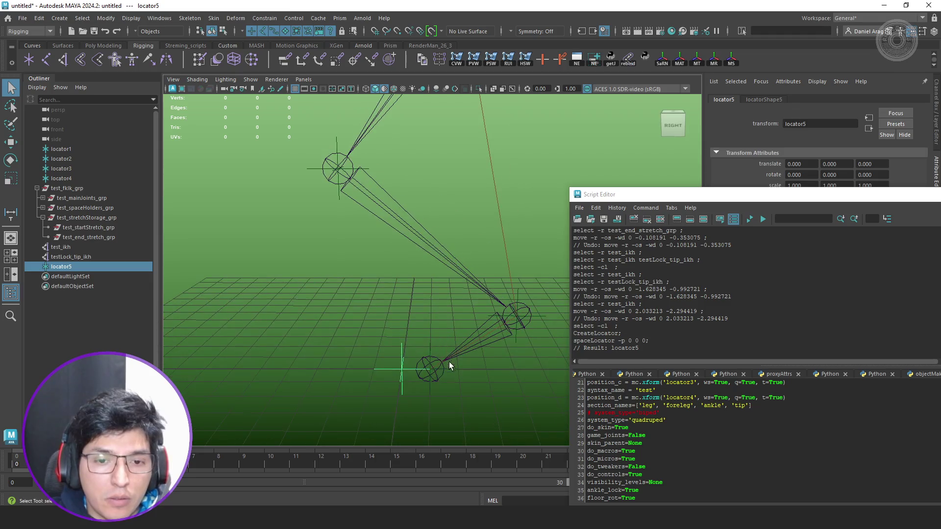
{"action": "key", "text": "w"}
{"action": "middle_click_drag", "start_coordinate": [439, 378], "coordinate": [430, 373]}
{"action": "left_click_drag", "start_coordinate": [76, 249], "coordinate": [75, 260]}
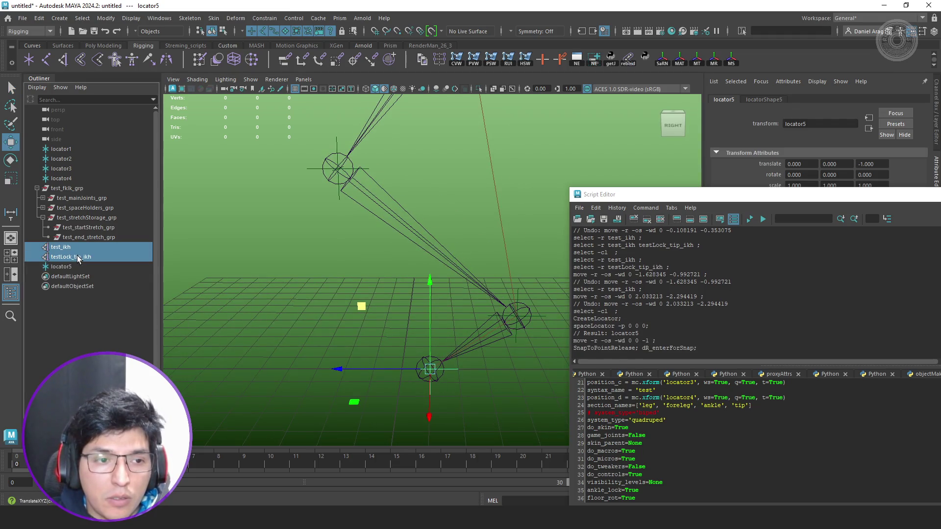
{"action": "middle_click_drag", "start_coordinate": [75, 259], "coordinate": [73, 268]}
Test-move locator5, parent test_end_stretch_grp under it, and test again, undoing each move.
{"action": "left_click", "coordinate": [61, 247]}
{"action": "left_click_drag", "start_coordinate": [275, 265], "coordinate": [415, 281], "text": "alt"}
{"action": "mouse_move", "coordinate": [319, 229]}
{"action": "middle_mouse_down"}
{"action": "mouse_move", "coordinate": [316, 279]}
{"action": "mouse_move", "coordinate": [343, 330]}
{"action": "mouse_move", "coordinate": [481, 330]}
{"action": "mouse_move", "coordinate": [327, 274]}
{"action": "mouse_move", "coordinate": [319, 237]}
{"action": "middle_mouse_up"}
{"action": "key", "text": "ctrl+z"}
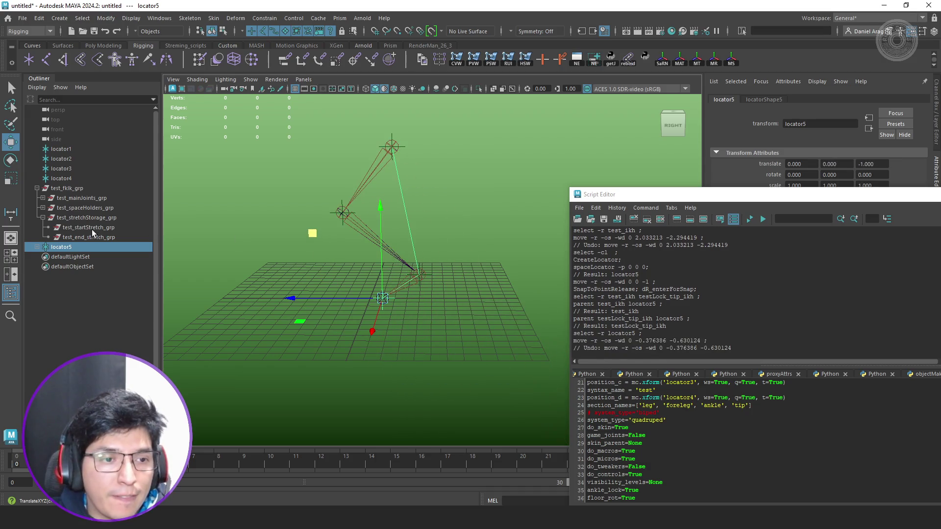
{"action": "left_click", "coordinate": [90, 241]}
{"action": "middle_click_drag", "start_coordinate": [90, 240], "coordinate": [77, 249]}
{"action": "left_click", "coordinate": [71, 238]}
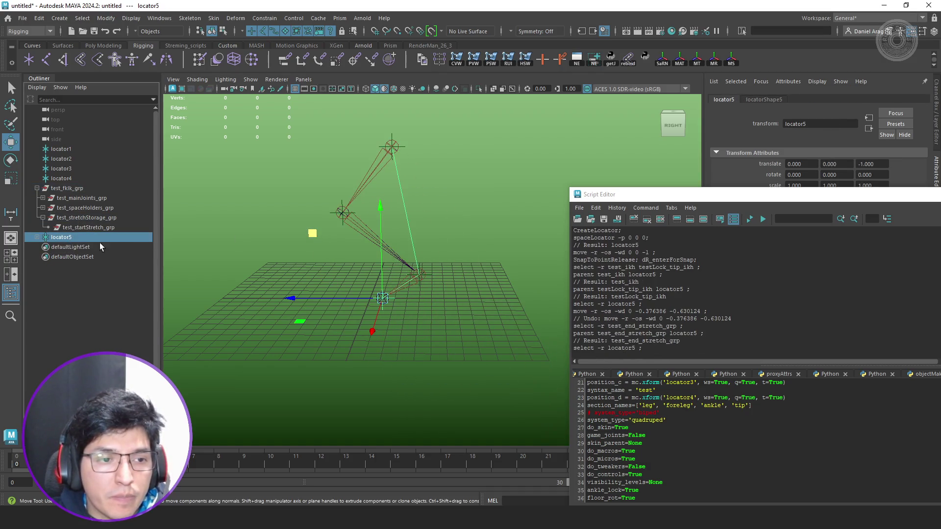
{"action": "mouse_move", "coordinate": [315, 242]}
{"action": "middle_mouse_down"}
{"action": "mouse_move", "coordinate": [313, 297]}
{"action": "mouse_move", "coordinate": [311, 231]}
{"action": "middle_mouse_up"}
{"action": "key", "text": "ctrl+z"}
Rotate locator5 and move it down and forward to test the leg stretch, then undo.
{"action": "key", "text": "e"}
{"action": "mouse_move", "coordinate": [416, 237]}
{"action": "middle_mouse_down"}
{"action": "mouse_move", "coordinate": [426, 225]}
{"action": "mouse_move", "coordinate": [469, 260]}
{"action": "mouse_move", "coordinate": [333, 245]}
{"action": "mouse_move", "coordinate": [292, 223]}
{"action": "mouse_move", "coordinate": [333, 233]}
{"action": "middle_mouse_up"}
{"action": "key", "text": "w"}
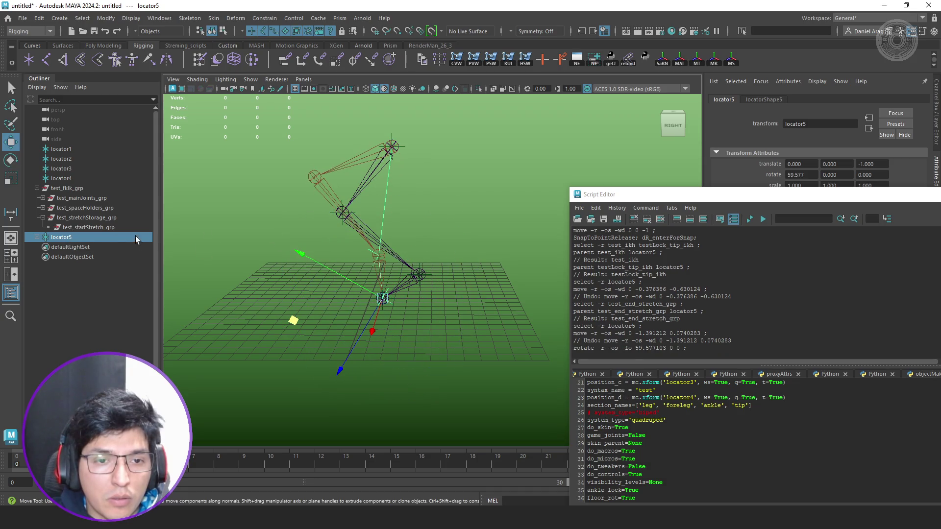
{"action": "mouse_move", "coordinate": [292, 322]}
{"action": "left_mouse_down"}
{"action": "mouse_move", "coordinate": [332, 337]}
{"action": "mouse_move", "coordinate": [346, 383]}
{"action": "mouse_move", "coordinate": [393, 408]}
{"action": "mouse_move", "coordinate": [342, 385]}
{"action": "mouse_move", "coordinate": [452, 382]}
{"action": "mouse_move", "coordinate": [558, 422]}
{"action": "mouse_move", "coordinate": [386, 343]}
{"action": "mouse_move", "coordinate": [384, 332]}
{"action": "mouse_move", "coordinate": [399, 357]}
{"action": "left_mouse_up"}
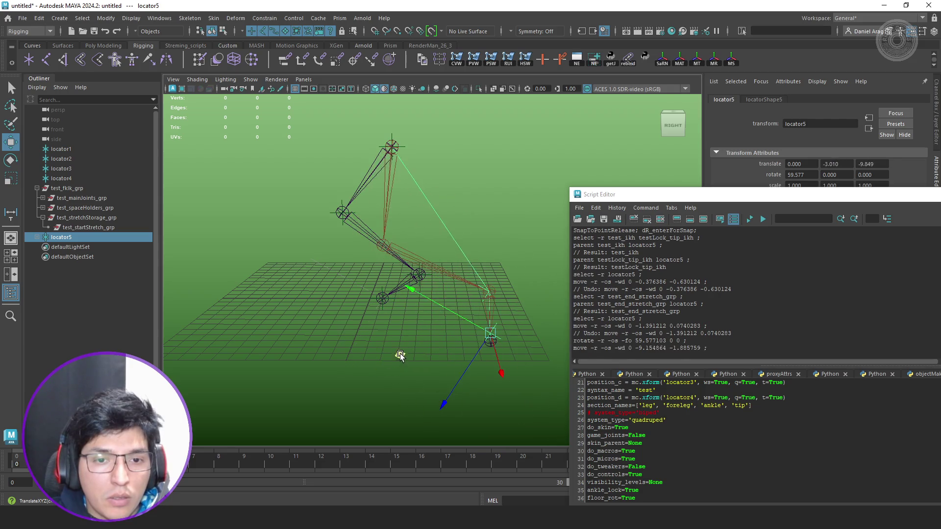
{"action": "key", "text": "ctrl+z"}
{"action": "key", "text": "ctrl+z"}
{"action": "key", "text": "ctrl+z"}
{"action": "key", "text": "ctrl+z"}
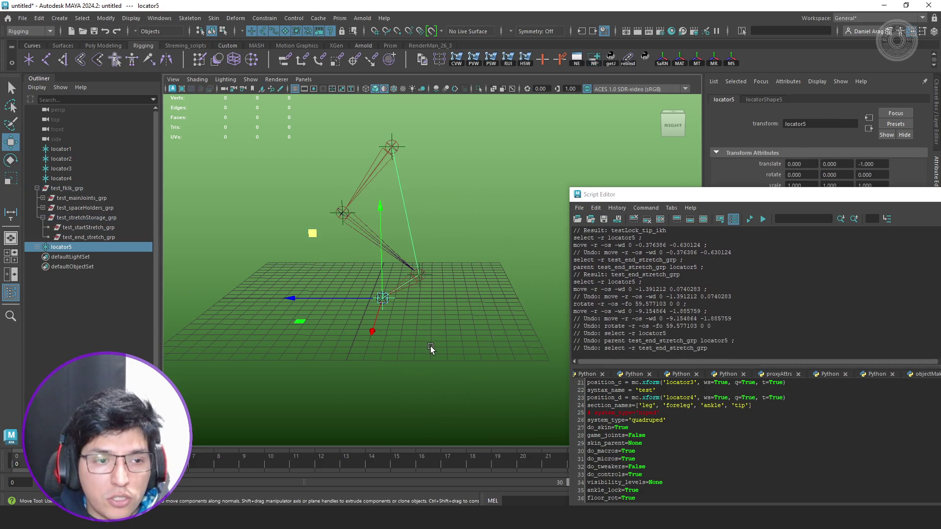
Undo the parenting and locator creation, then return to fk_ik.py in PyCharm.
{"action": "key", "text": "ctrl+z"}
{"action": "key", "text": "ctrl+z"}
{"action": "key", "text": "ctrl+z"}
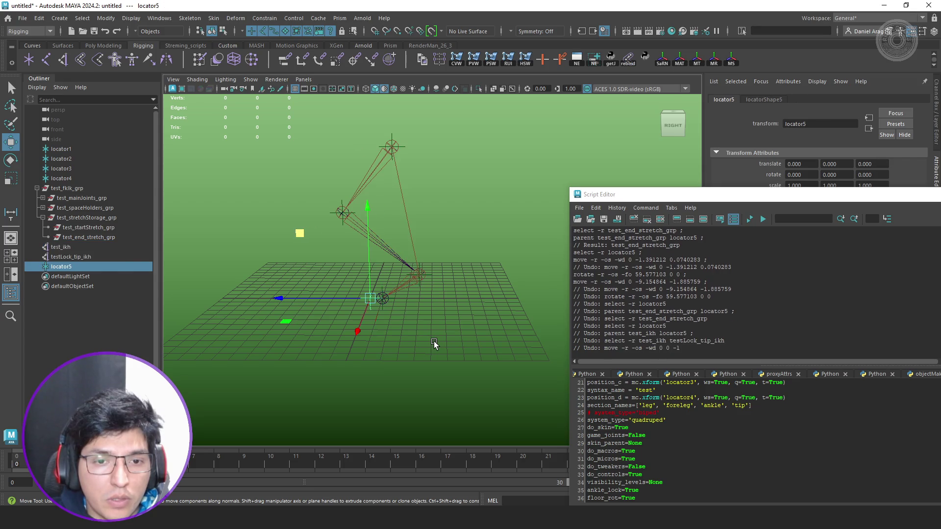
{"action": "key", "text": "ctrl+z"}
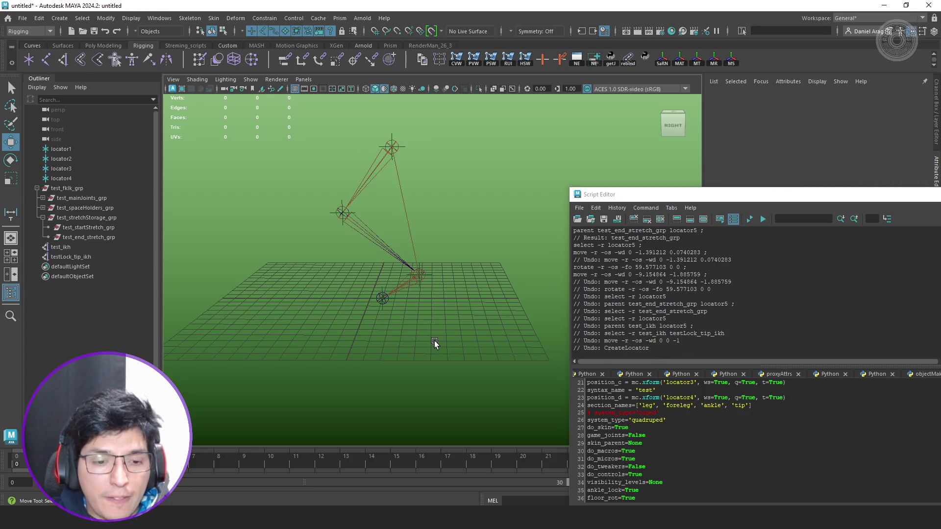
{"action": "mouse_move", "coordinate": [276, 519]}
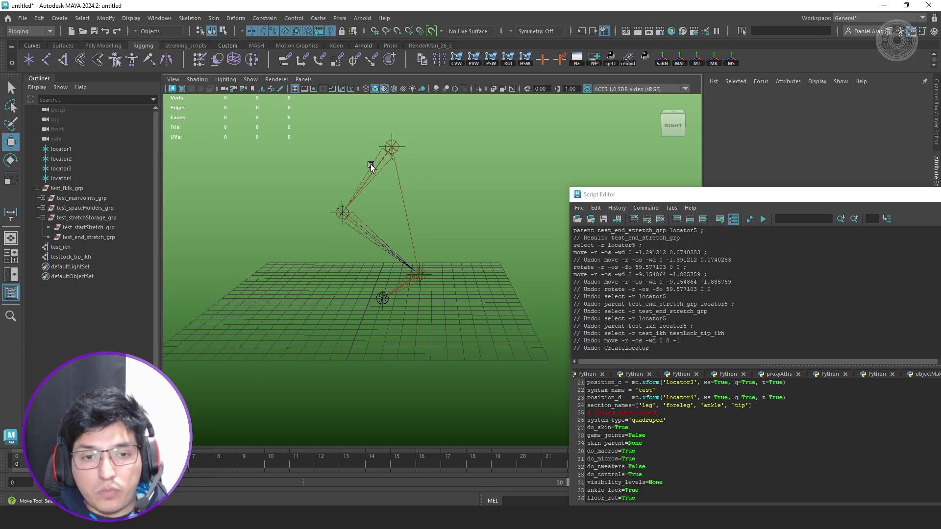
{"action": "key", "text": "alt+Tab"}
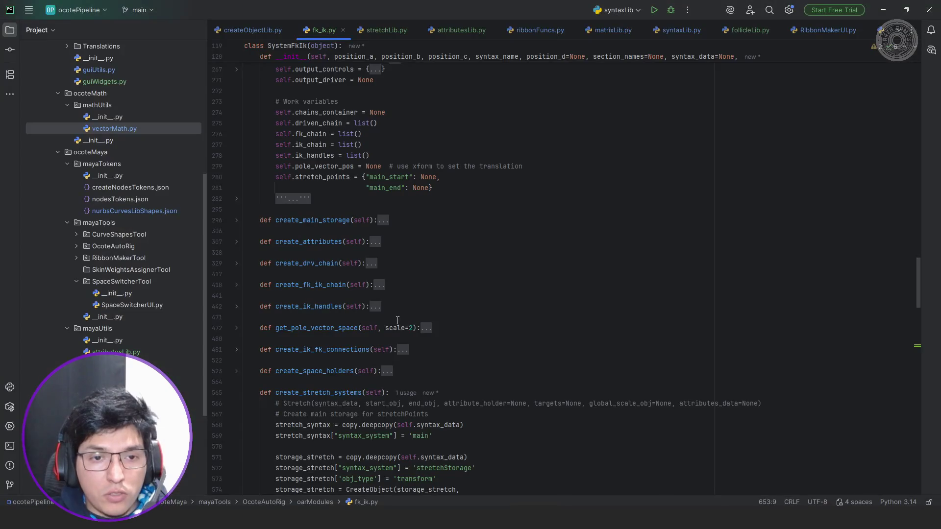
Review the ik_chain[:-1] targets slice and the -1 end-point index in create_stretch_systems.
{"action": "scroll", "coordinate": [398, 321], "scroll_direction": "up", "scroll_amount": 4}
{"action": "scroll", "coordinate": [462, 256], "scroll_direction": "down", "scroll_amount": 3}
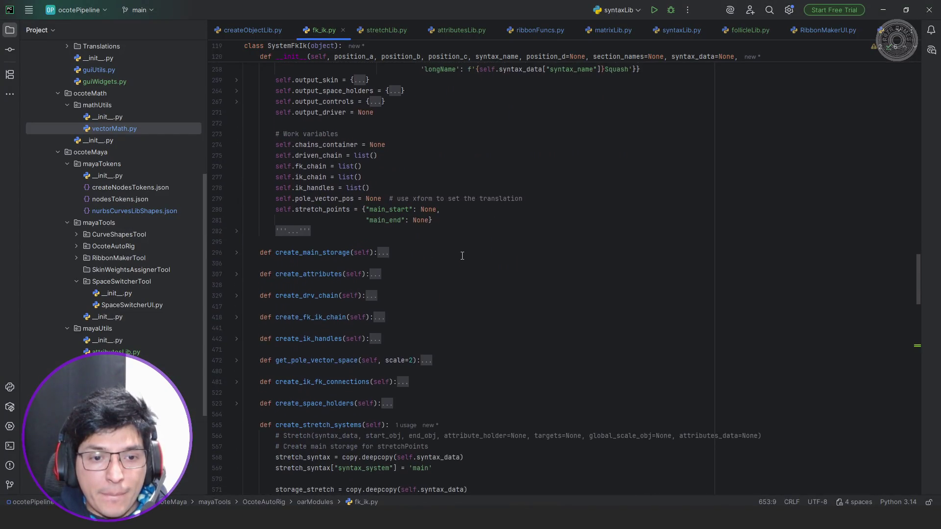
{"action": "scroll", "coordinate": [462, 256], "scroll_direction": "down", "scroll_amount": 3}
{"action": "scroll", "coordinate": [462, 255], "scroll_direction": "down", "scroll_amount": 13}
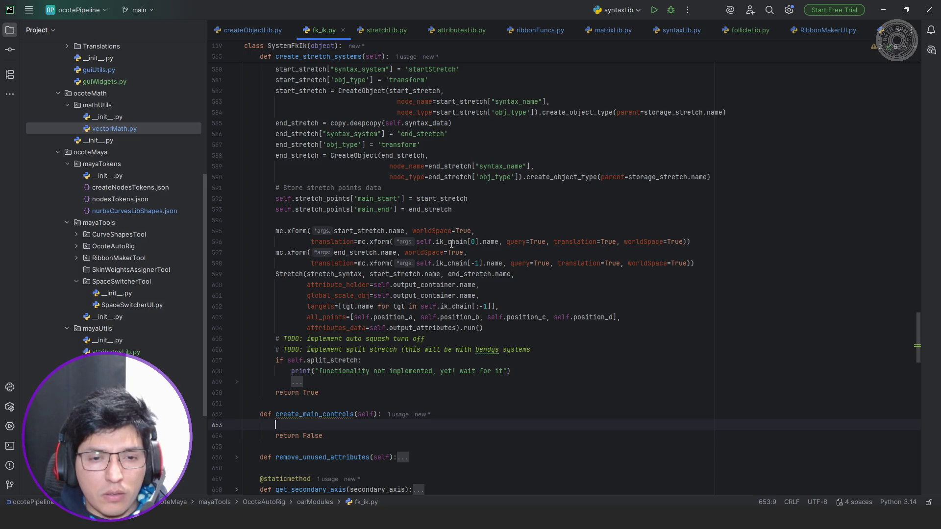
{"action": "left_click", "coordinate": [351, 269]}
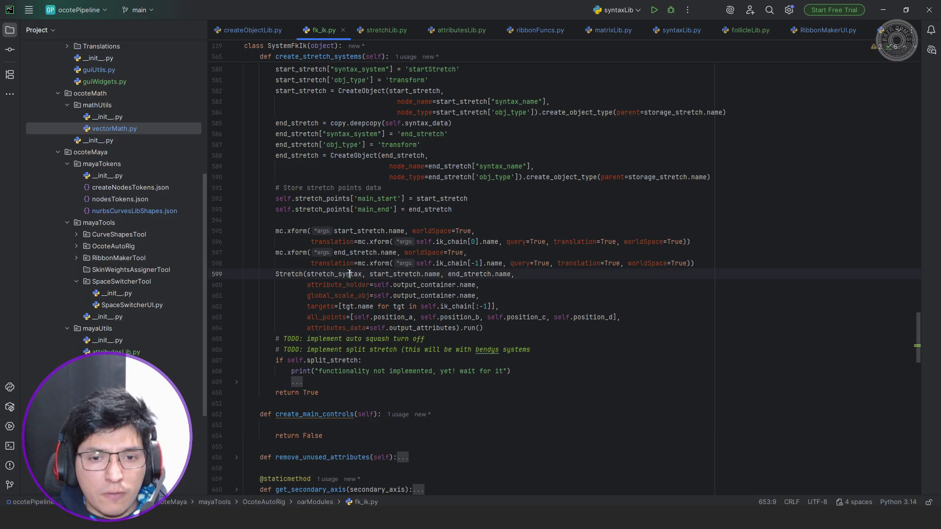
{"action": "left_click_drag", "start_coordinate": [485, 306], "coordinate": [481, 305]}
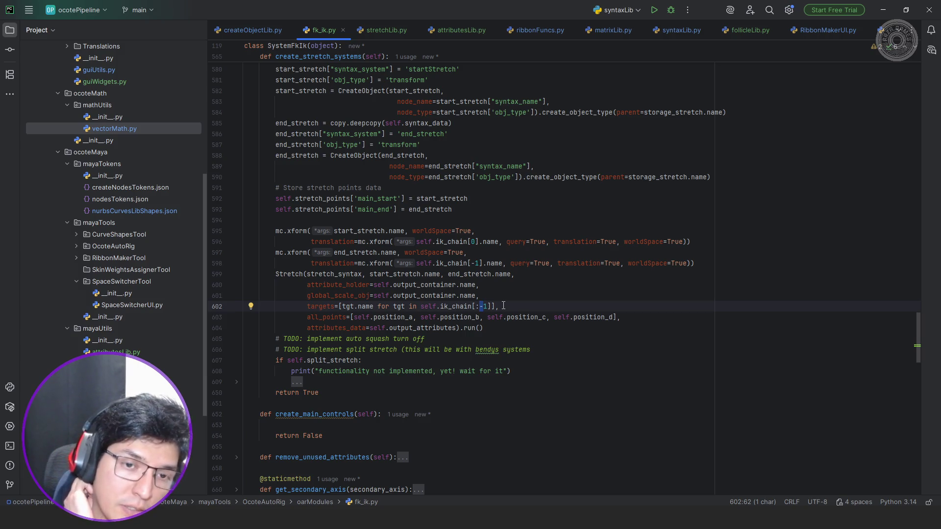
{"action": "left_click_drag", "start_coordinate": [481, 264], "coordinate": [485, 264]}
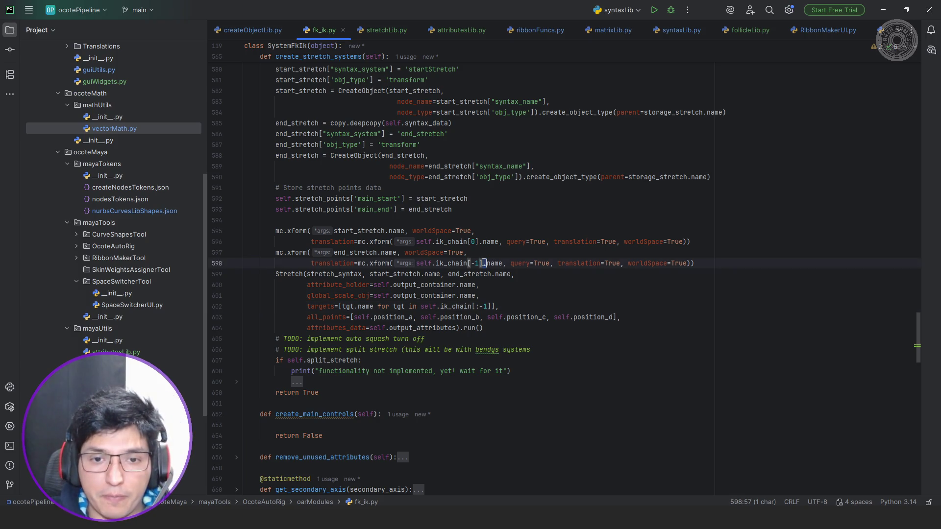
{"action": "left_click", "coordinate": [713, 242]}
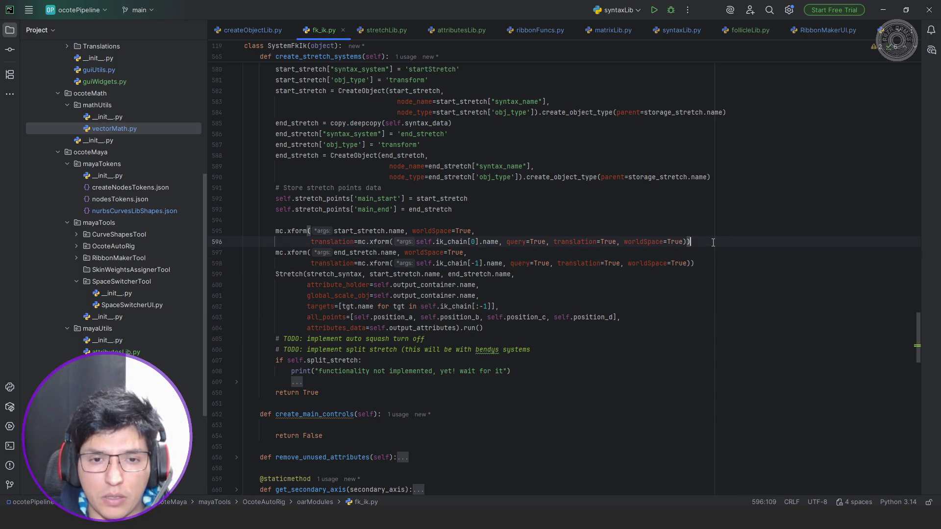
Add an if self.system_type == 'biped': check and indent the end-point xform under it.
{"action": "key", "text": "Return"}
{"action": "type", "text": "if "}
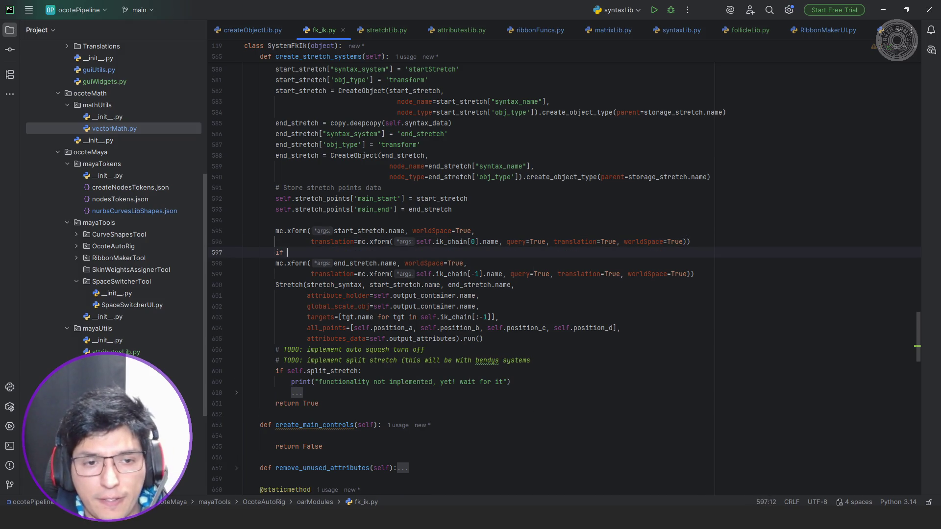
{"action": "type", "text": "self.system_type == 'biped':"}
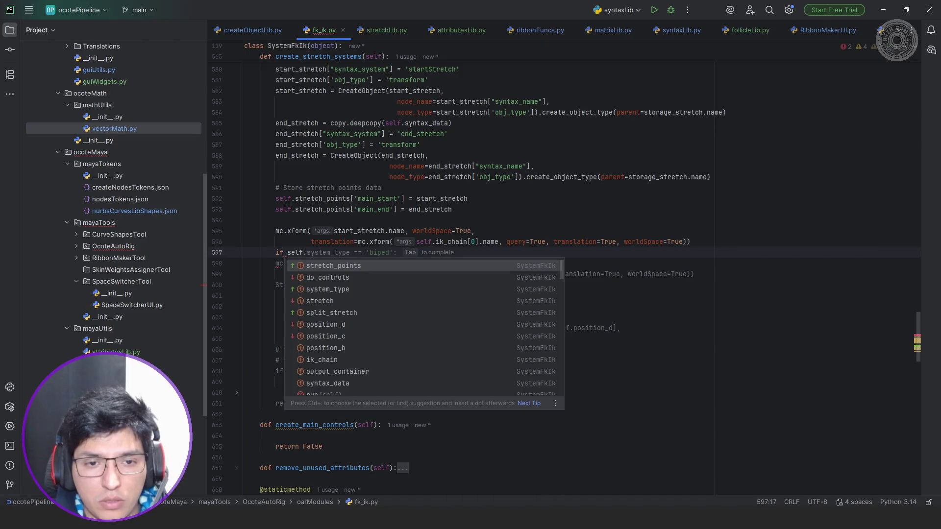
{"action": "left_click", "coordinate": [397, 264]}
{"action": "left_click_drag", "start_coordinate": [397, 263], "coordinate": [393, 274]}
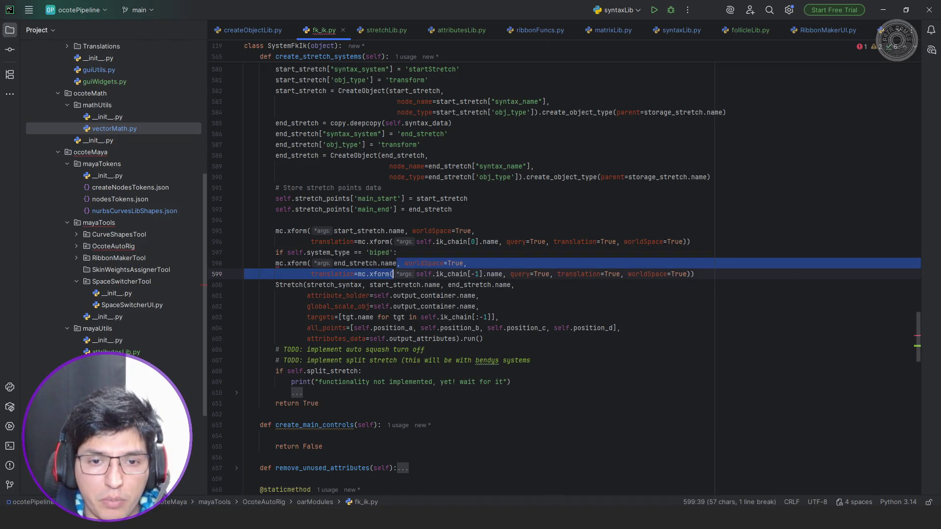
{"action": "key", "text": "Tab"}
{"action": "key", "text": "End"}
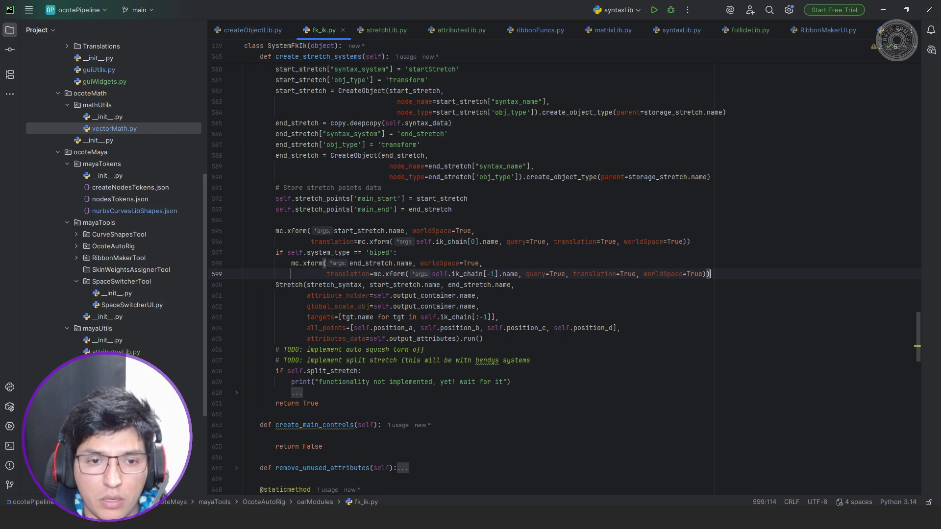
{"action": "key", "text": "Return"}
{"action": "key", "text": "BackSpace"}
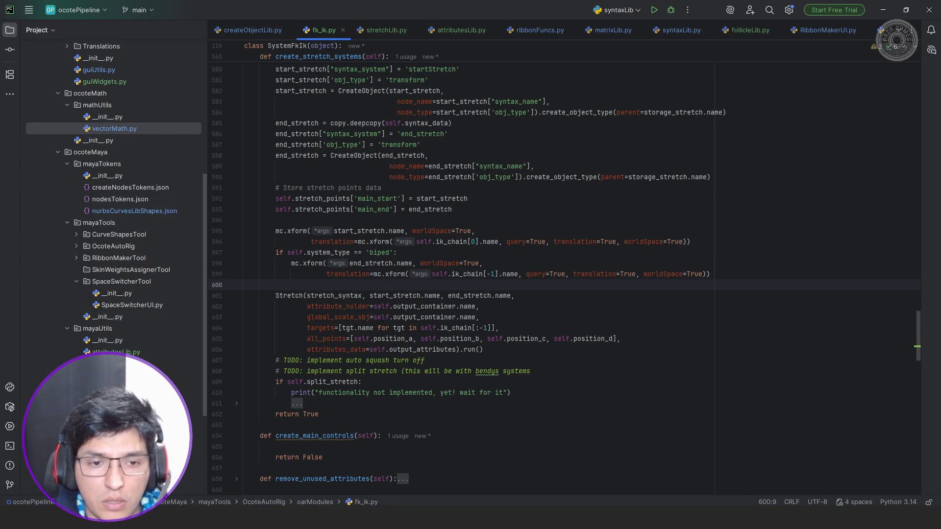
{"action": "type", "text": "elif"}
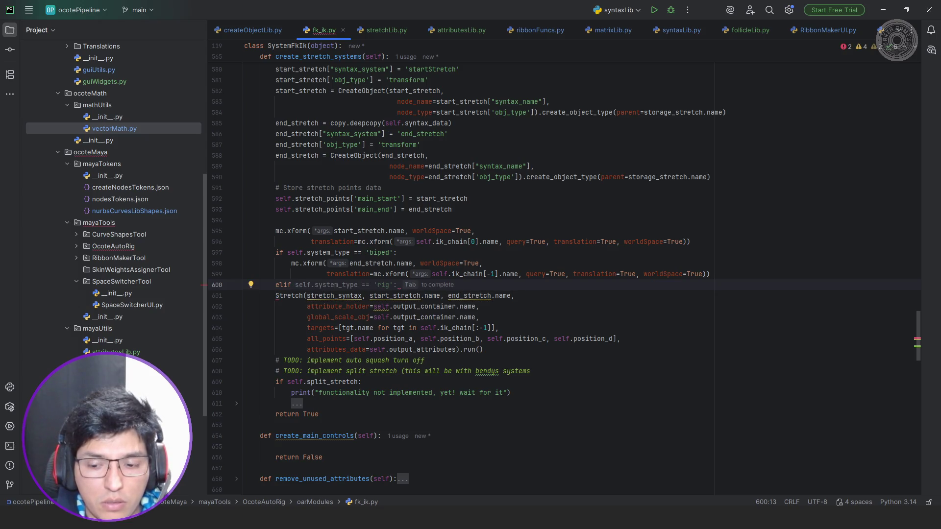
{"action": "key", "text": "ctrl+shift+Left"}
{"action": "key", "text": "BackSpace"}
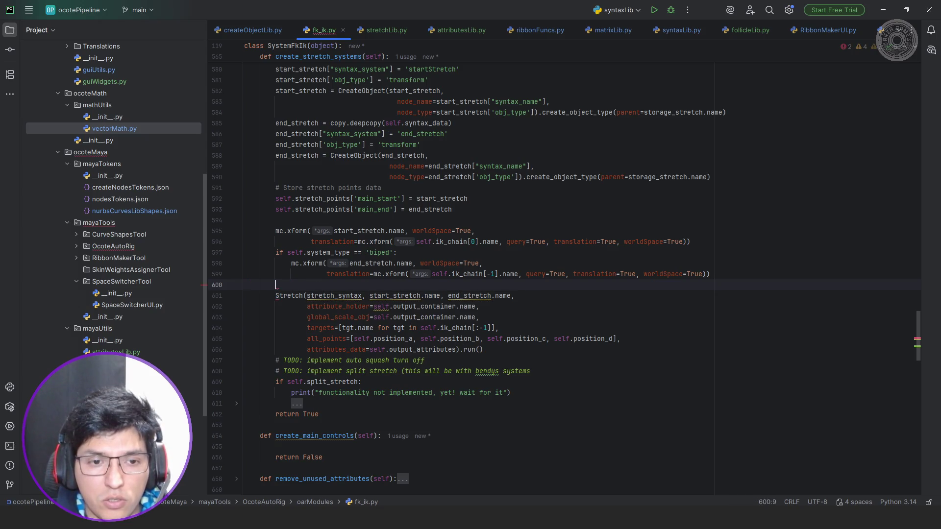
{"action": "key", "text": "BackSpace"}
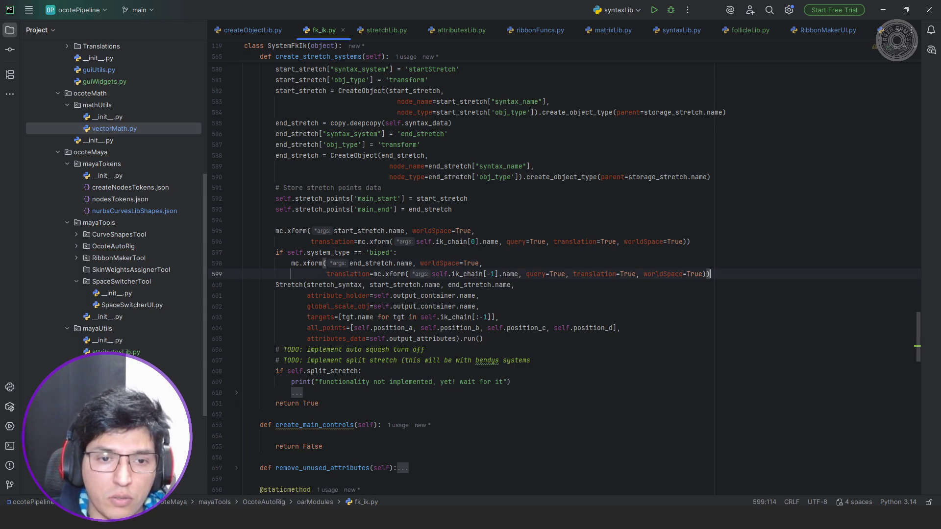
Change the check to system_type != 'biped' and not self.ankle_lock.
{"action": "left_click", "coordinate": [397, 252]}
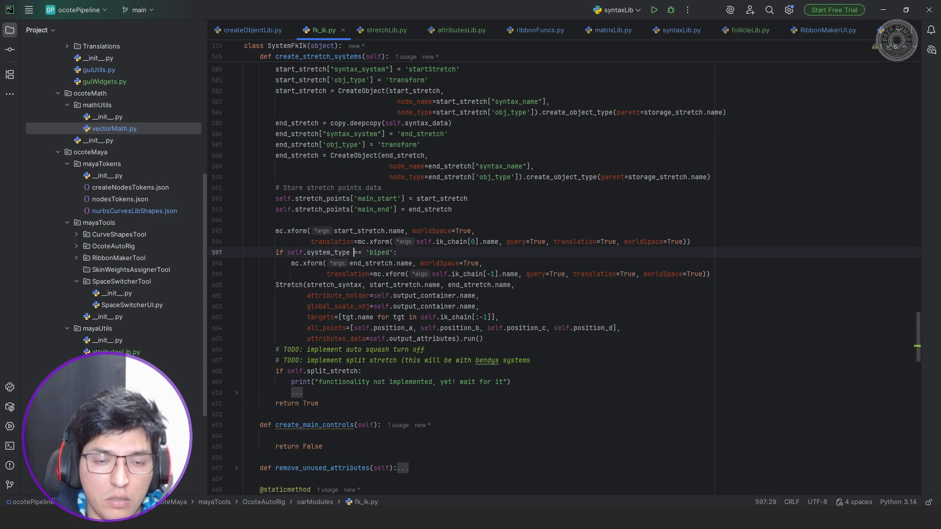
{"action": "key", "text": "Delete"}
{"action": "type", "text": "!"}
{"action": "key", "text": "End"}
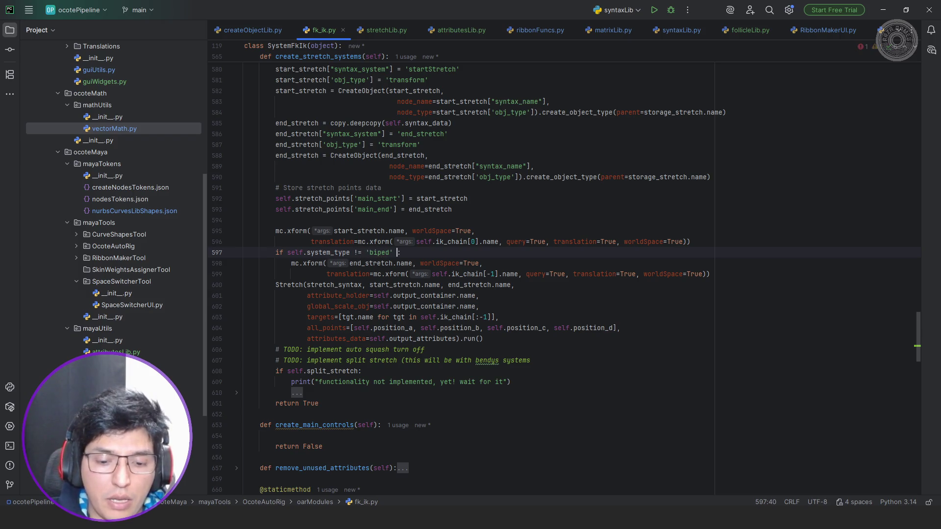
{"action": "type", "text": "and self."}
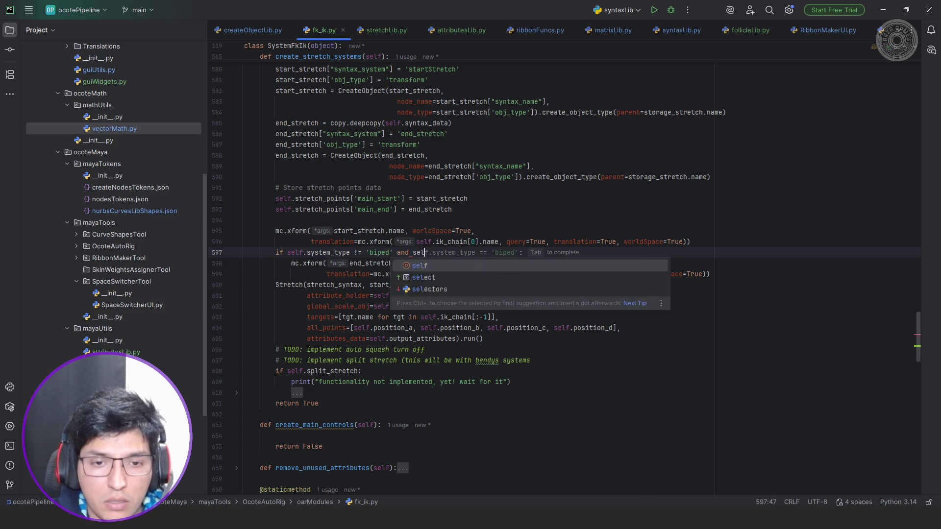
{"action": "type", "text": "ankle_lock"}
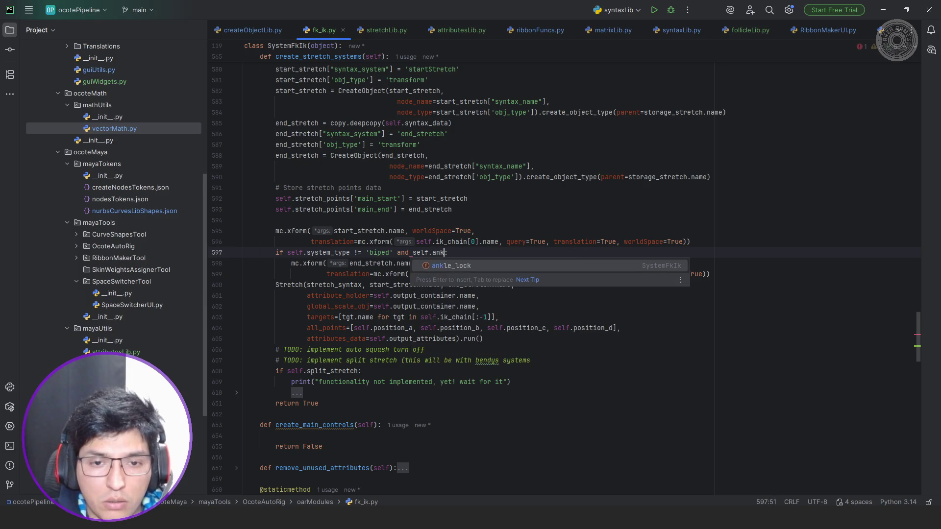
{"action": "left_click", "coordinate": [413, 252]}
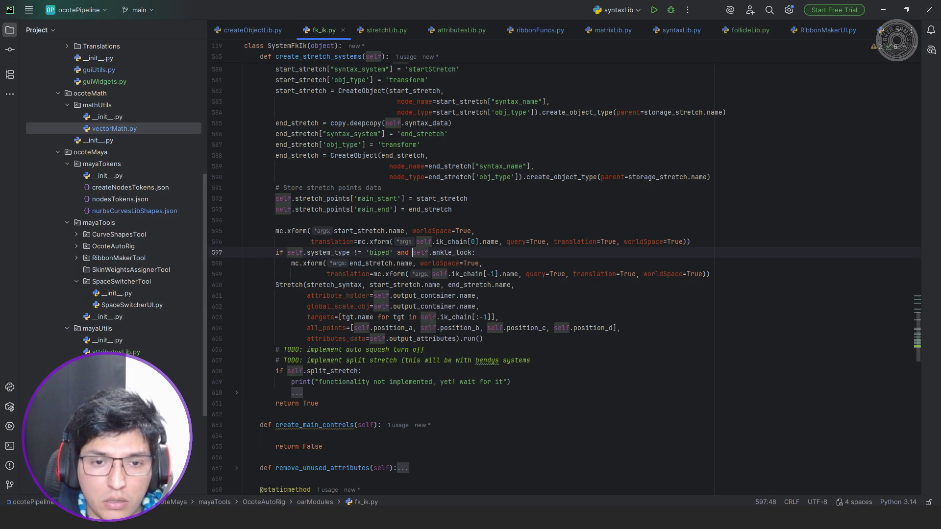
{"action": "type", "text": "not"}
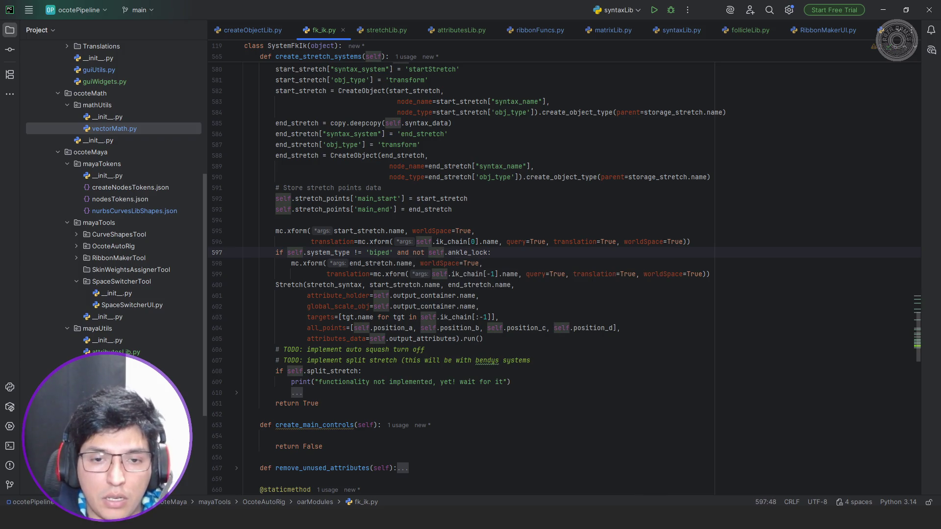
Move the start stretch mc.xform call inside the if block alongside the end-point placement.
{"action": "left_click", "coordinate": [432, 274]}
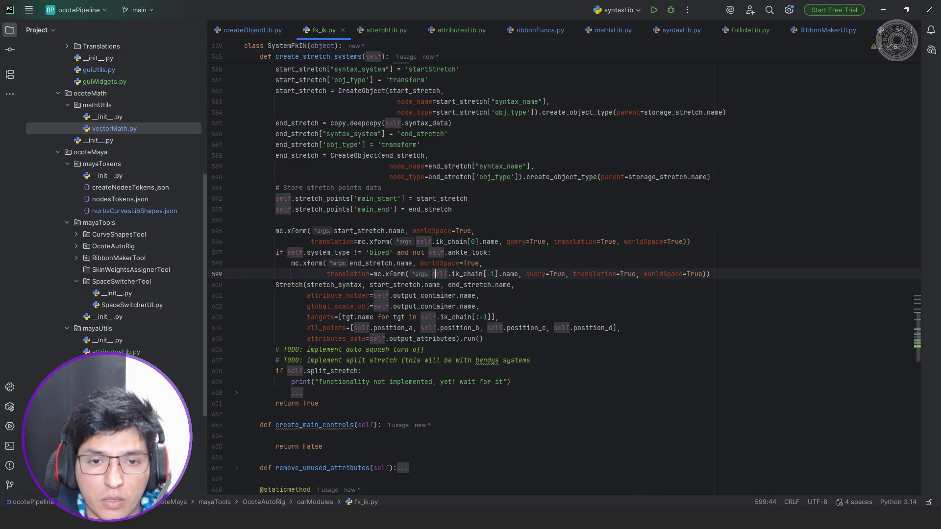
{"action": "left_click", "coordinate": [459, 274]}
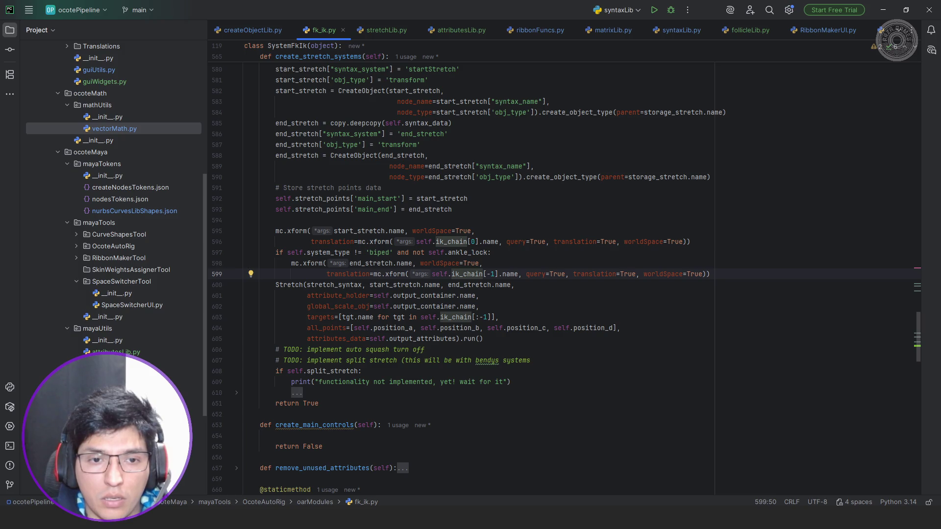
{"action": "key", "text": "Up"}
{"action": "key", "text": "Up"}
{"action": "key", "text": "Up"}
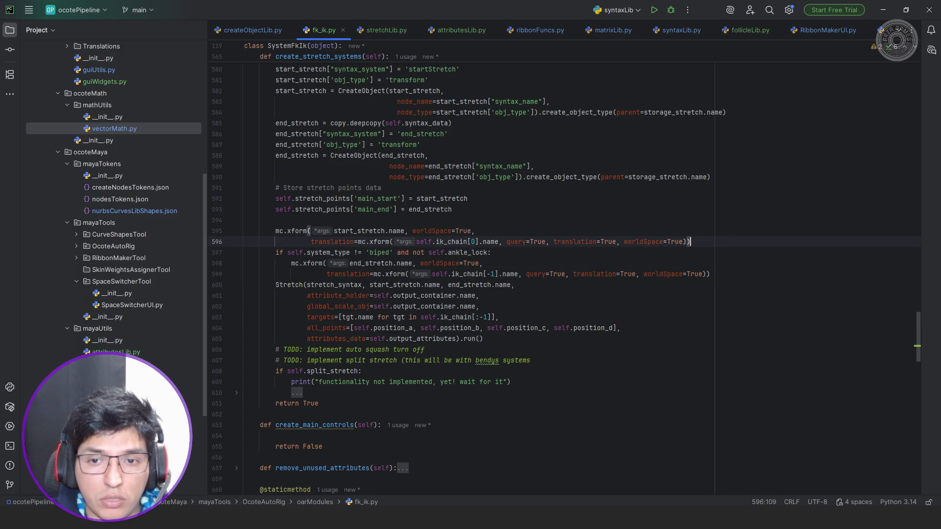
{"action": "key", "text": "End"}
{"action": "key", "text": "shift+Home"}
{"action": "key", "text": "shift+Up"}
{"action": "key", "text": "shift+Home"}
{"action": "key", "text": "ctrl+c"}
{"action": "key", "text": "Delete"}
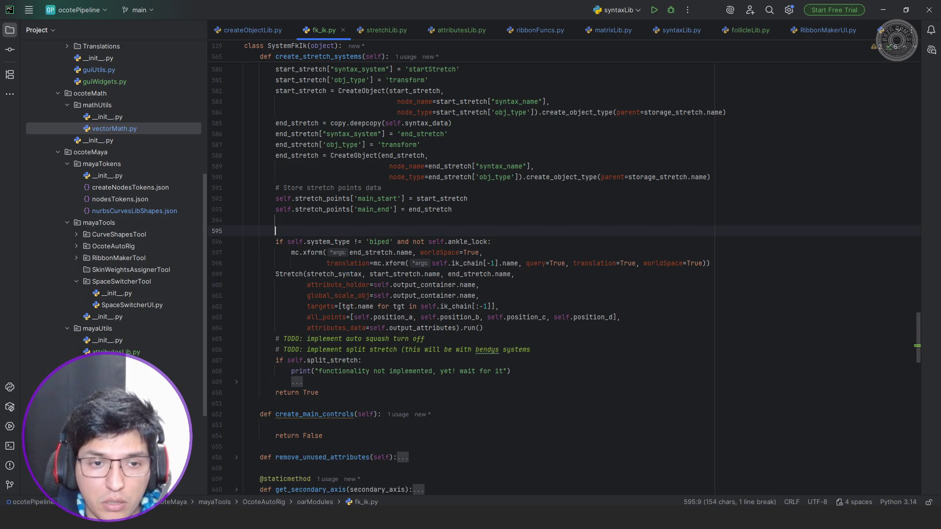
{"action": "key", "text": "BackSpace"}
{"action": "key", "text": "BackSpace"}
{"action": "key", "text": "Down"}
{"action": "key", "text": "End"}
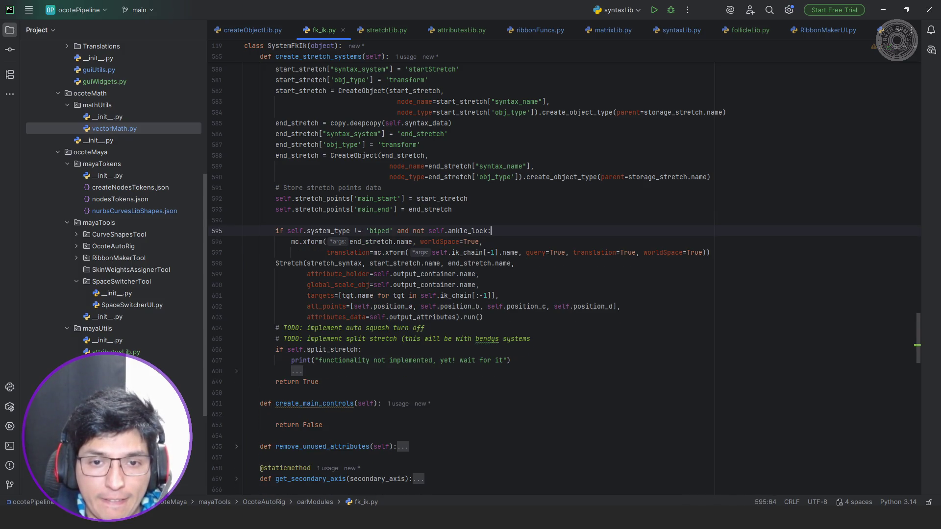
{"action": "key", "text": "Return"}
{"action": "key", "text": "ctrl+v"}
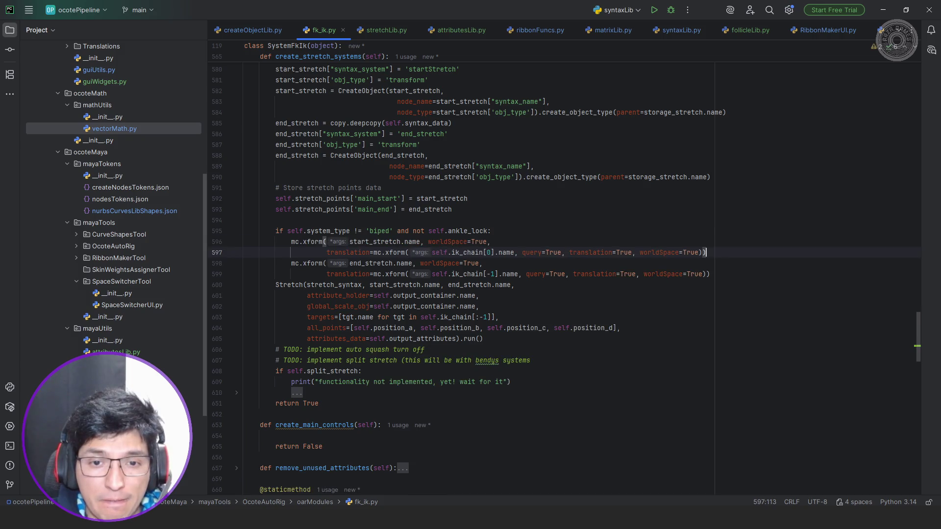
Copy both mc.xform stretch placement calls into a new else: branch.
{"action": "key", "text": "Down"}
{"action": "key", "text": "Down"}
{"action": "key", "text": "ctrl+Left"}
{"action": "key", "text": "ctrl+Left"}
{"action": "key", "text": "ctrl+Left"}
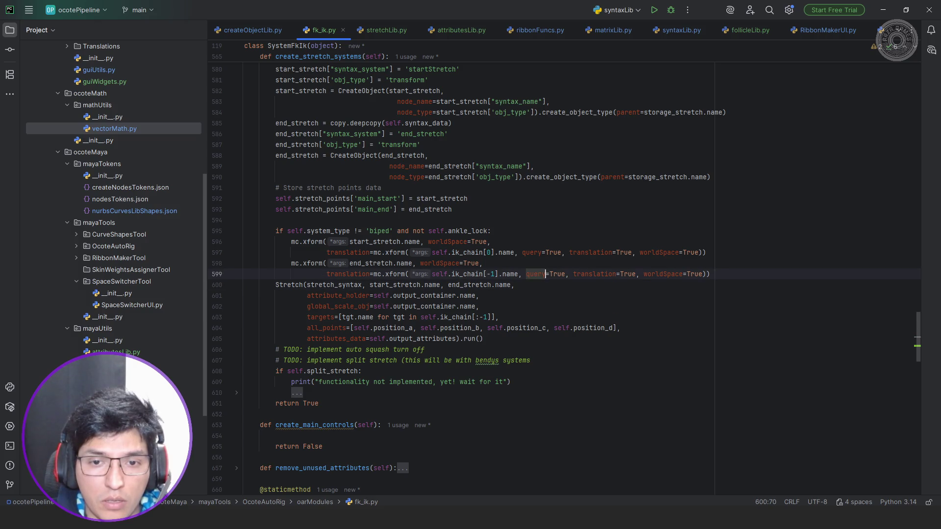
{"action": "key", "text": "End"}
{"action": "key", "text": "shift+Home"}
{"action": "key", "text": "shift+Up"}
{"action": "key", "text": "shift+Up"}
{"action": "key", "text": "shift+Up"}
{"action": "key", "text": "shift+Home"}
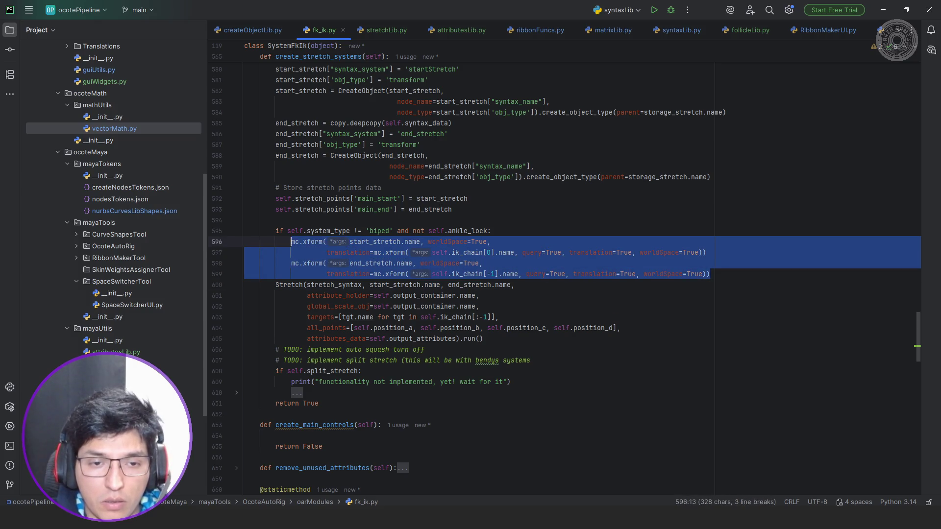
{"action": "key", "text": "Right"}
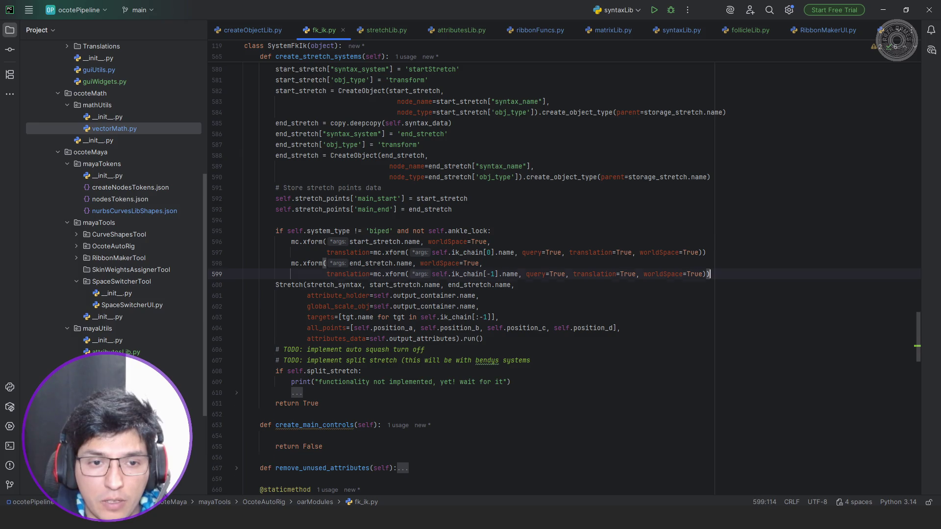
{"action": "key", "text": "Return"}
{"action": "type", "text": "else:"}
{"action": "key", "text": "Return"}
{"action": "type", "text": "mc.xform(start_stretch.name, worldSpace=True,                      translation=mc.xform(self.ik_chain[0].name, query=True, translation=True, worldSpace=True))             mc.xform(end_stretch.name, worldSpace=True,                      translation=mc.xform(self.ik_chain[-1].name, query=True, translation=True, worldSpace=True))"}
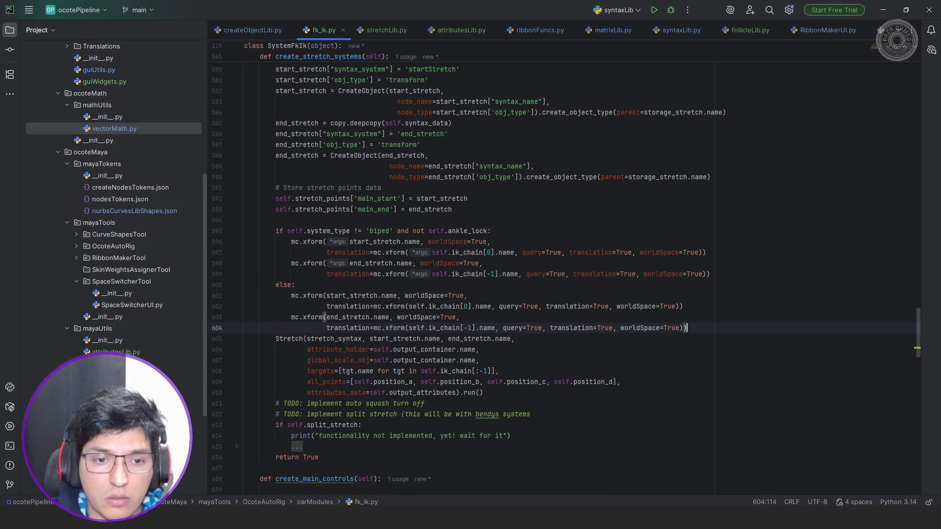
Change the first branch's start index to ik_chain[1] and begin reworking the else line.
{"action": "left_click", "coordinate": [491, 254]}
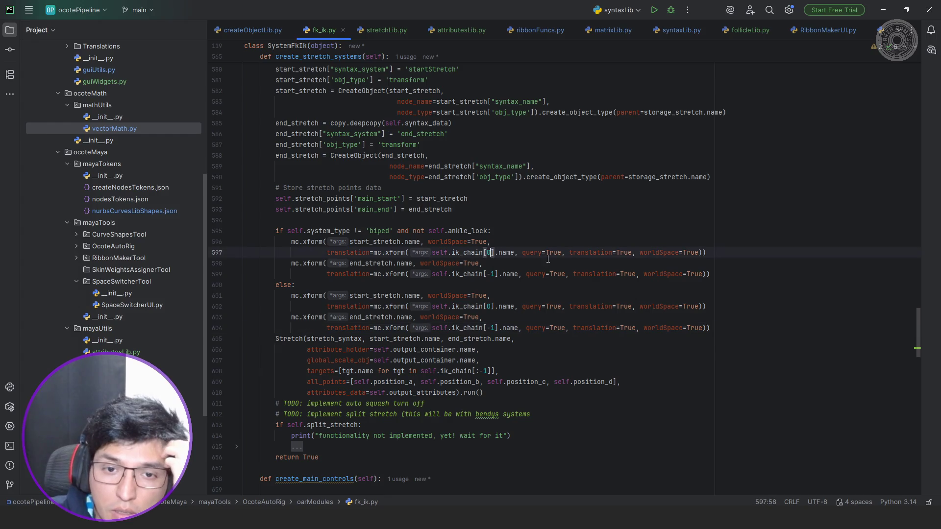
{"action": "type", "text": "1"}
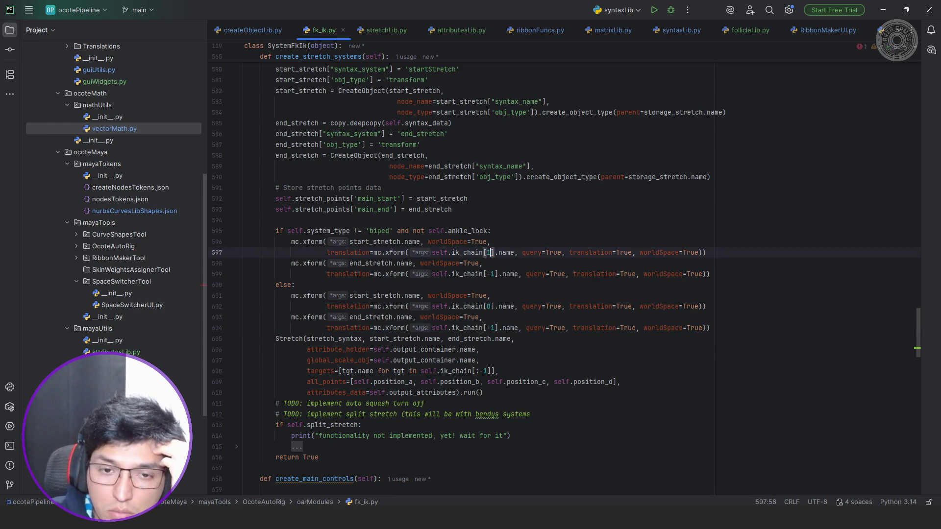
{"action": "key", "text": "Down"}
{"action": "key", "text": "Down"}
{"action": "key", "text": "Down"}
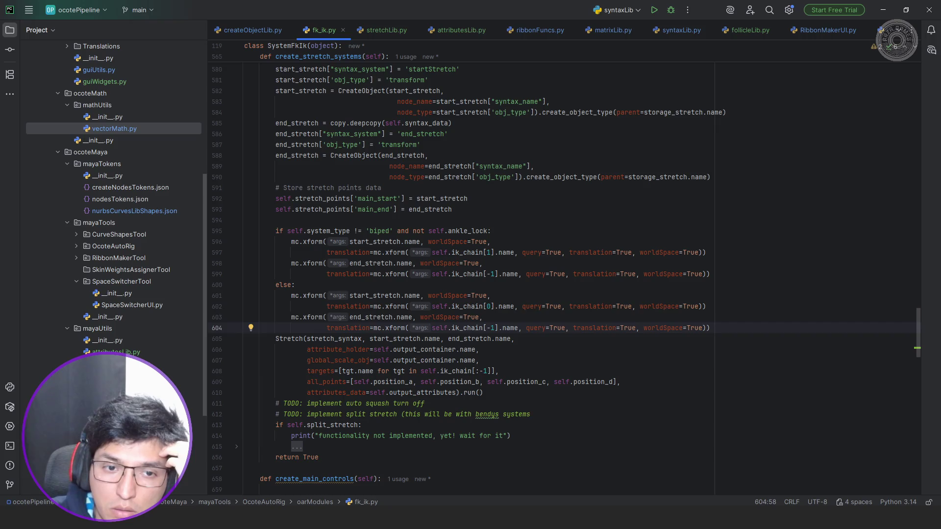
{"action": "key", "text": "Up"}
{"action": "key", "text": "Up"}
{"action": "key", "text": "Up"}
{"action": "key", "text": "BackSpace"}
{"action": "key", "text": "BackSpace"}
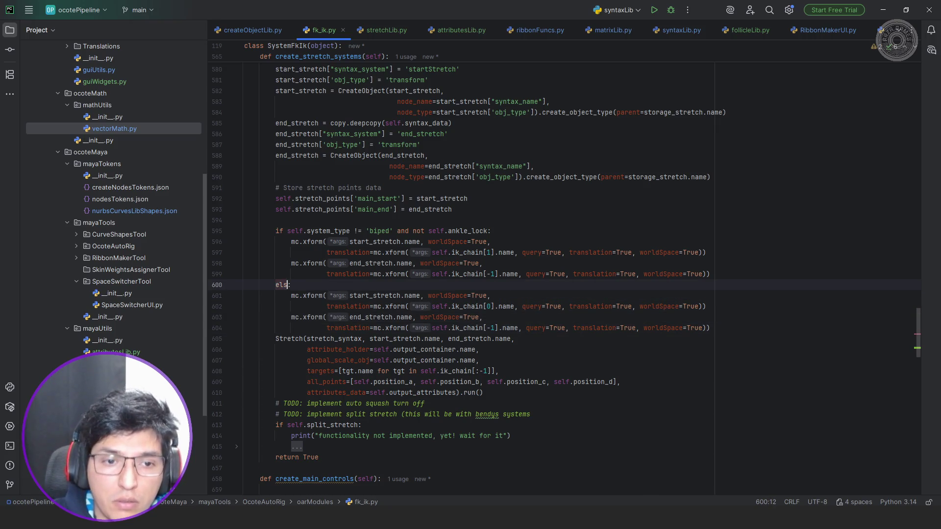
Rewrite the line as a system_type != check on ankle_lock, dropping the 'not'.
{"action": "type", "text": "if self."}
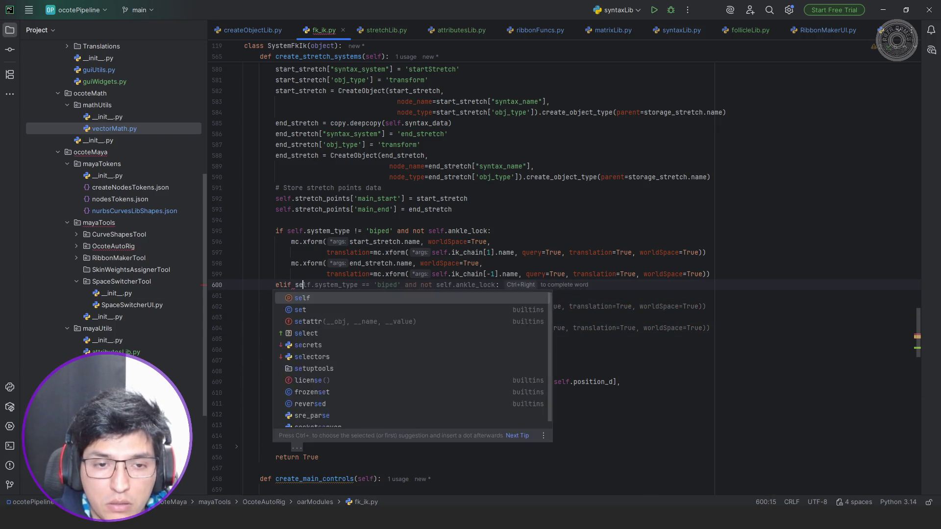
{"action": "key", "text": "ctrl+Right"}
{"action": "key", "text": "ctrl+Right"}
{"action": "key", "text": "ctrl+Right"}
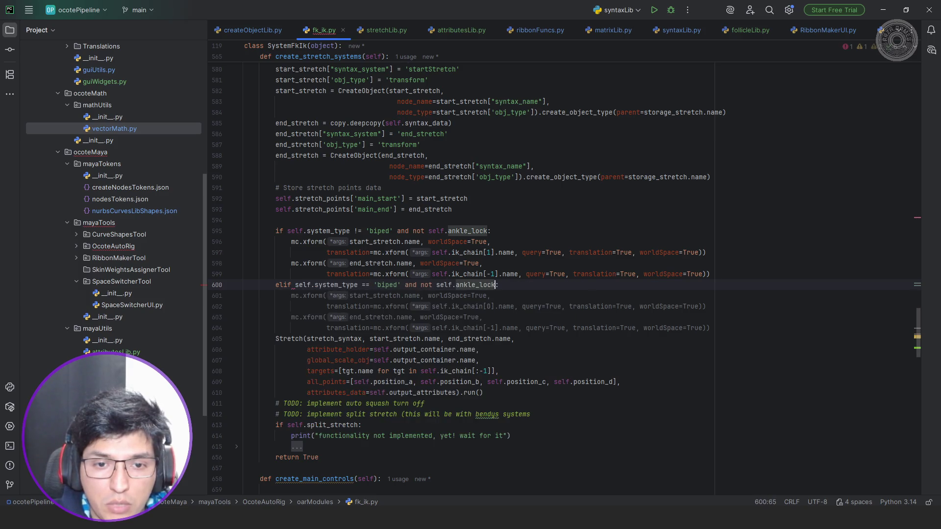
{"action": "left_click", "coordinate": [365, 284]}
{"action": "key", "text": "BackSpace"}
{"action": "type", "text": "!"}
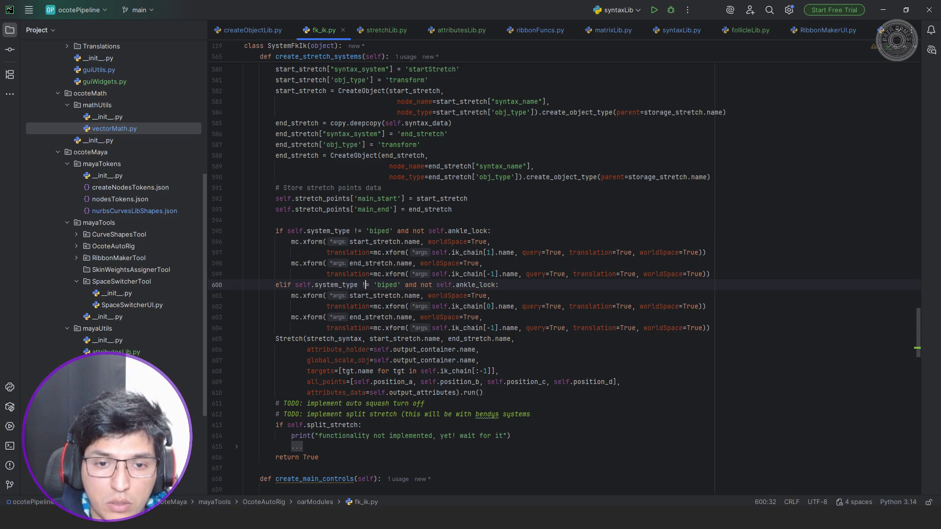
{"action": "left_click", "coordinate": [420, 284]}
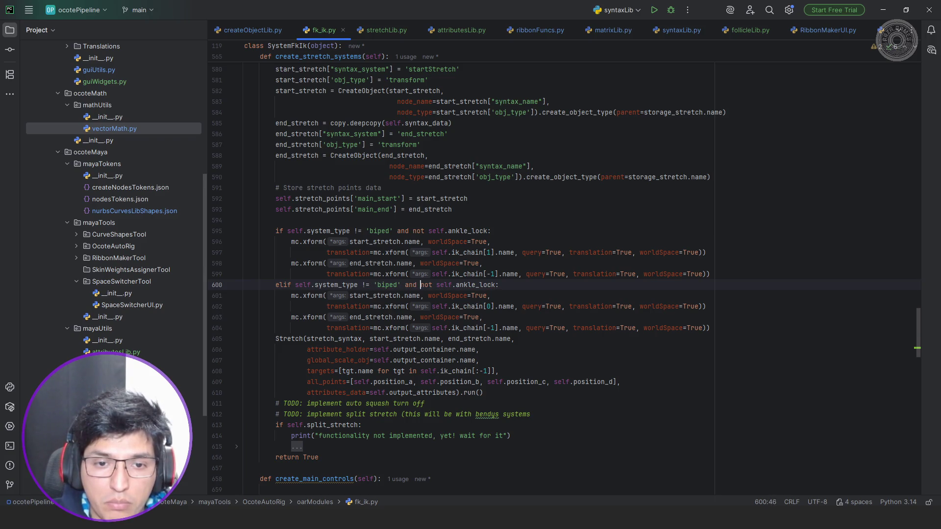
{"action": "key", "text": "ctrl+shift+Right"}
{"action": "key", "text": "Delete"}
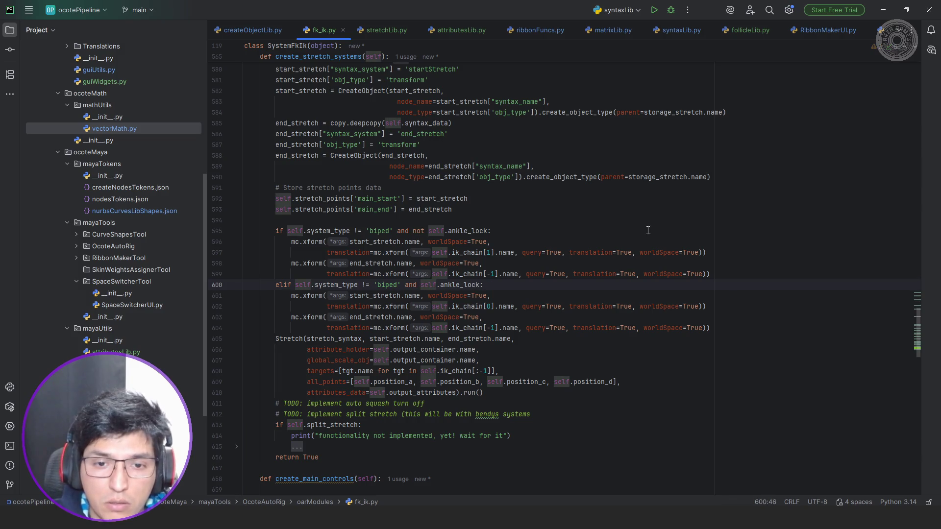
Add another else branch with the placement calls, setting the end index to ik_chain[2].
{"action": "left_click", "coordinate": [495, 328]}
{"action": "type", "text": "2"}
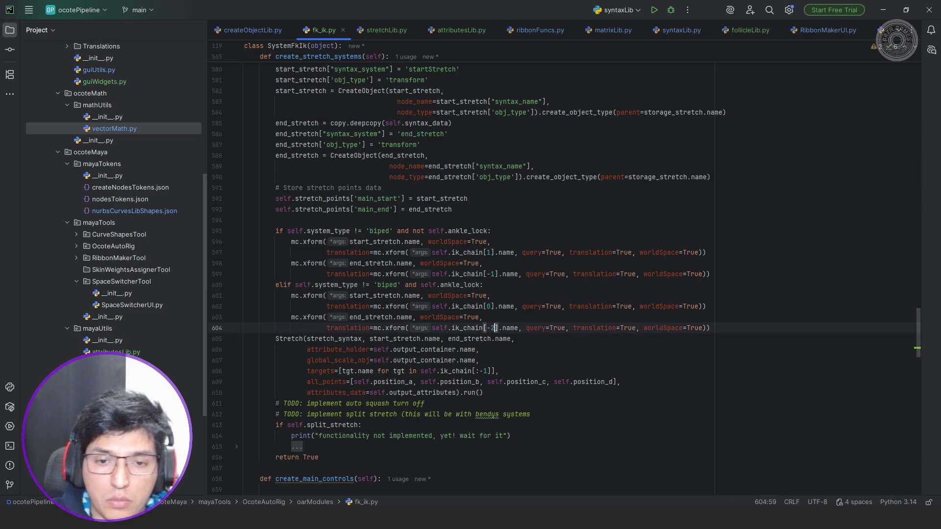
{"action": "key", "text": "shift+Return"}
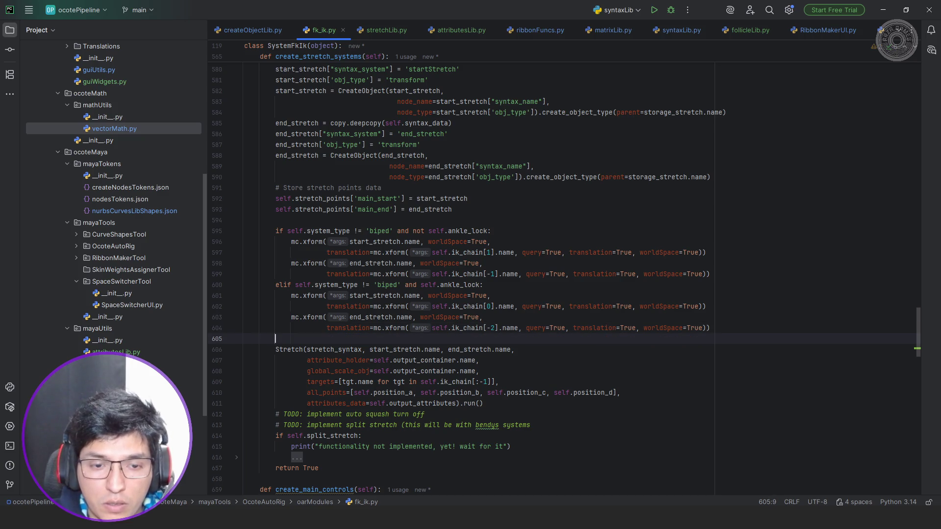
{"action": "type", "text": "else:"}
{"action": "key", "text": "Return"}
{"action": "key", "text": "Tab"}
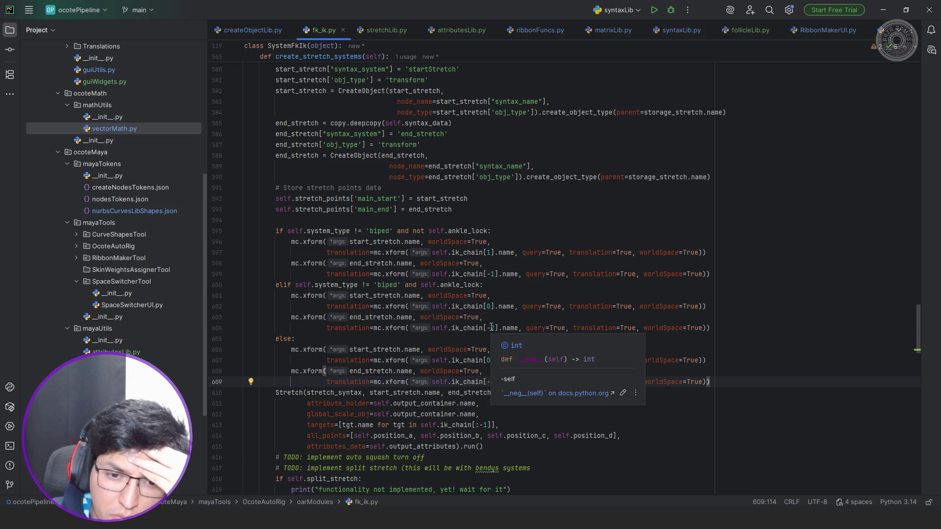
{"action": "left_click", "coordinate": [491, 327]}
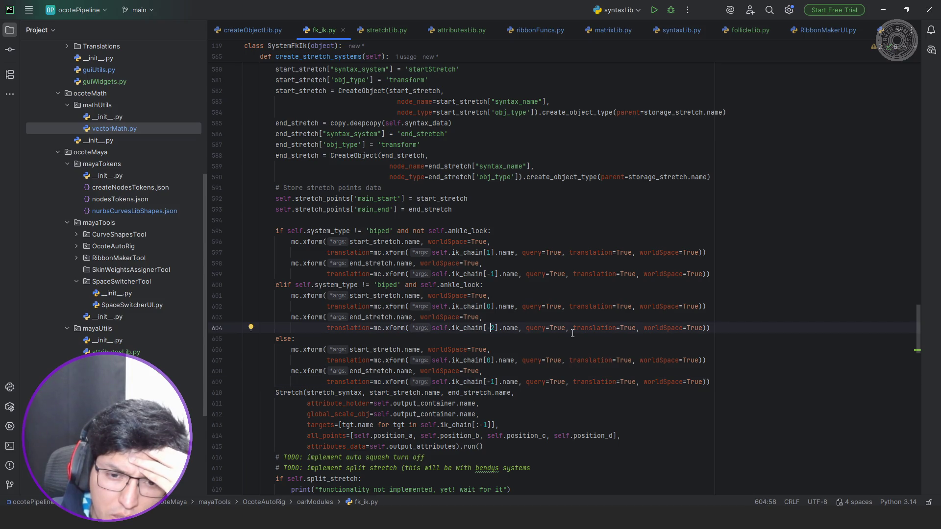
{"action": "key", "text": "BackSpace"}
{"action": "key", "text": "Down"}
{"action": "key", "text": "Down"}
{"action": "key", "text": "Down"}
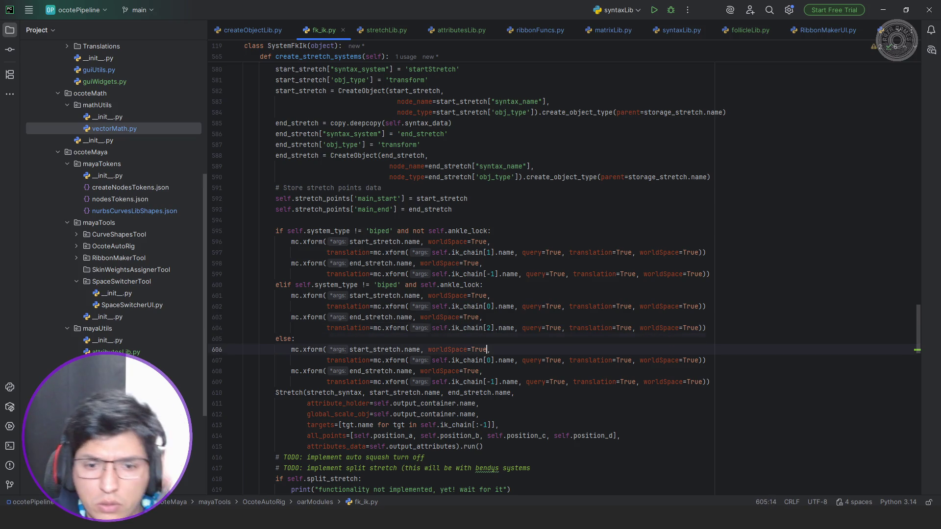
Delete the duplicate else block, replace the elif condition with else:, then switch to Maya.
{"action": "key", "text": "End"}
{"action": "key", "text": "shift+Up"}
{"action": "key", "text": "shift+Up"}
{"action": "key", "text": "shift+Up"}
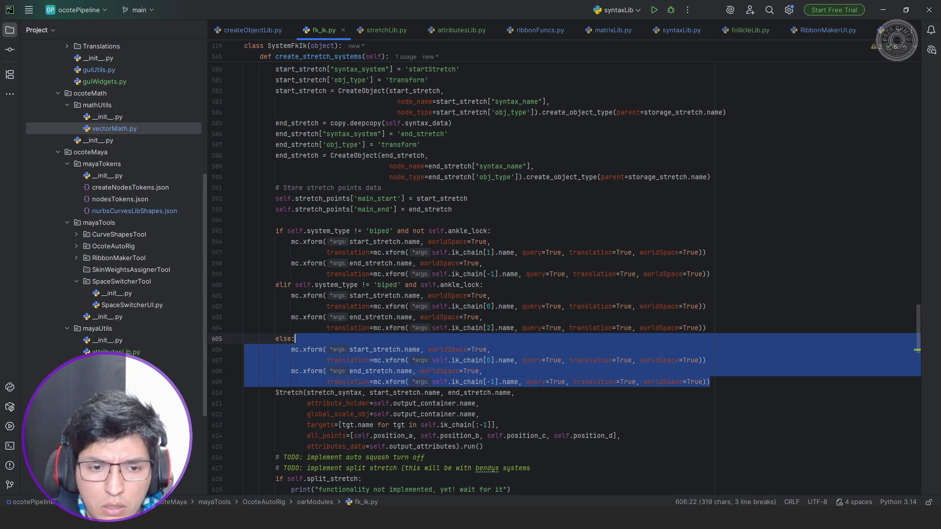
{"action": "key", "text": "shift+Up"}
{"action": "key", "text": "shift+Down"}
{"action": "key", "text": "shift+Home"}
{"action": "key", "text": "BackSpace"}
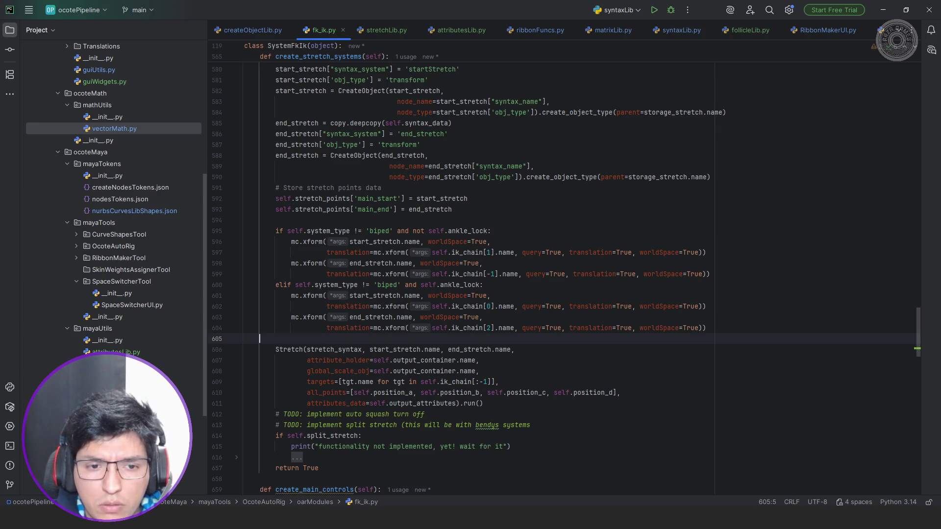
{"action": "key", "text": "BackSpace"}
{"action": "key", "text": "BackSpace"}
{"action": "key", "text": "Up"}
{"action": "key", "text": "Up"}
{"action": "key", "text": "Up"}
{"action": "key", "text": "Up"}
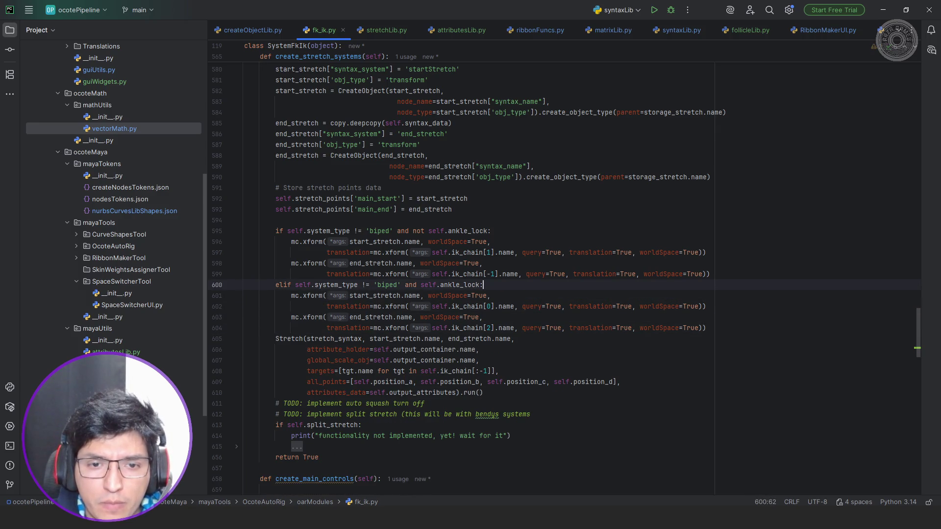
{"action": "key", "text": "shift+Home"}
{"action": "type", "text": "else"}
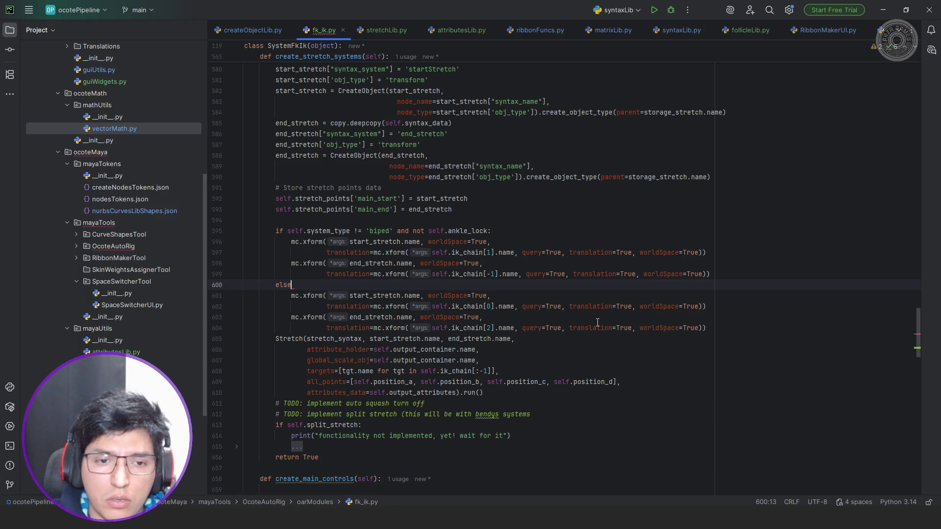
{"action": "type", "text": ":"}
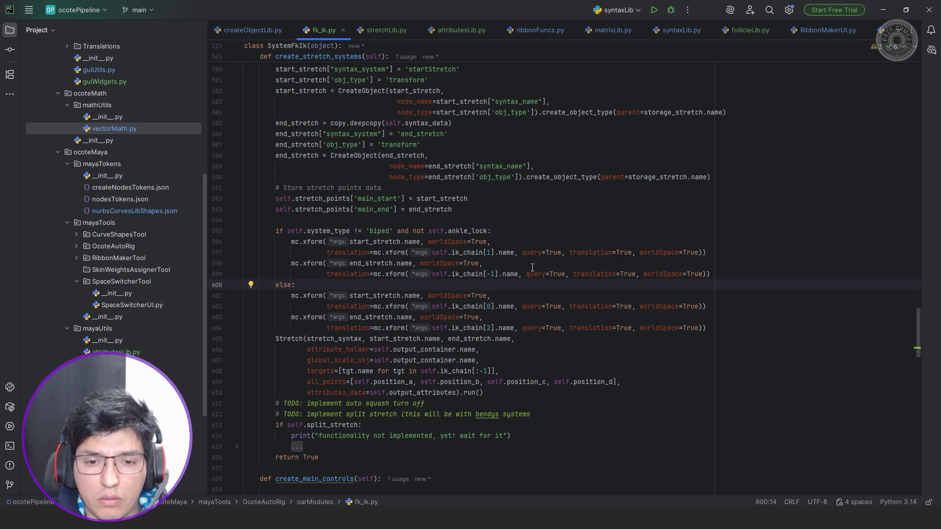
{"action": "key", "text": "alt+Tab"}
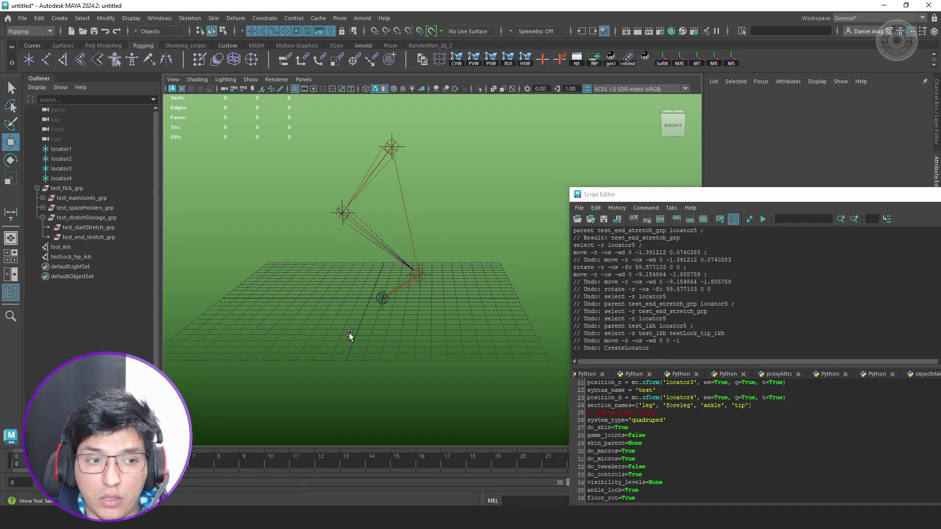
Undo the old rig, rerun the test script, and select test_end_stretch_grp under test_stretchStorage_grp.
{"action": "key", "text": "ctrl+z"}
{"action": "key", "text": "ctrl+z"}
{"action": "key", "text": "ctrl+z"}
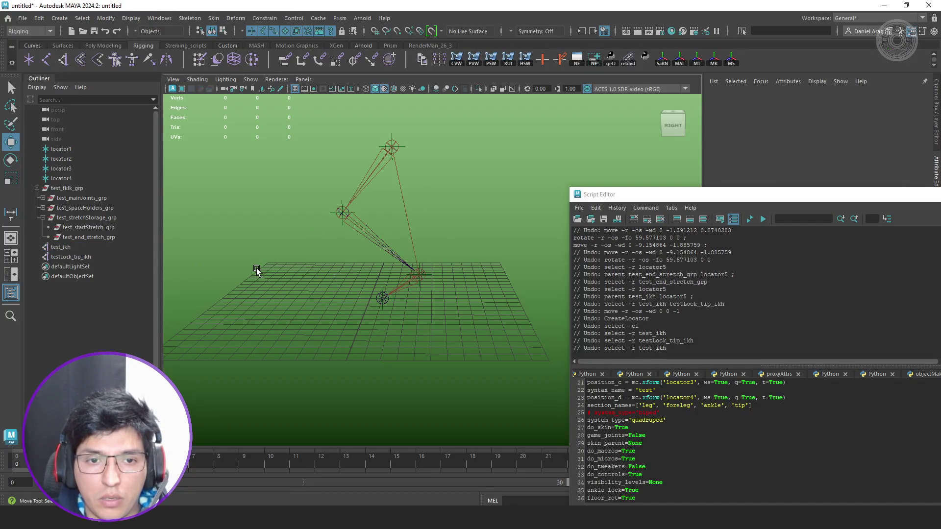
{"action": "key", "text": "ctrl+z"}
{"action": "key", "text": "ctrl+z"}
{"action": "key", "text": "ctrl+z"}
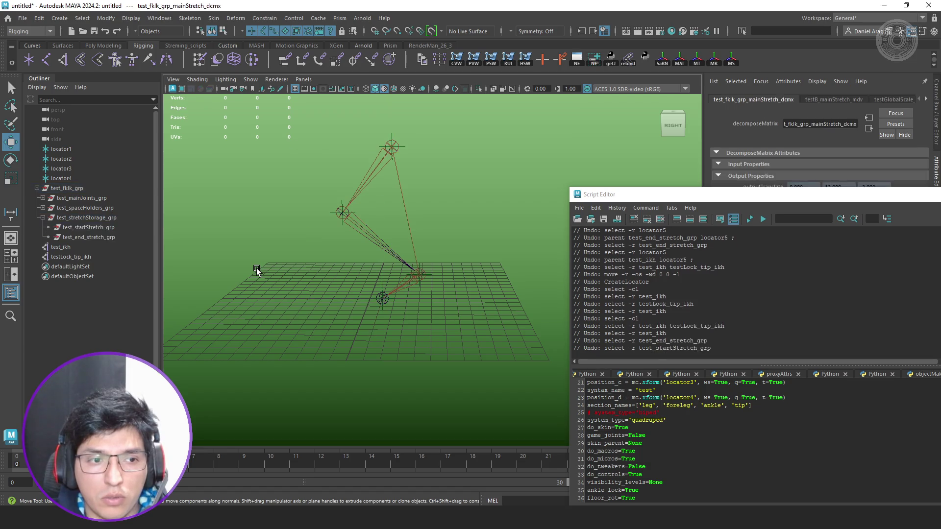
{"action": "left_click", "coordinate": [750, 219]}
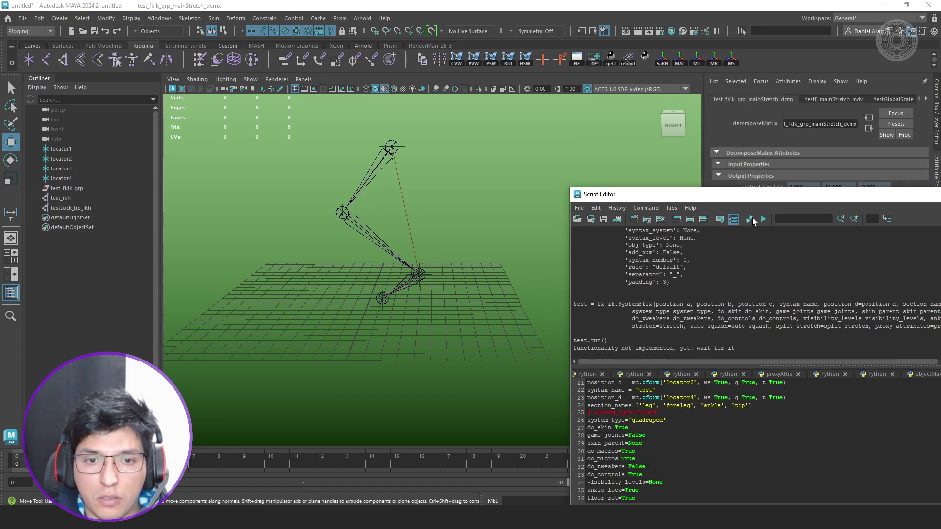
{"action": "left_click", "coordinate": [37, 188]}
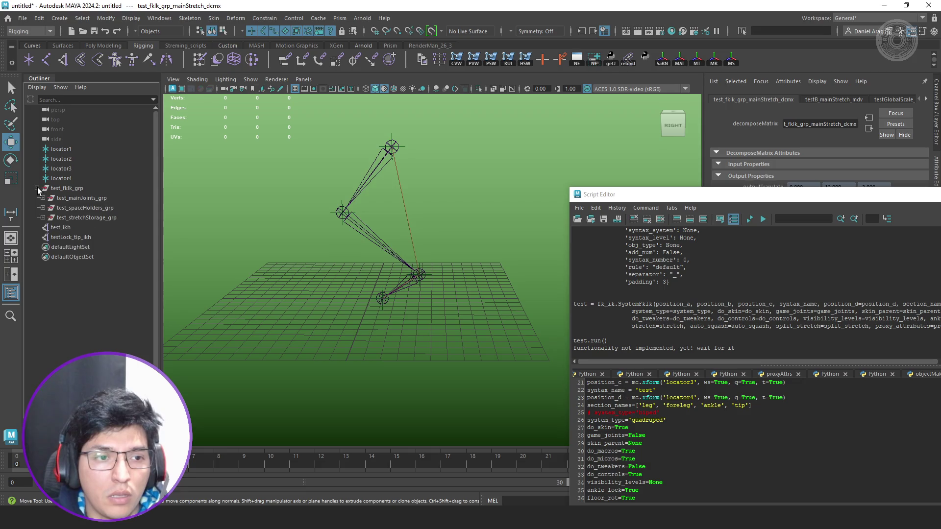
{"action": "left_click", "coordinate": [43, 218]}
{"action": "left_click", "coordinate": [88, 238]}
Drag test_end_stretch_grp to test stretching, check test_startStretch_grp, then undo the rig.
{"action": "middle_click_drag", "start_coordinate": [398, 242], "coordinate": [410, 278], "text": "alt"}
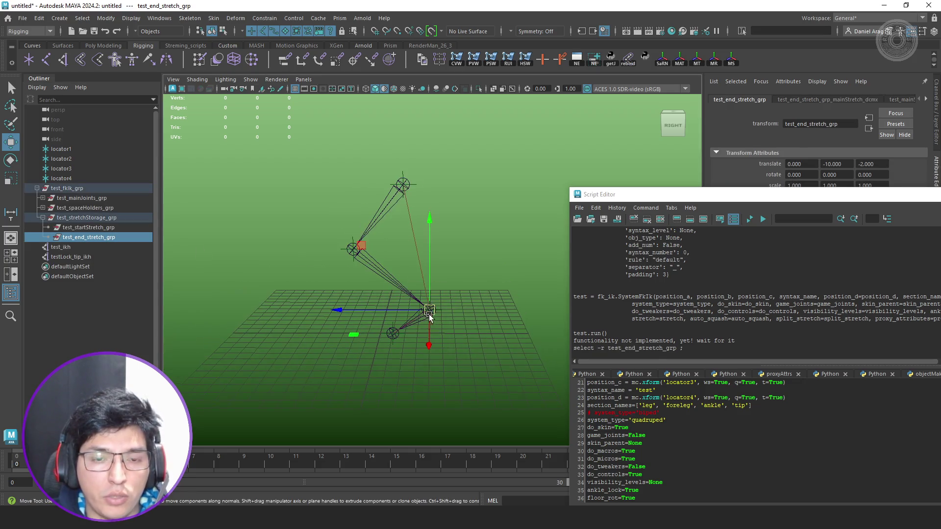
{"action": "left_click_drag", "start_coordinate": [417, 289], "coordinate": [374, 224], "text": "alt"}
{"action": "mouse_move", "coordinate": [373, 224]}
{"action": "middle_mouse_down"}
{"action": "mouse_move", "coordinate": [362, 218]}
{"action": "mouse_move", "coordinate": [328, 290]}
{"action": "mouse_move", "coordinate": [296, 317]}
{"action": "middle_mouse_up"}
{"action": "key", "text": "ctrl+z"}
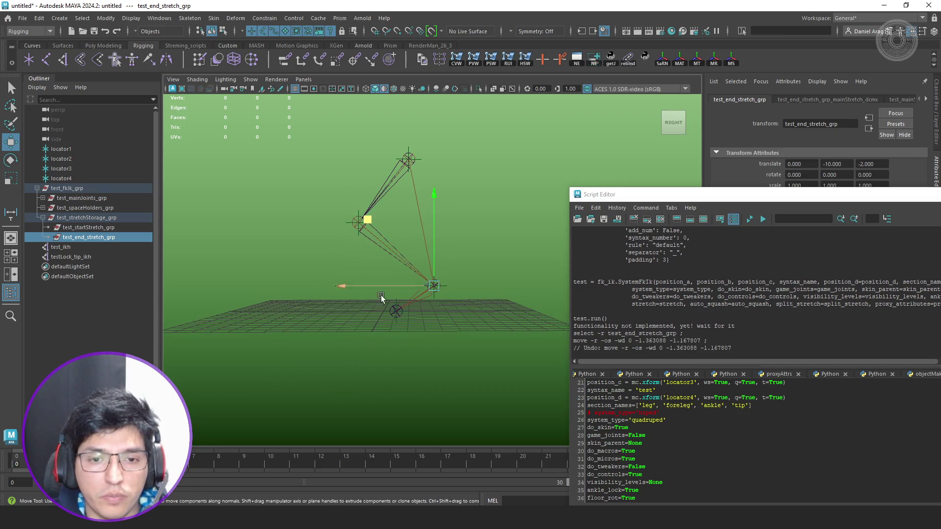
{"action": "left_click", "coordinate": [133, 230]}
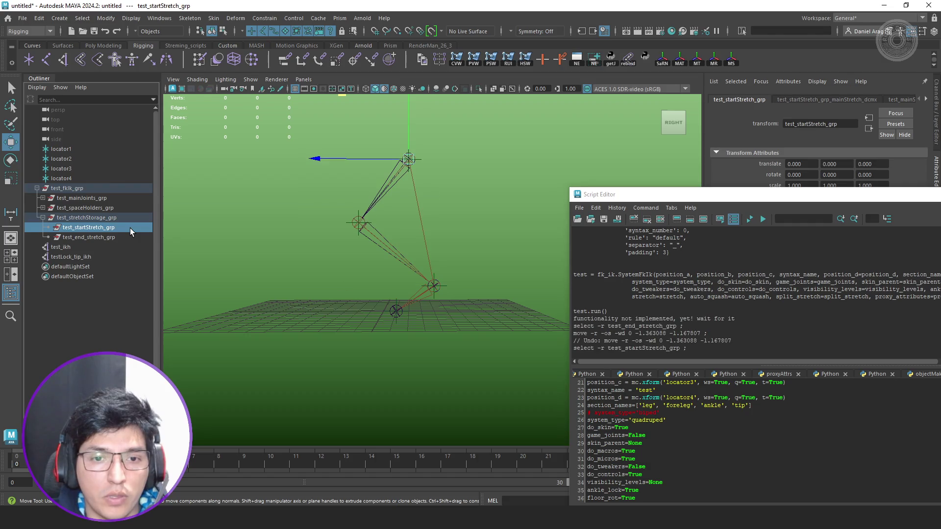
{"action": "key", "text": "ctrl+z"}
{"action": "key", "text": "ctrl+z"}
{"action": "key", "text": "ctrl+z"}
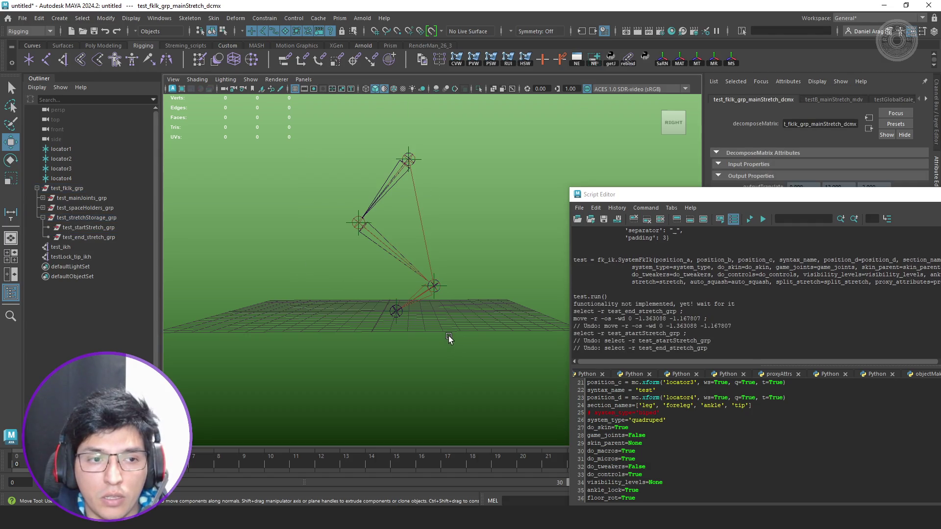
{"action": "scroll", "coordinate": [705, 432], "scroll_direction": "down", "scroll_amount": 3}
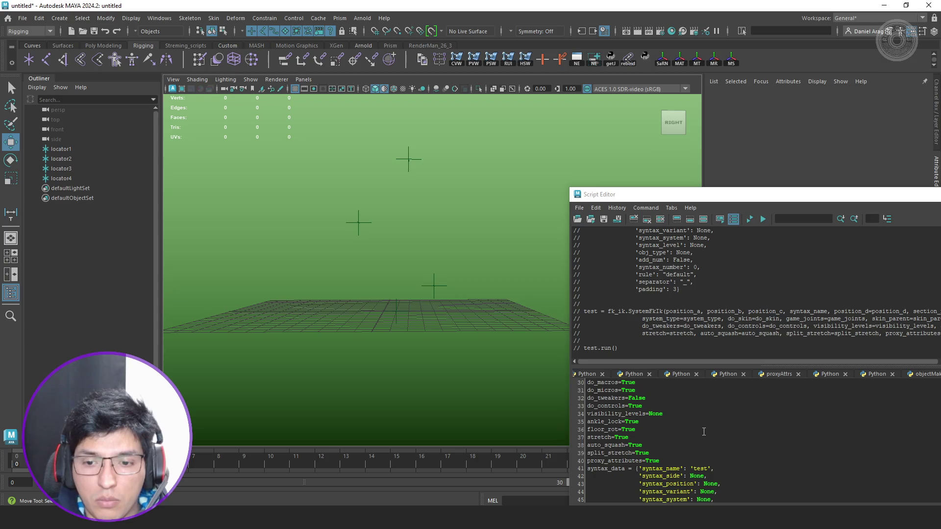
Change ankle_lock to False in the test script and execute it.
{"action": "scroll", "coordinate": [705, 431], "scroll_direction": "up", "scroll_amount": 3}
{"action": "scroll", "coordinate": [704, 431], "scroll_direction": "up", "scroll_amount": 1}
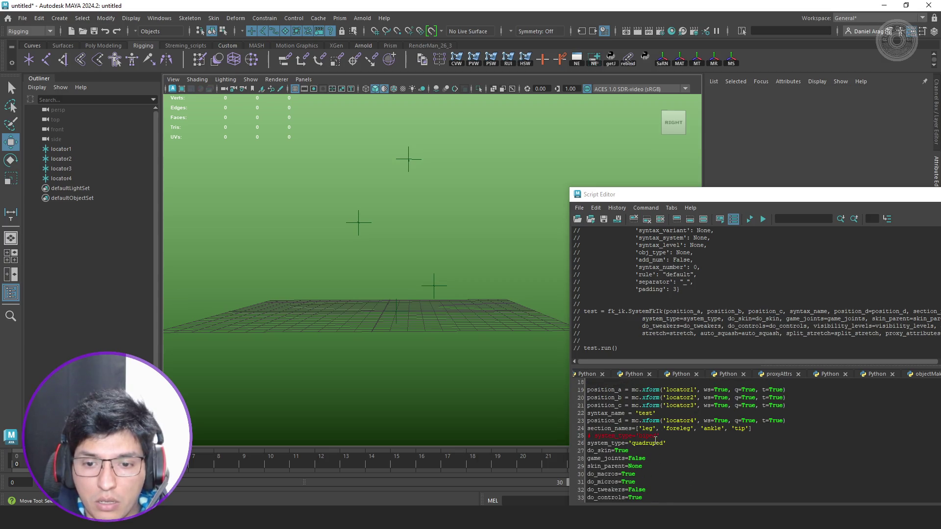
{"action": "scroll", "coordinate": [650, 447], "scroll_direction": "down", "scroll_amount": 2}
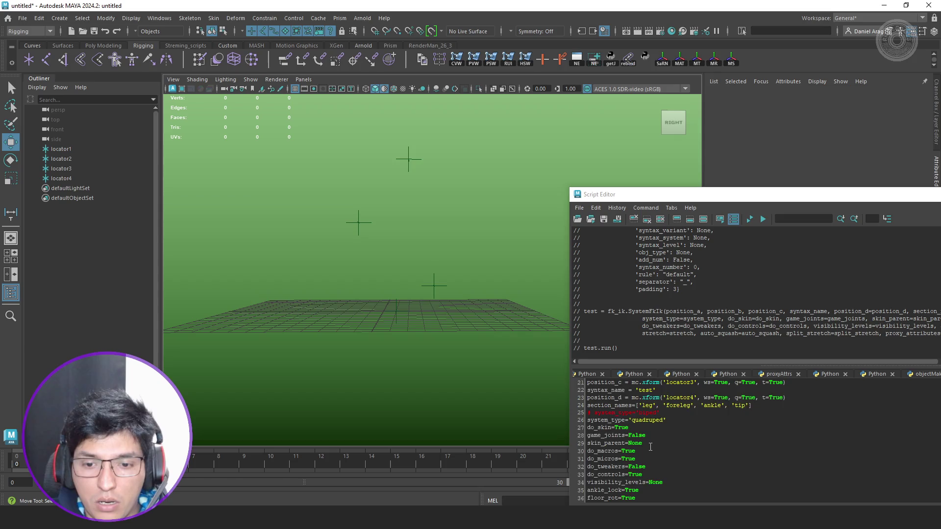
{"action": "scroll", "coordinate": [643, 462], "scroll_direction": "down", "scroll_amount": 1}
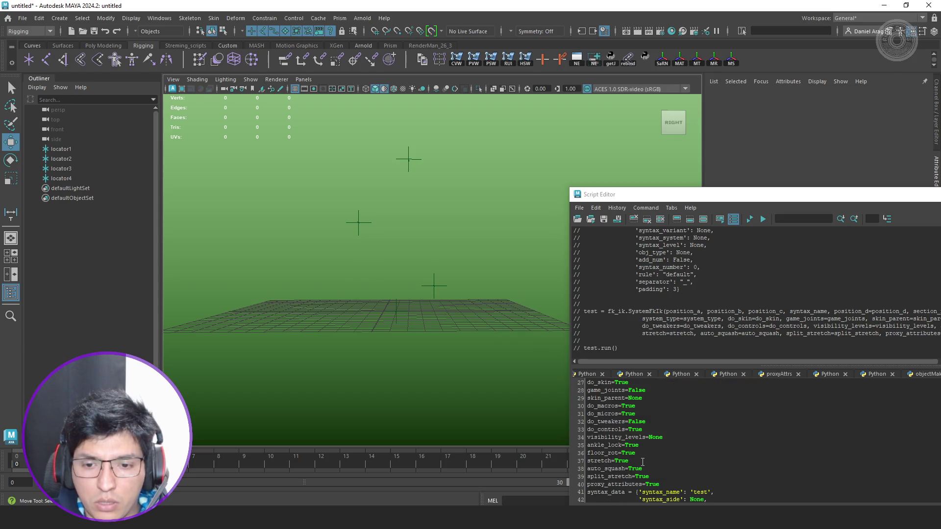
{"action": "double_click", "coordinate": [633, 445]}
{"action": "type", "text": "False"}
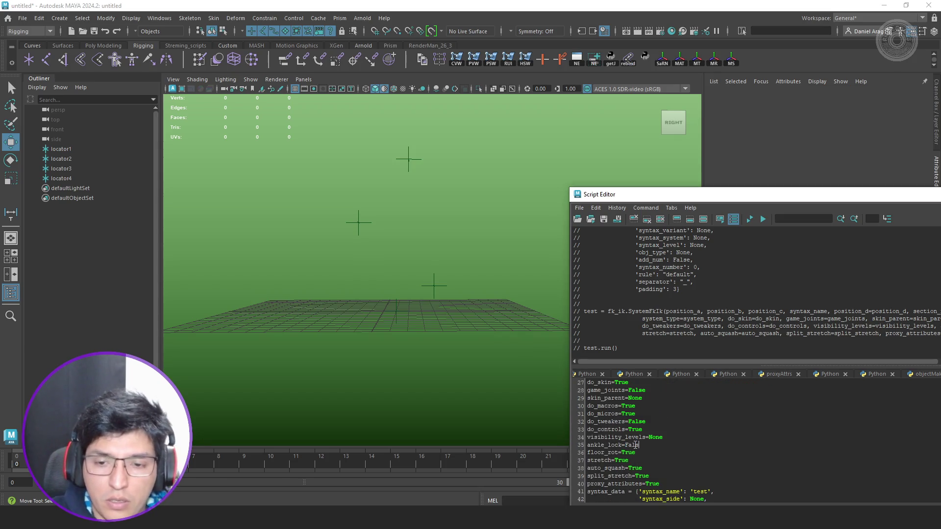
{"action": "left_click", "coordinate": [751, 219]}
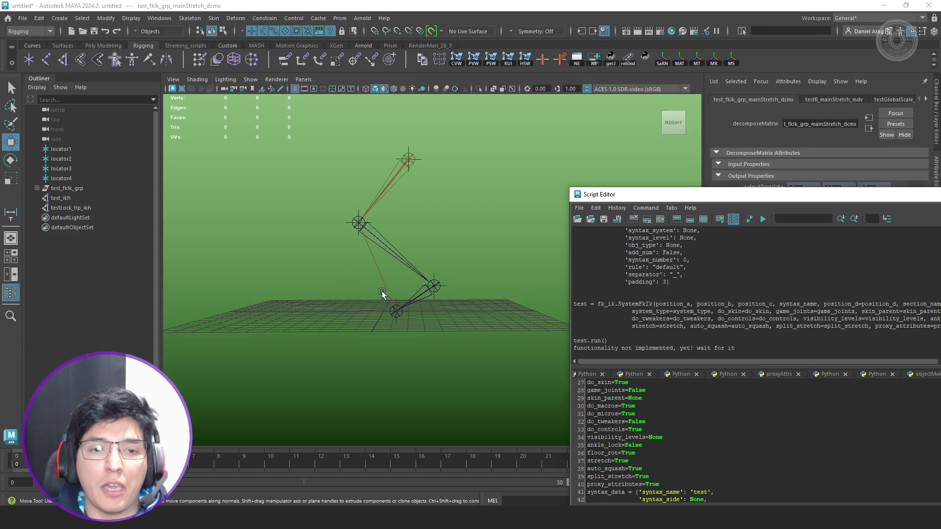
Expand test_stretchStorage_grp and check the end and start stretch group placements.
{"action": "left_click", "coordinate": [37, 189]}
{"action": "left_click", "coordinate": [42, 218]}
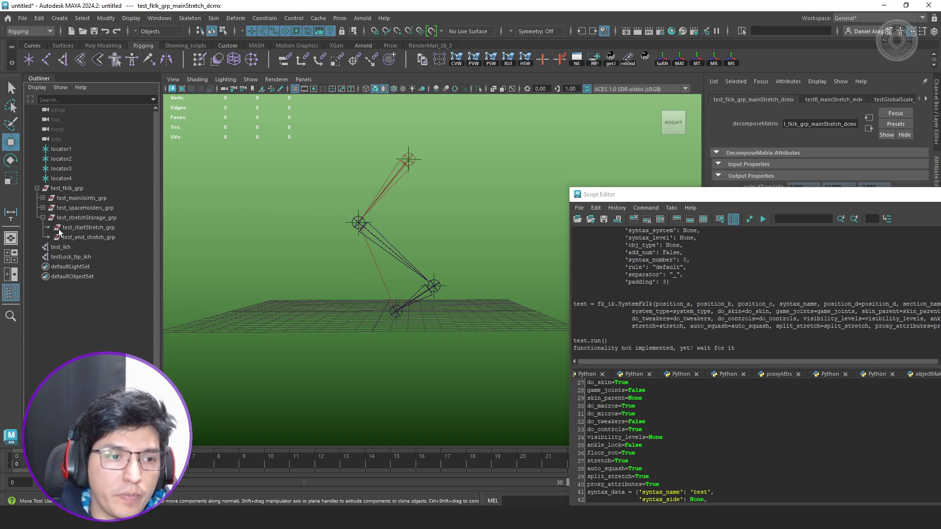
{"action": "left_click", "coordinate": [134, 239]}
{"action": "left_click", "coordinate": [91, 228]}
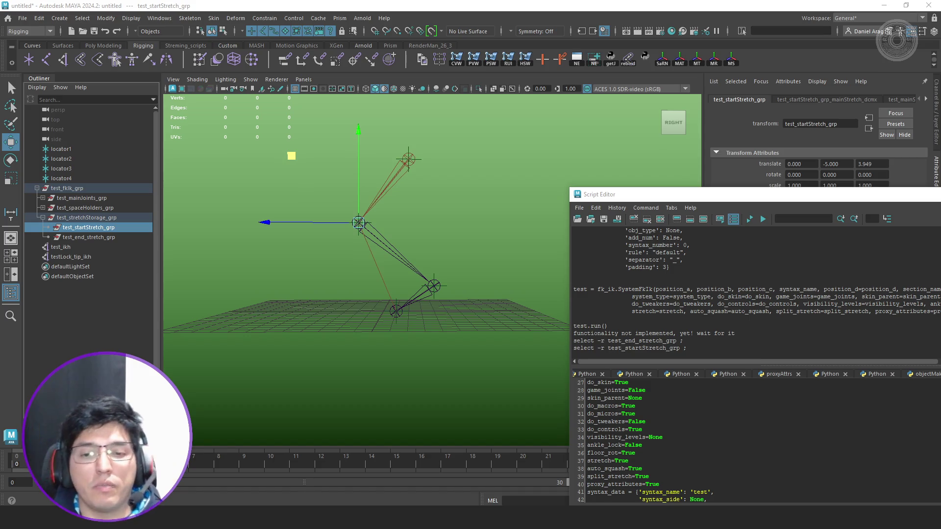
{"action": "left_click", "coordinate": [345, 299]}
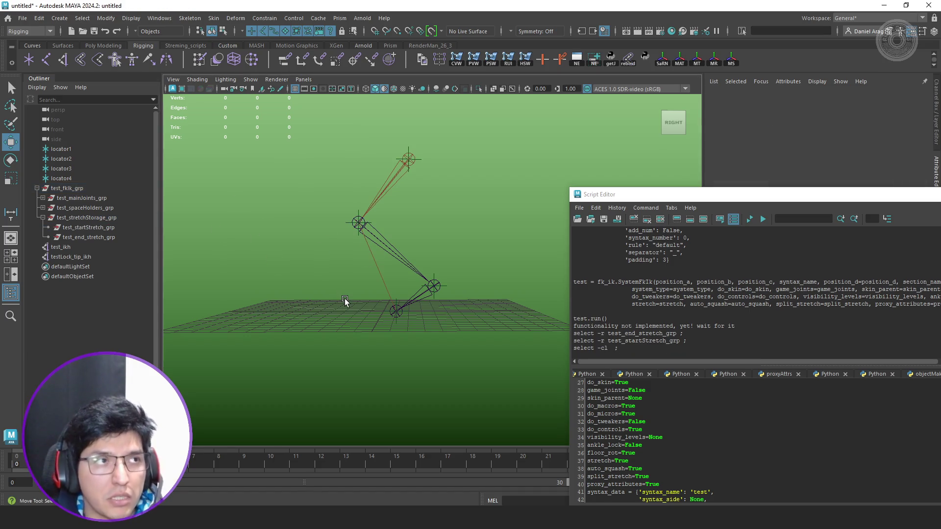
Undo the rig, set ankle_lock=True, switch the test to system_type='biped', and execute.
{"action": "key", "text": "ctrl+z"}
{"action": "key", "text": "ctrl+z"}
{"action": "key", "text": "ctrl+z"}
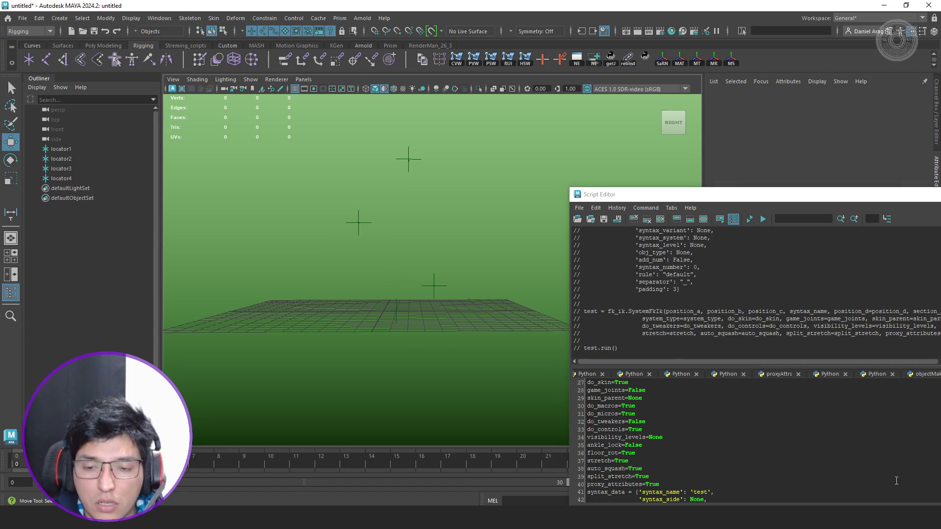
{"action": "double_click", "coordinate": [637, 445]}
{"action": "type", "text": "True"}
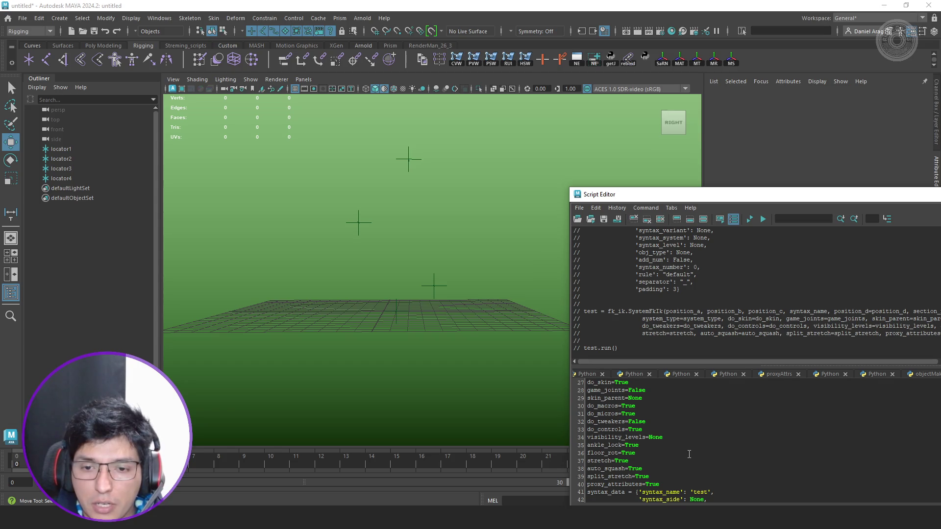
{"action": "scroll", "coordinate": [681, 451], "scroll_direction": "up", "scroll_amount": 2}
{"action": "left_click", "coordinate": [674, 420]}
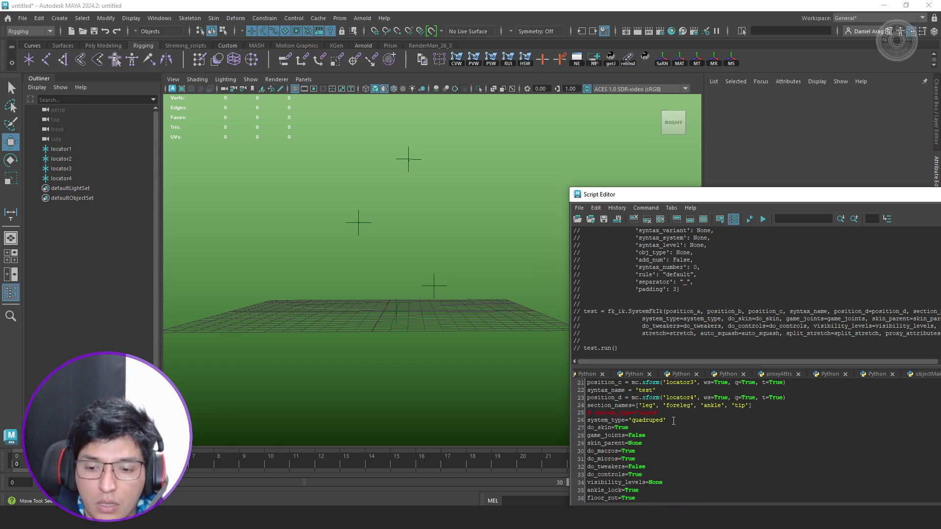
{"action": "key", "text": "Home"}
{"action": "type", "text": "#"}
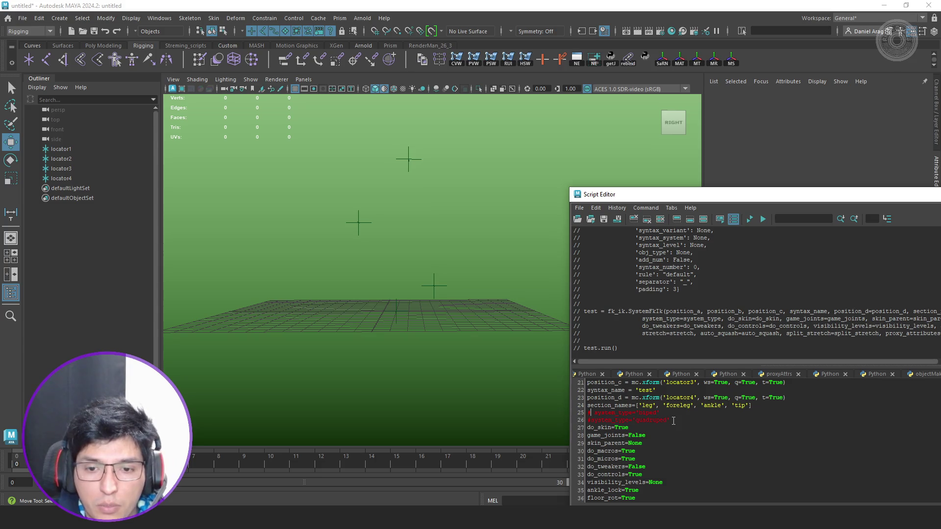
{"action": "key", "text": "BackSpace"}
{"action": "key", "text": "BackSpace"}
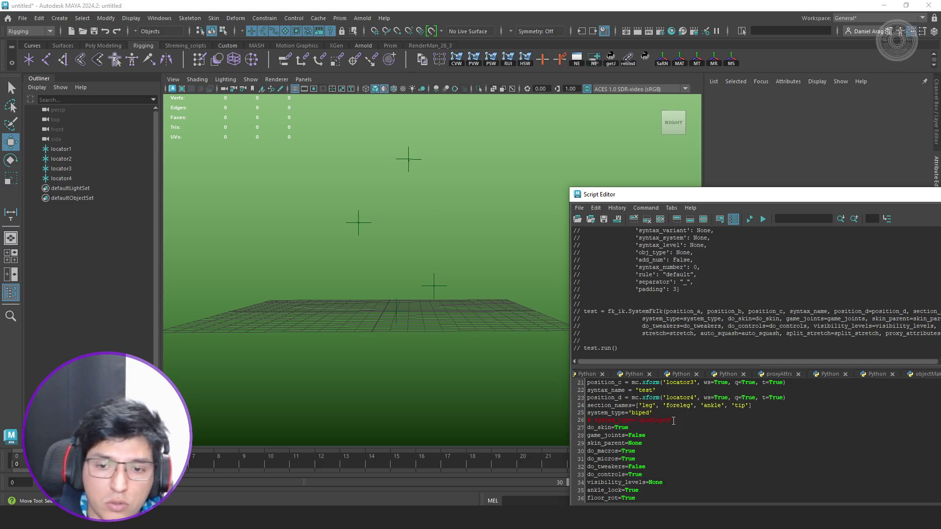
{"action": "left_click", "coordinate": [749, 218]}
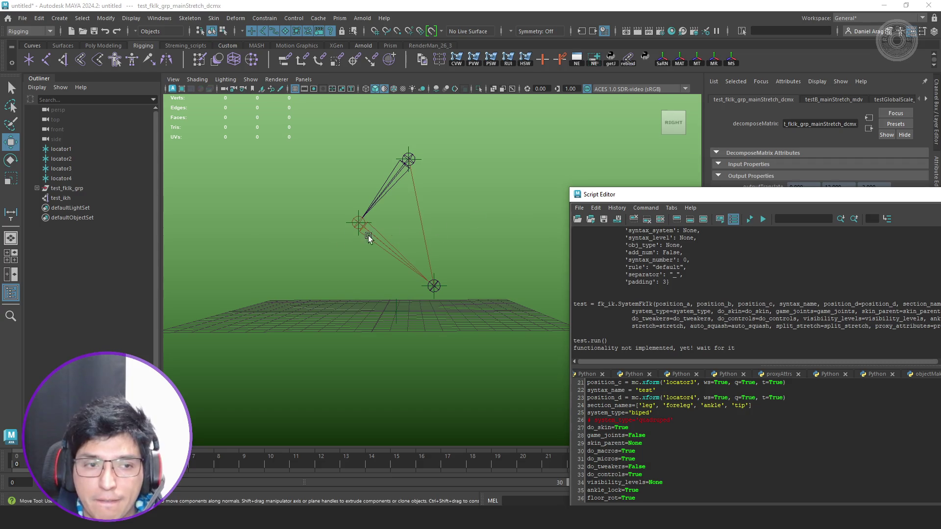
Drag-test the biped build's stretch groups, undo the rig, and return to PyCharm.
{"action": "left_click", "coordinate": [37, 188]}
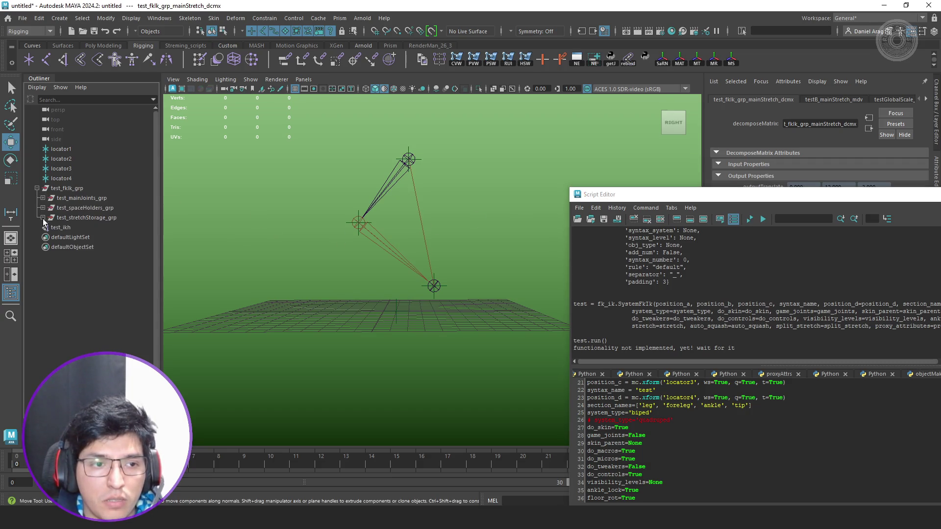
{"action": "left_click", "coordinate": [43, 217]}
{"action": "left_click", "coordinate": [64, 238]}
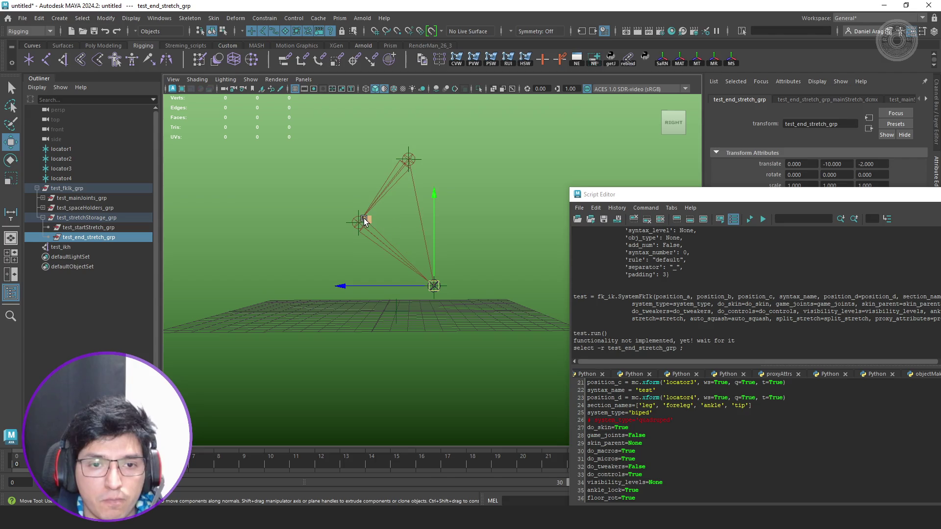
{"action": "mouse_move", "coordinate": [433, 286]}
{"action": "left_mouse_down"}
{"action": "mouse_move", "coordinate": [347, 265]}
{"action": "mouse_move", "coordinate": [354, 285]}
{"action": "left_mouse_up"}
{"action": "key", "text": "ctrl+z"}
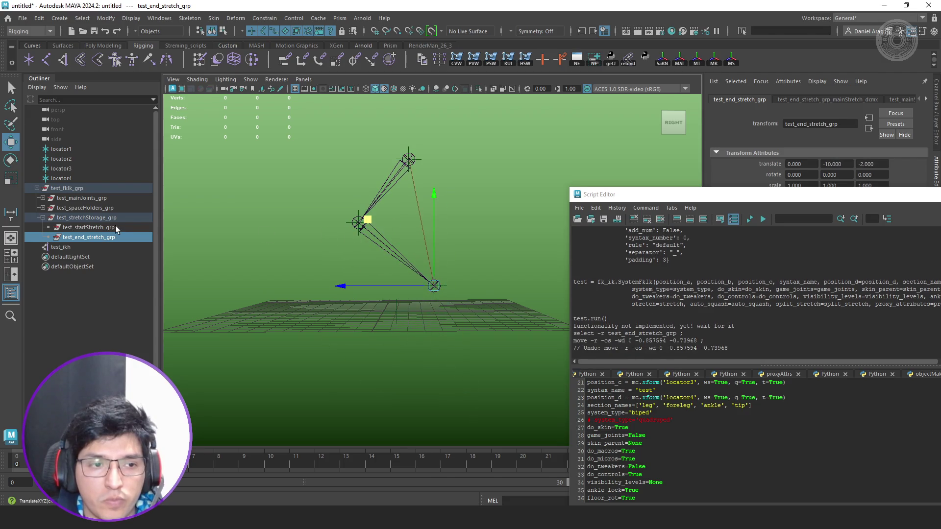
{"action": "left_click", "coordinate": [116, 230]}
{"action": "left_click", "coordinate": [77, 189]}
{"action": "key", "text": "ctrl+z"}
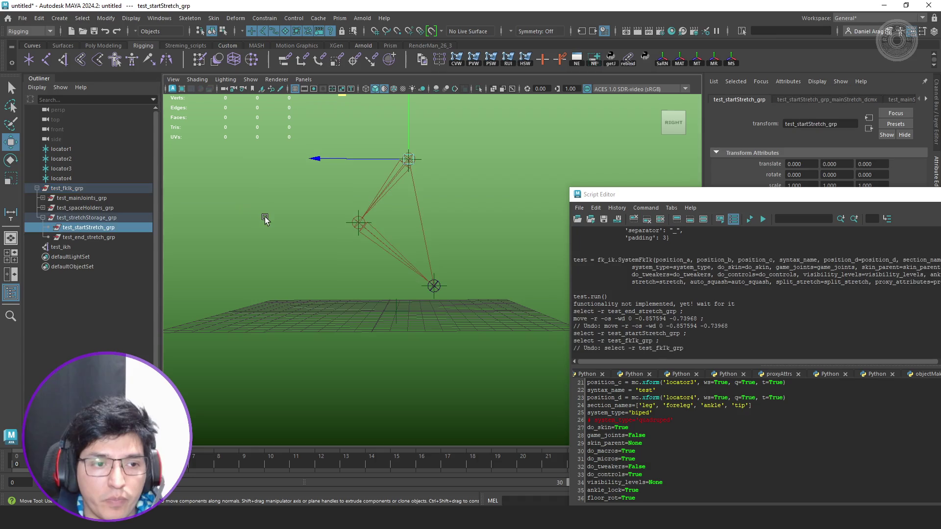
{"action": "key", "text": "ctrl+z"}
{"action": "key", "text": "ctrl+z"}
{"action": "key", "text": "ctrl+z"}
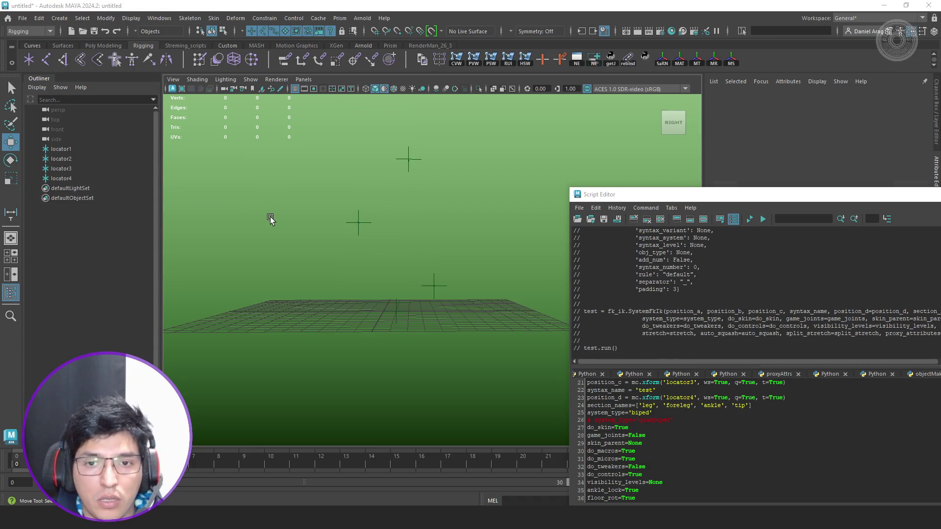
{"action": "key", "text": "alt+Tab"}
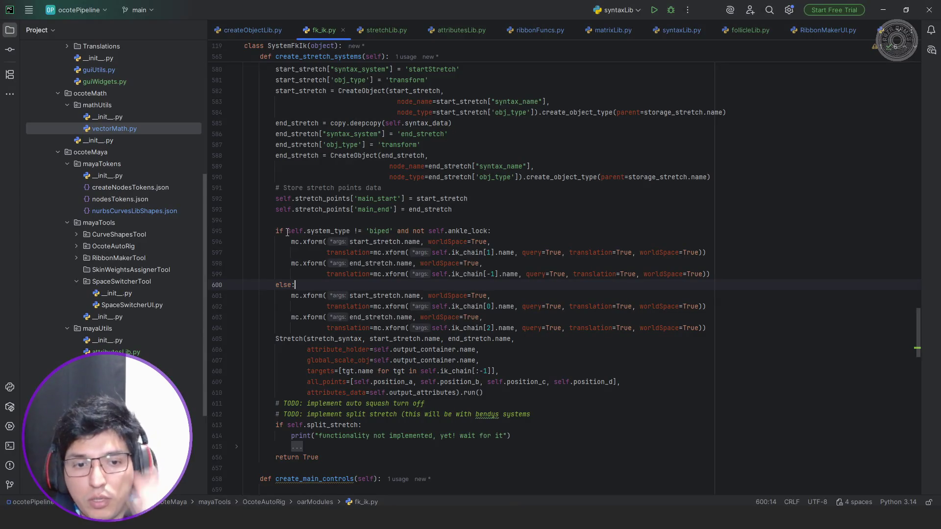
Fold create_stretch_systems and indent an empty line inside create_main_controls.
{"action": "scroll", "coordinate": [274, 250], "scroll_direction": "down", "scroll_amount": 4}
{"action": "scroll", "coordinate": [260, 271], "scroll_direction": "up", "scroll_amount": 5}
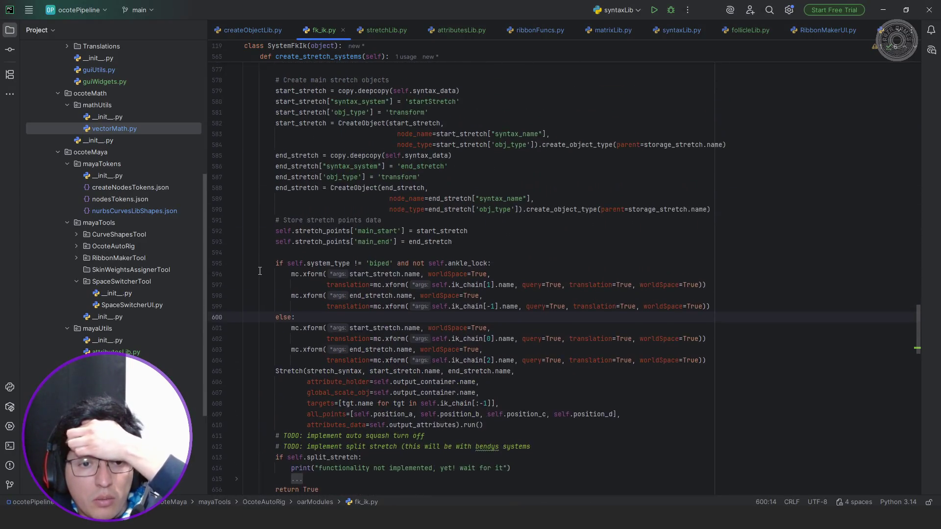
{"action": "scroll", "coordinate": [259, 271], "scroll_direction": "up", "scroll_amount": 9}
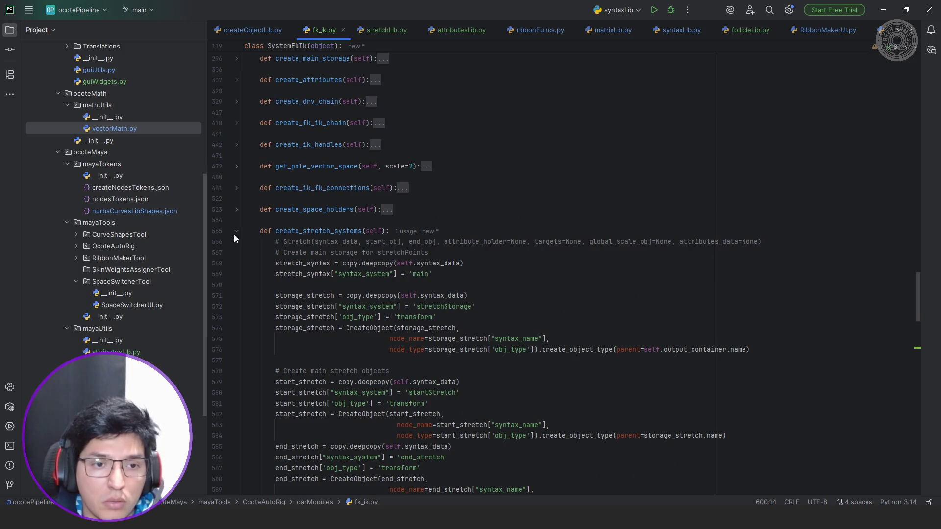
{"action": "left_click", "coordinate": [236, 231]}
{"action": "left_click", "coordinate": [347, 264]}
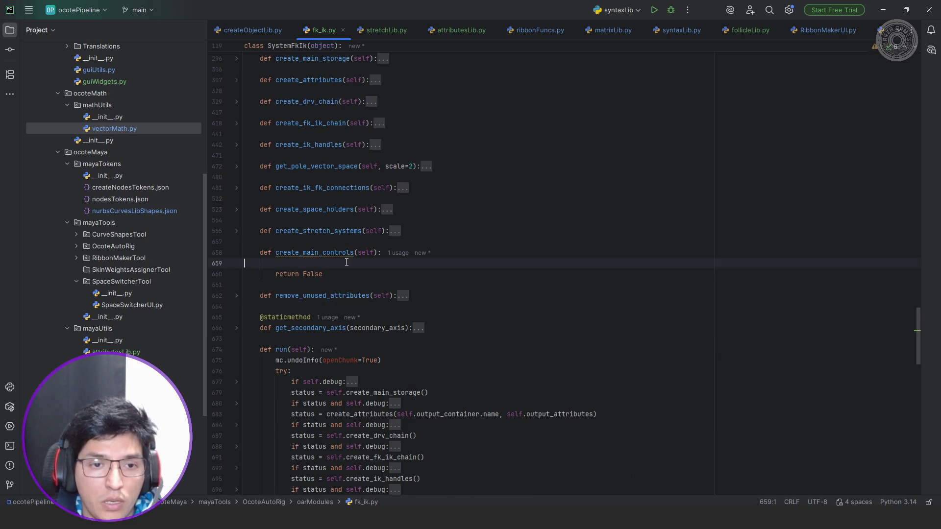
{"action": "key", "text": "Tab"}
{"action": "scroll", "coordinate": [419, 262], "scroll_direction": "down", "scroll_amount": 3}
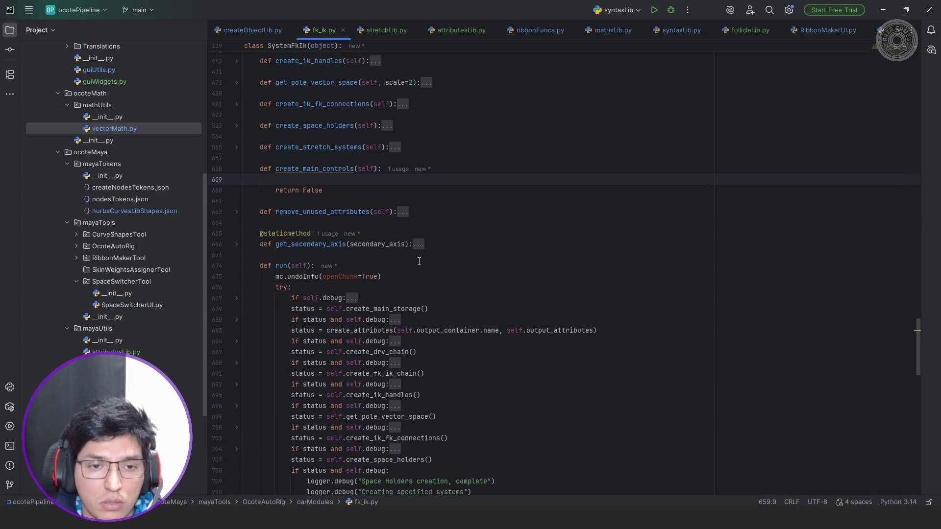
{"action": "scroll", "coordinate": [477, 262], "scroll_direction": "up", "scroll_amount": 3}
Add print(self.fk_chain) and a duplicated print(self.ik_chain) line in create_main_controls.
{"action": "type", "text": "se"}
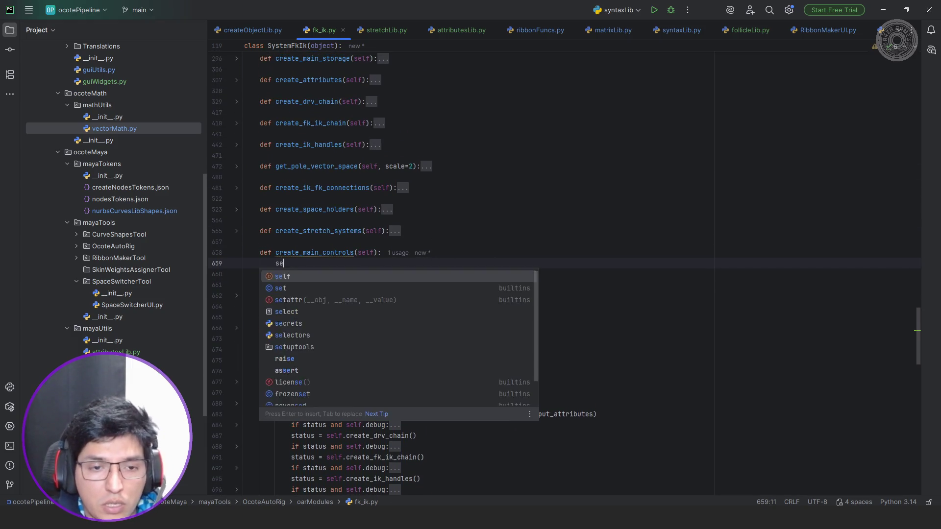
{"action": "type", "text": "lf.fk_chain"}
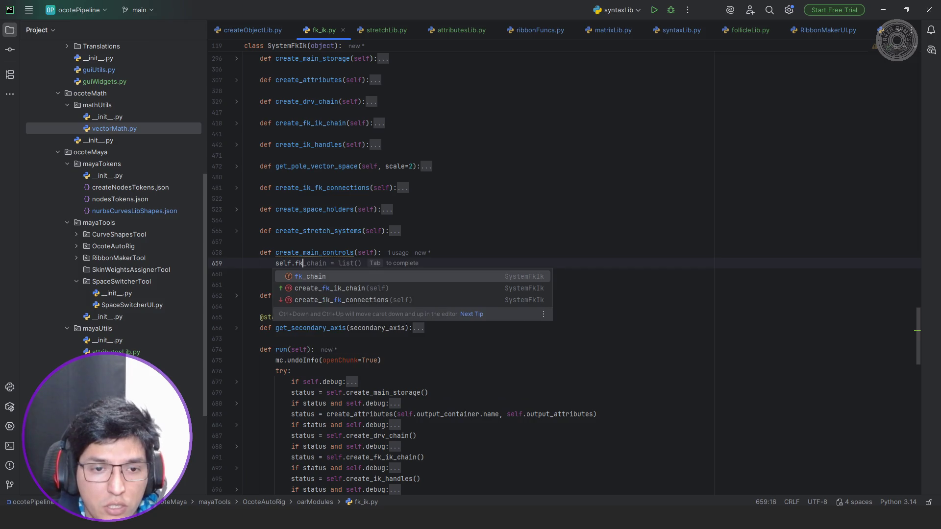
{"action": "key", "text": "Home"}
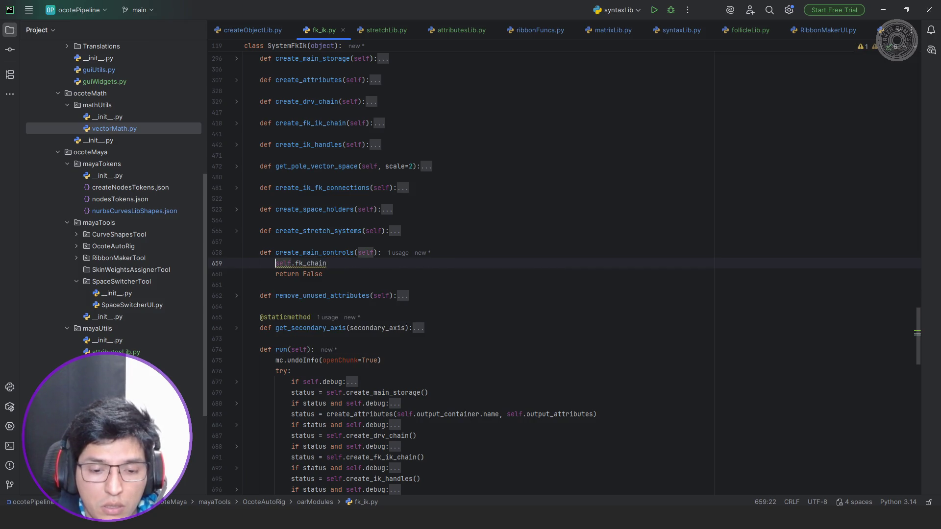
{"action": "type", "text": "print"}
{"action": "key", "text": "shift+End"}
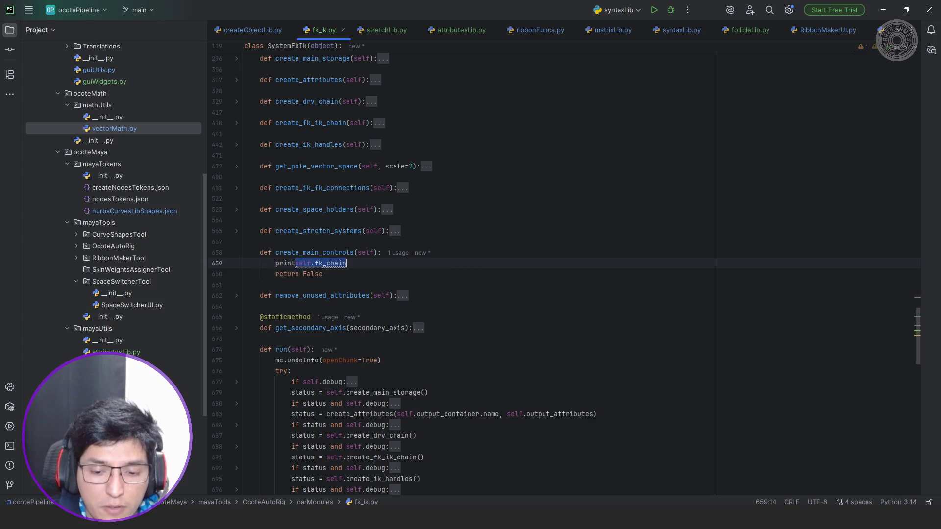
{"action": "type", "text": "("}
{"action": "key", "text": "End"}
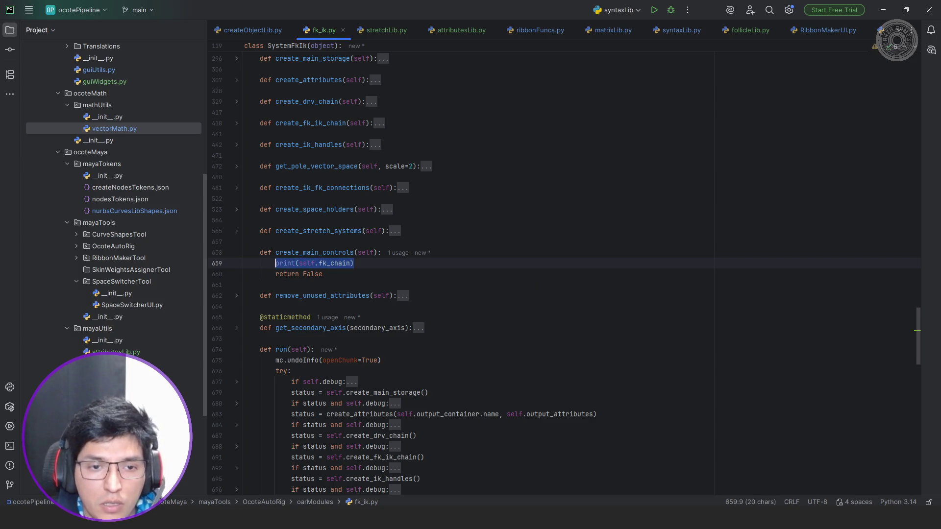
{"action": "key", "text": "ctrl+d"}
{"action": "key", "text": "ctrl+Left"}
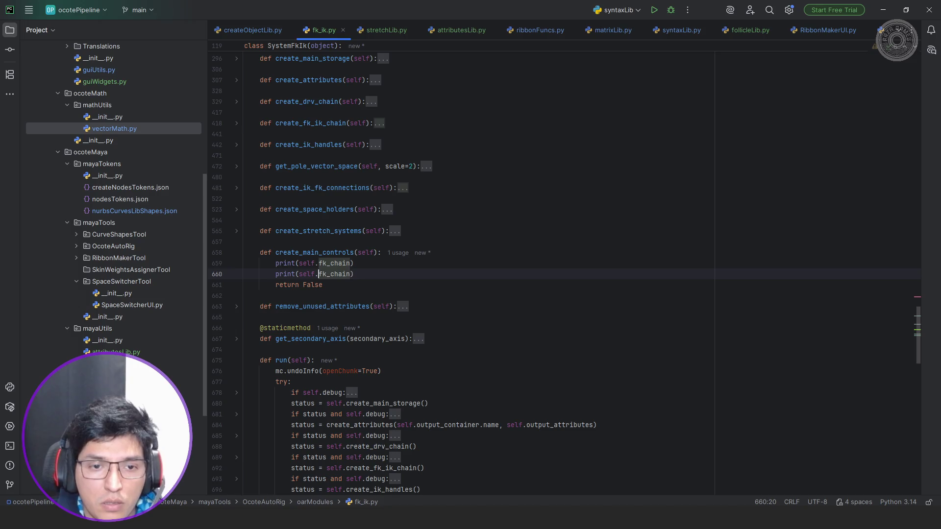
{"action": "key", "text": "Delete"}
{"action": "type", "text": "i"}
{"action": "key", "text": "Escape"}
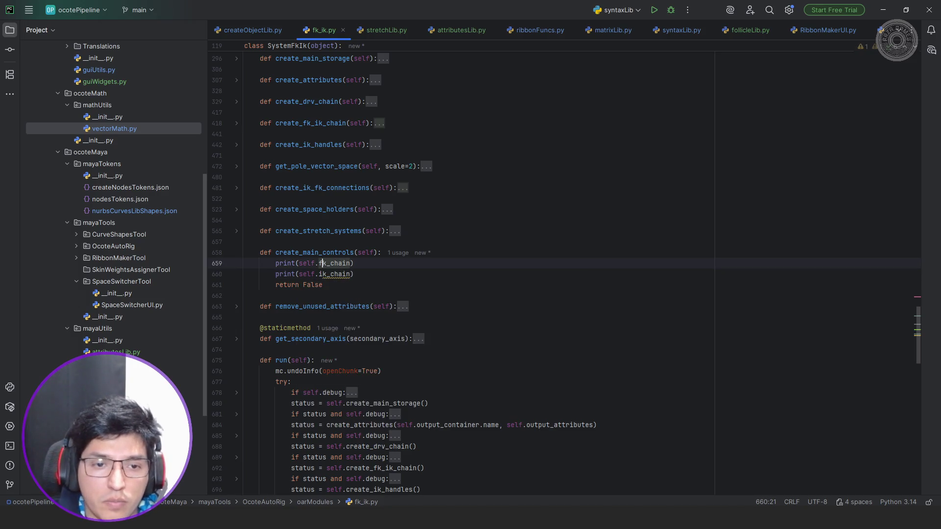
{"action": "left_click", "coordinate": [315, 263]}
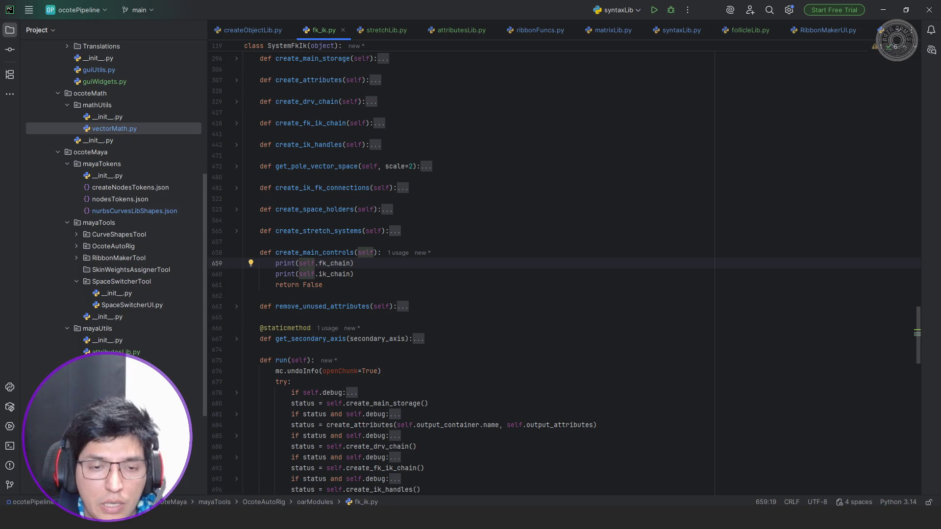
Add print(self.pole_vector_pos) below the ik_chain print, then switch to Maya.
{"action": "key", "text": "alt+Tab"}
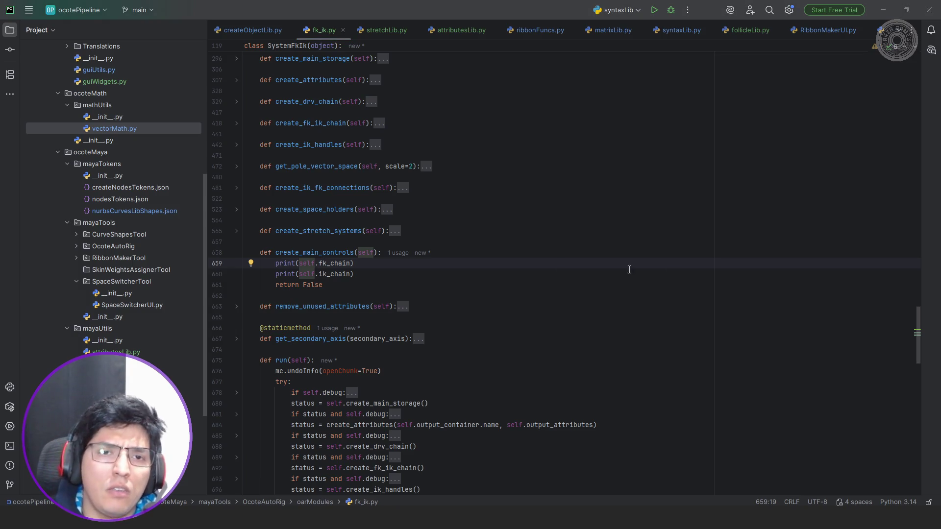
{"action": "scroll", "coordinate": [633, 203], "scroll_direction": "up", "scroll_amount": 7}
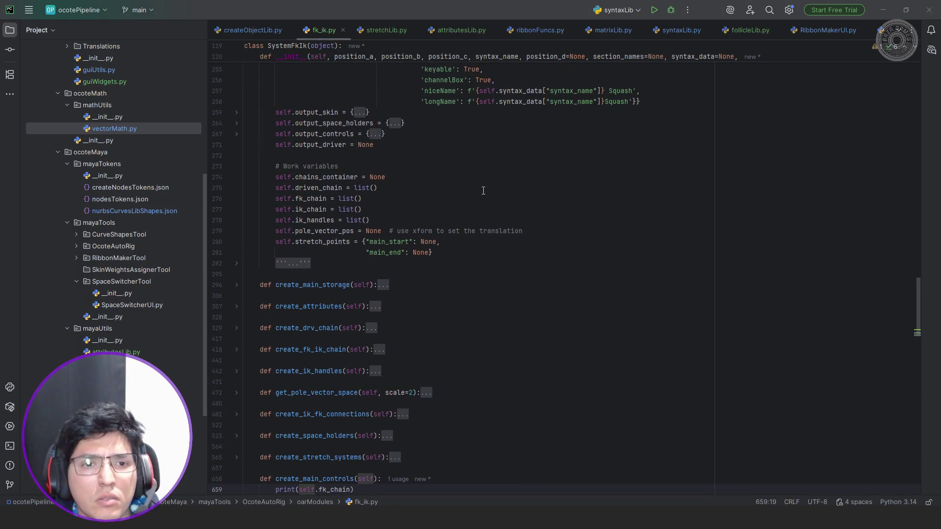
{"action": "scroll", "coordinate": [326, 284], "scroll_direction": "down", "scroll_amount": 2}
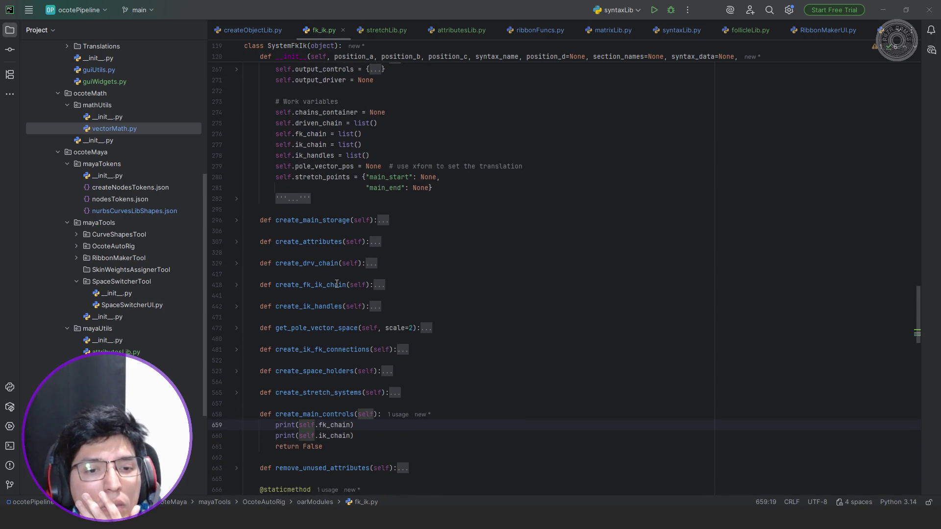
{"action": "scroll", "coordinate": [351, 279], "scroll_direction": "down", "scroll_amount": 2}
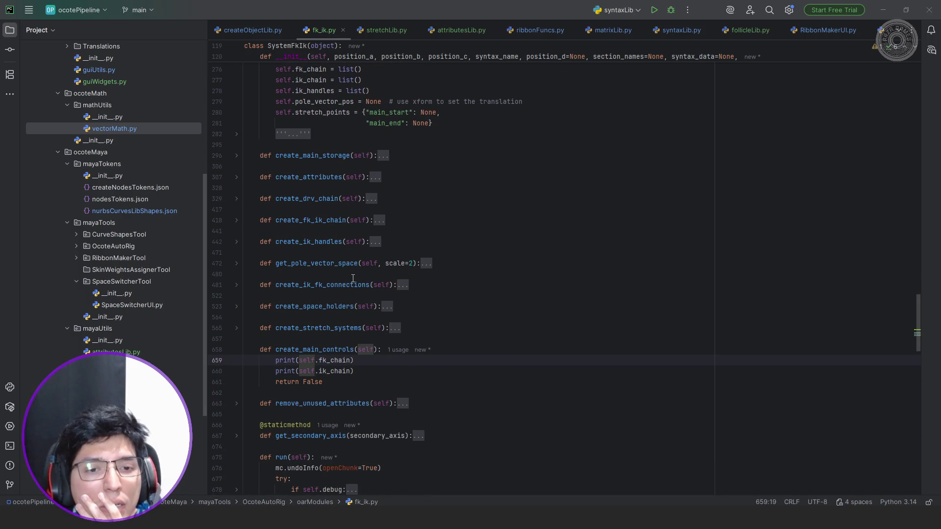
{"action": "left_click", "coordinate": [424, 265]}
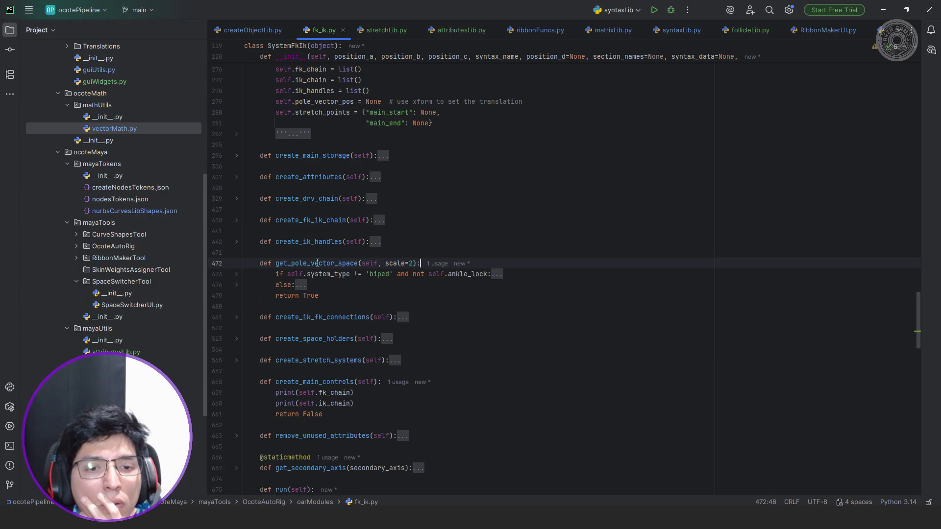
{"action": "left_click", "coordinate": [380, 404]}
{"action": "key", "text": "Return"}
{"action": "type", "text": "print("}
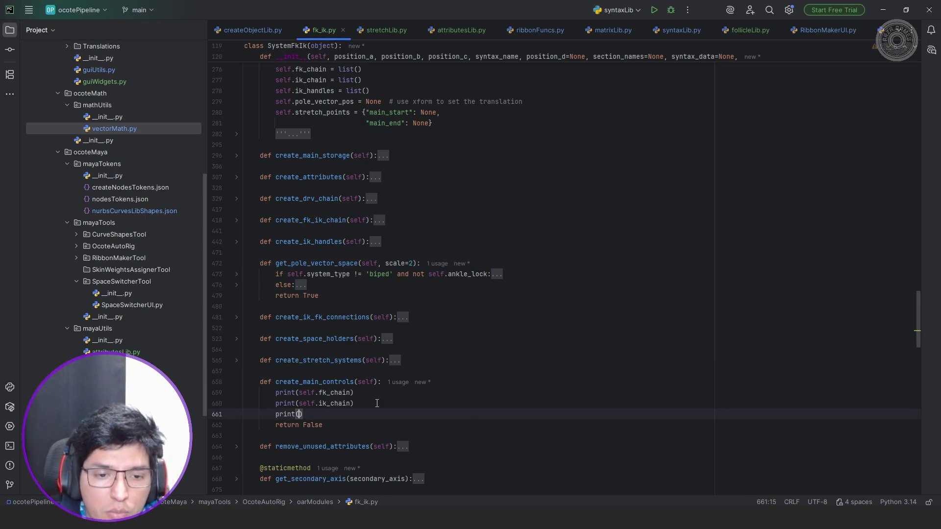
{"action": "type", "text": "self.pole"}
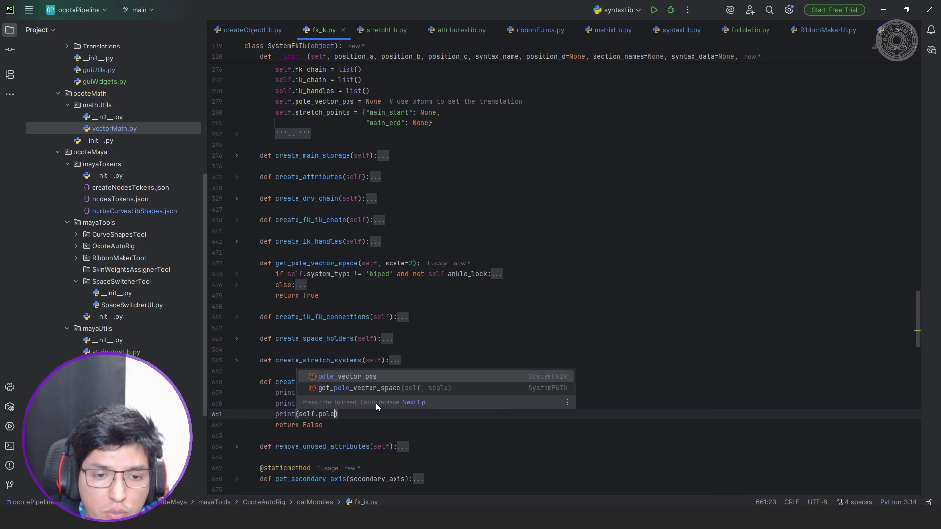
{"action": "type", "text": "_"}
{"action": "key", "text": "Tab"}
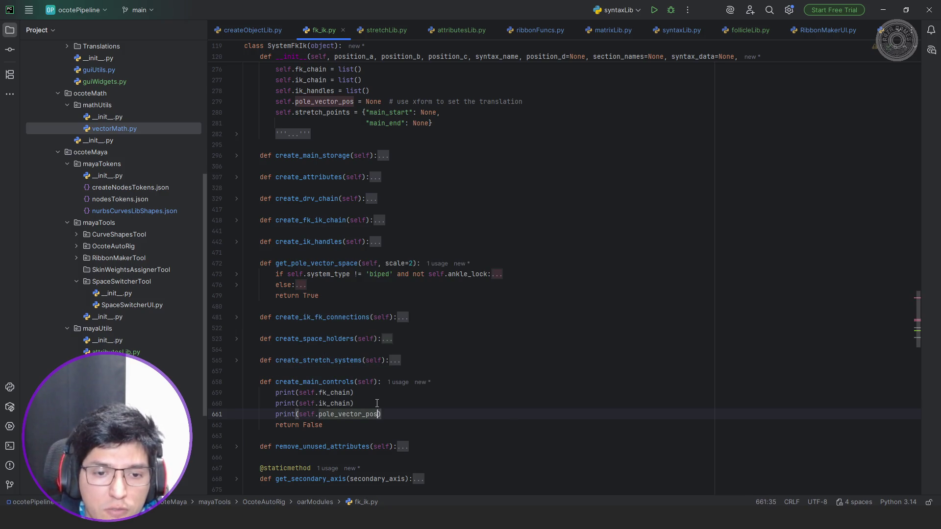
{"action": "key", "text": "alt+Tab"}
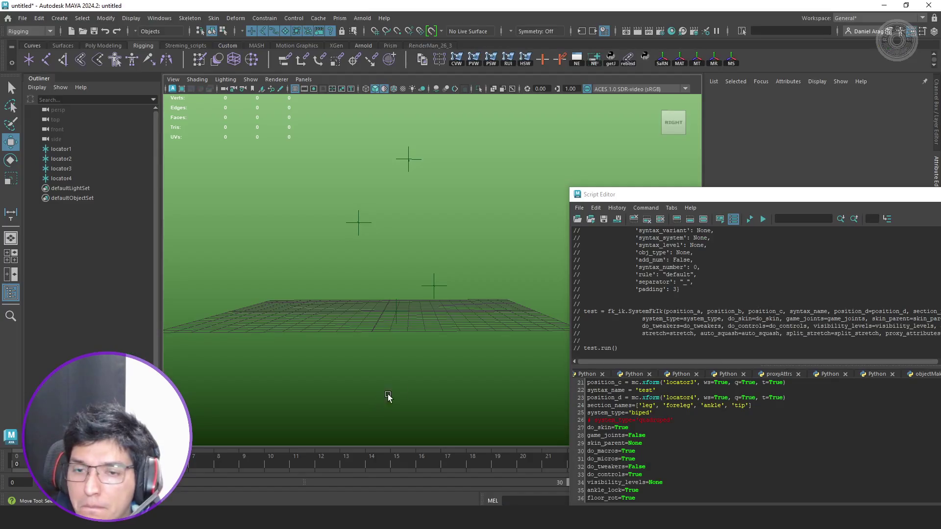
Execute the FK/IK test script, read the printed chain data, and close the Script Editor.
{"action": "left_click", "coordinate": [752, 220]}
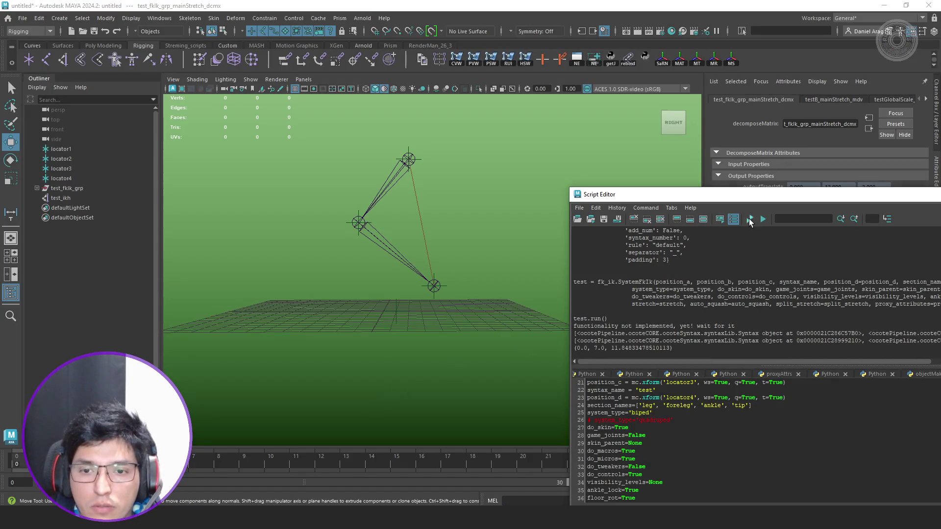
{"action": "left_click_drag", "start_coordinate": [772, 198], "coordinate": [417, 191]}
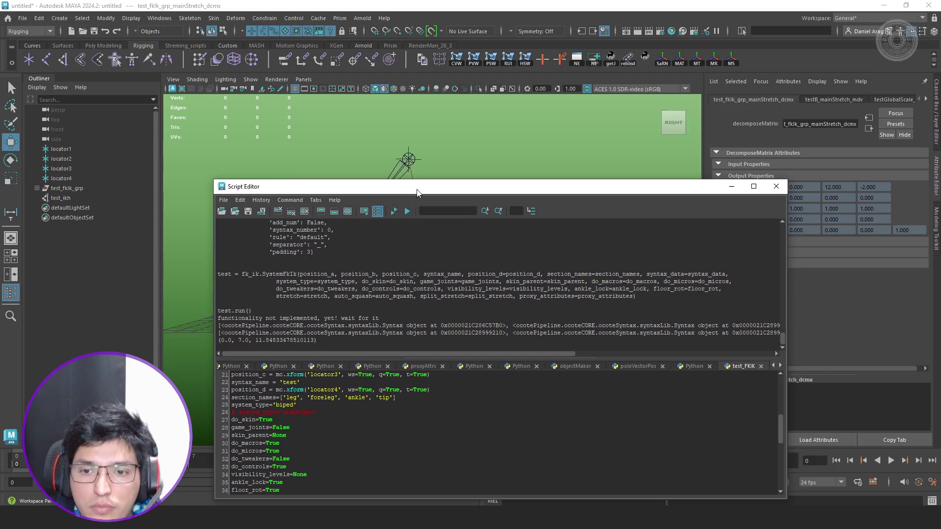
{"action": "mouse_move", "coordinate": [409, 354]}
{"action": "left_mouse_down"}
{"action": "mouse_move", "coordinate": [634, 361]}
{"action": "mouse_move", "coordinate": [321, 366]}
{"action": "mouse_move", "coordinate": [619, 366]}
{"action": "mouse_move", "coordinate": [359, 349]}
{"action": "mouse_move", "coordinate": [690, 353]}
{"action": "mouse_move", "coordinate": [311, 355]}
{"action": "mouse_move", "coordinate": [172, 339]}
{"action": "left_mouse_up"}
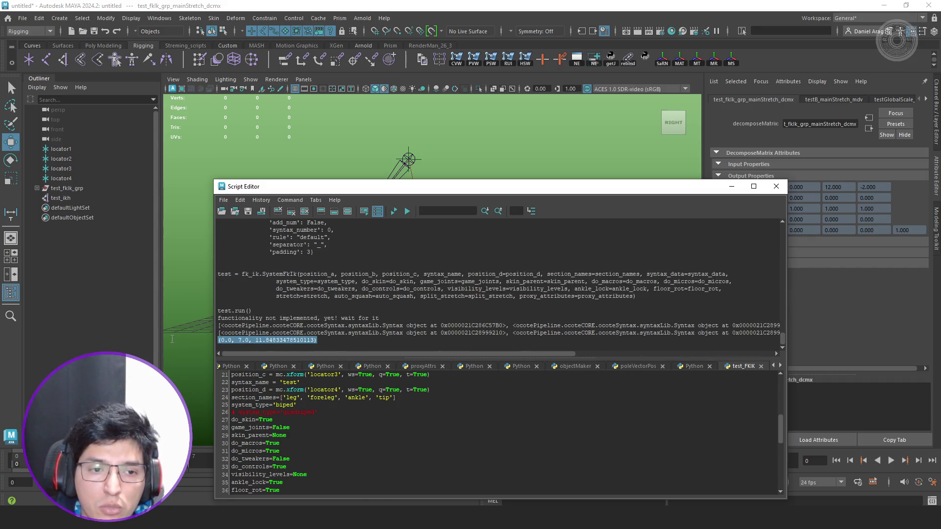
{"action": "left_click", "coordinate": [776, 187]}
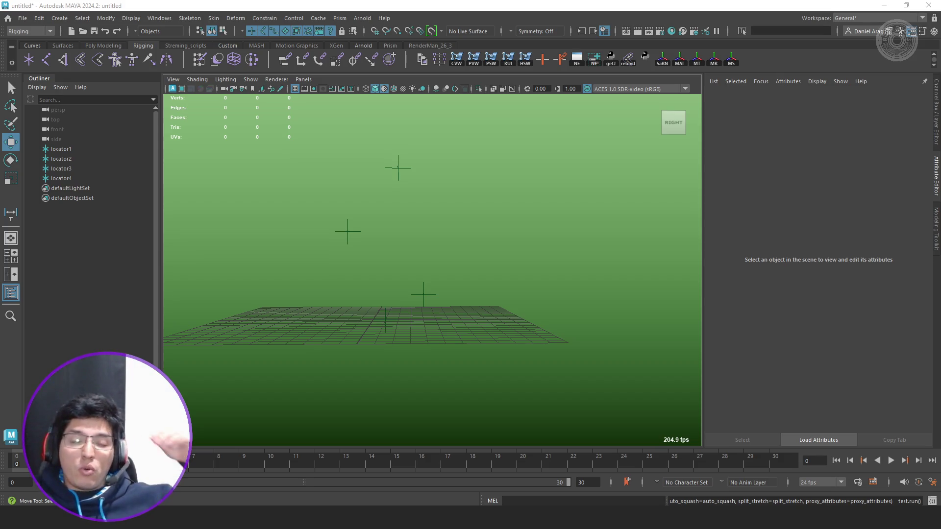
{"action": "mouse_move", "coordinate": [940, 470]}
{"action": "left_mouse_down"}
{"action": "mouse_move", "coordinate": [616, 471]}
{"action": "mouse_move", "coordinate": [614, 483]}
{"action": "left_mouse_up"}
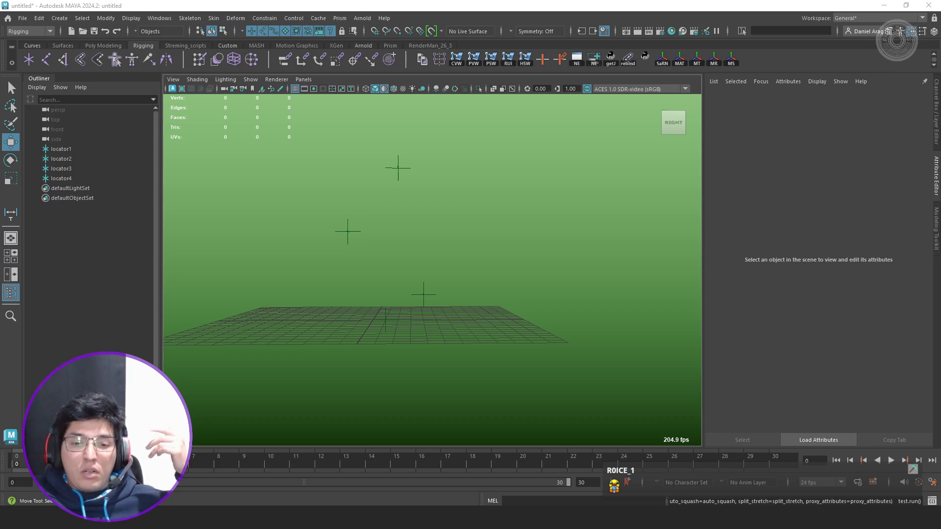